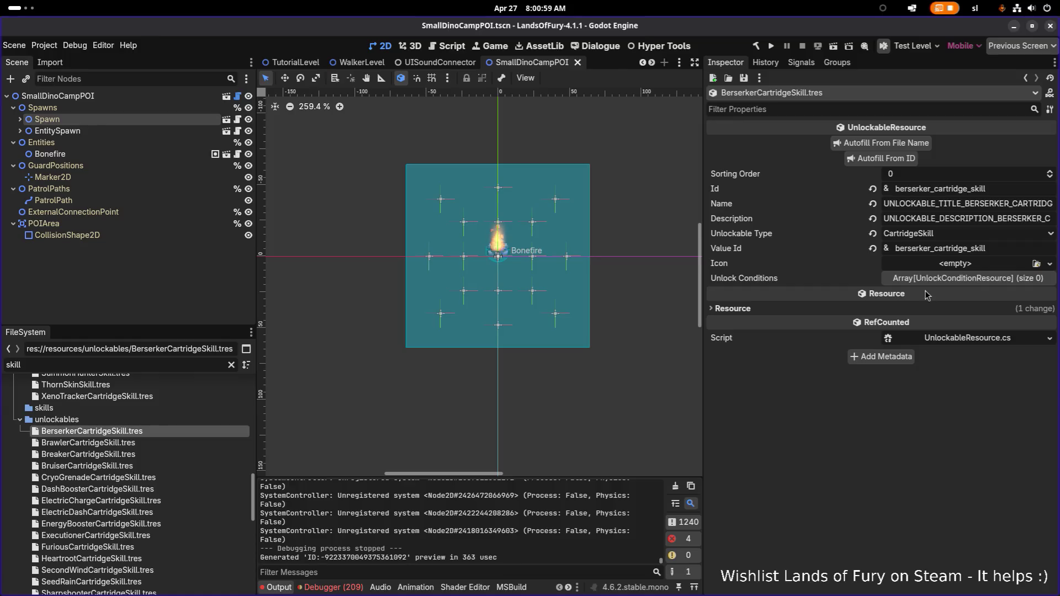
Switch to Aseprite and open MiniDinoMan.aseprite from the Open dialog
key("alt+Tab")
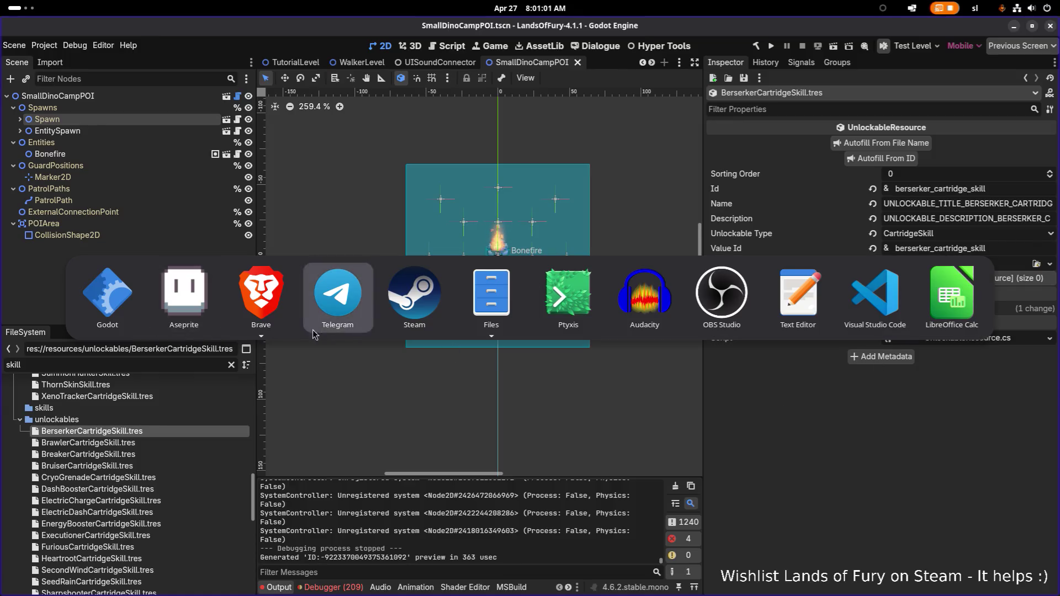
left_click(167, 305)
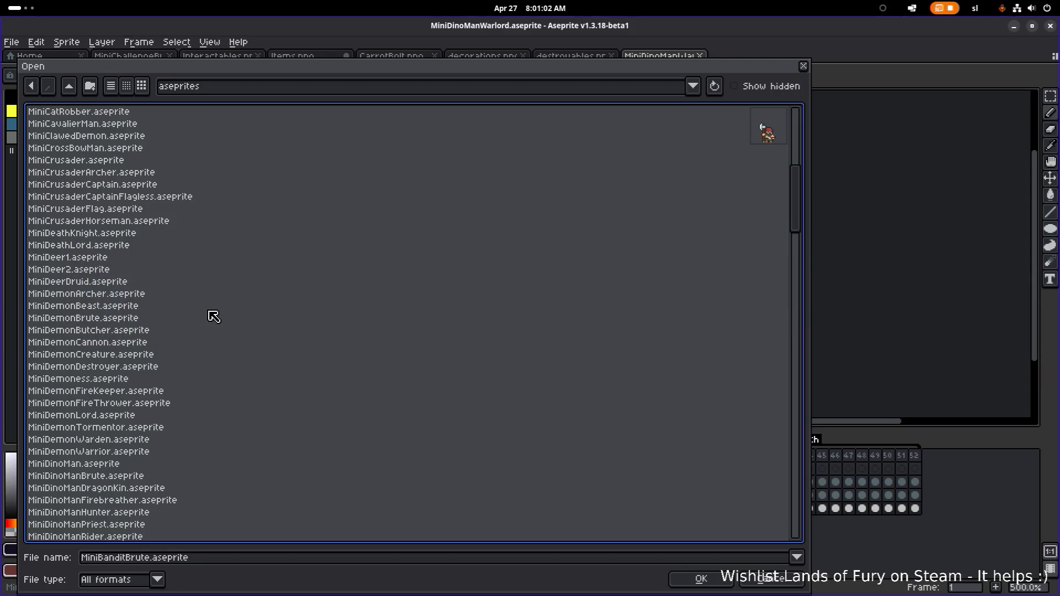
scroll(147, 313, "down", 4)
left_click(129, 355)
left_click(139, 319)
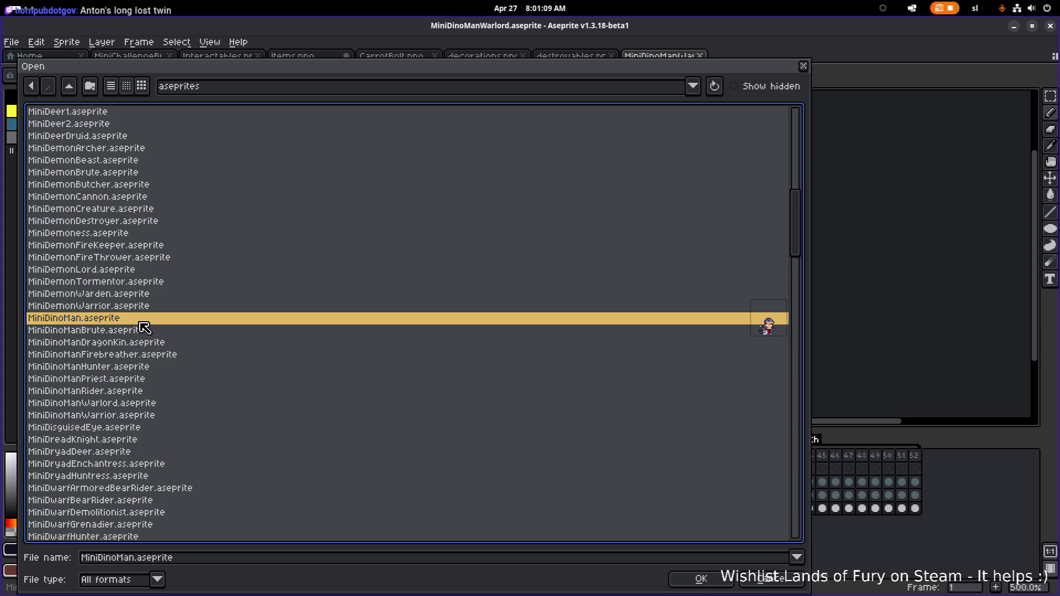
left_click(139, 327)
left_click(137, 322)
double_click(154, 321)
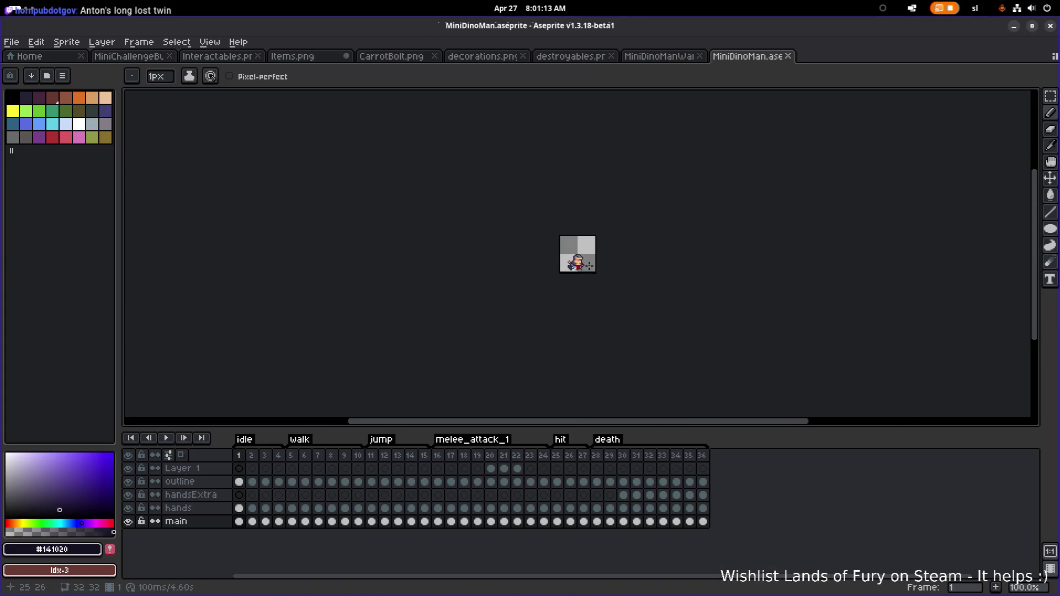
Play the attack animation from frame 16, stop it, and minimize Aseprite
scroll(588, 265, "up", 3)
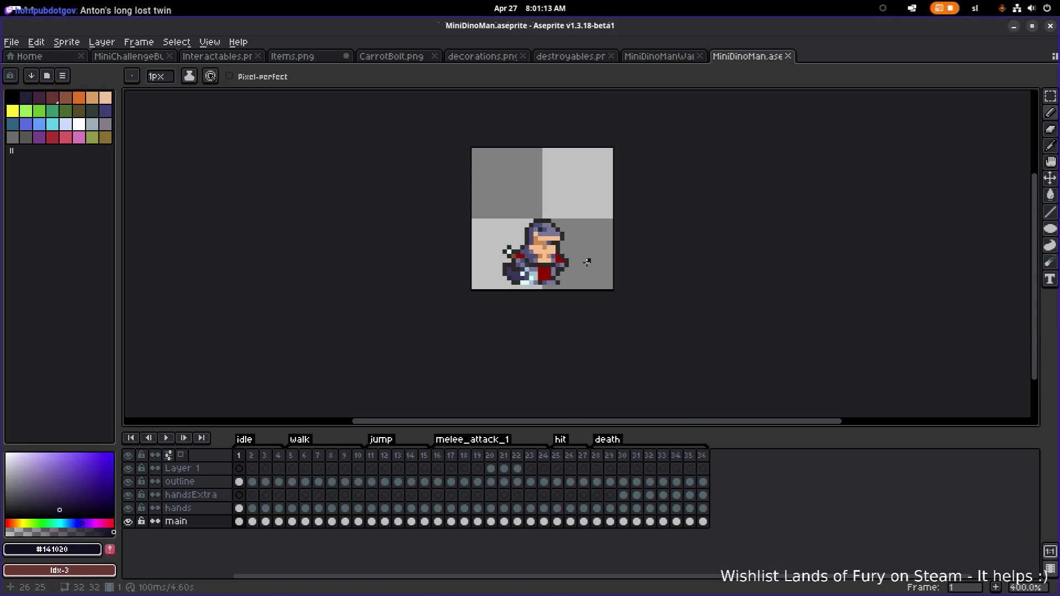
left_click(440, 456)
left_click(167, 438)
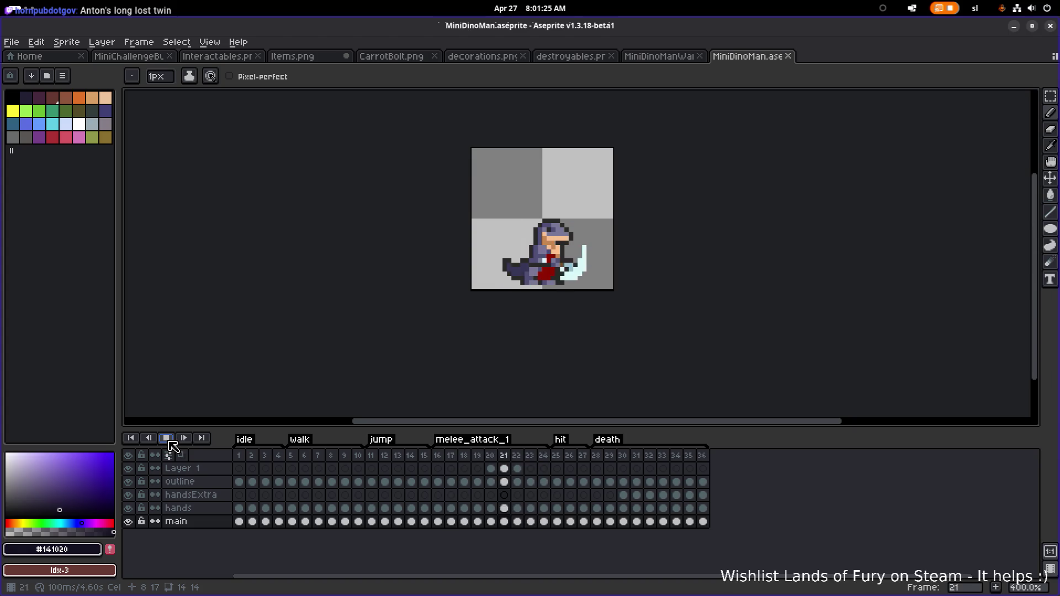
left_click(168, 440)
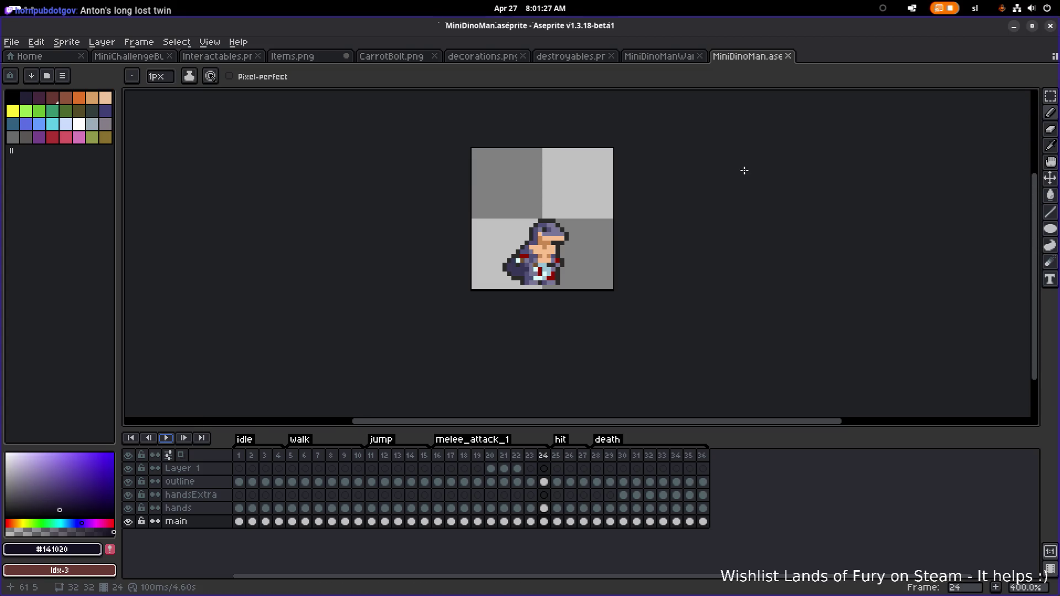
left_click(1014, 26)
double_click(145, 366)
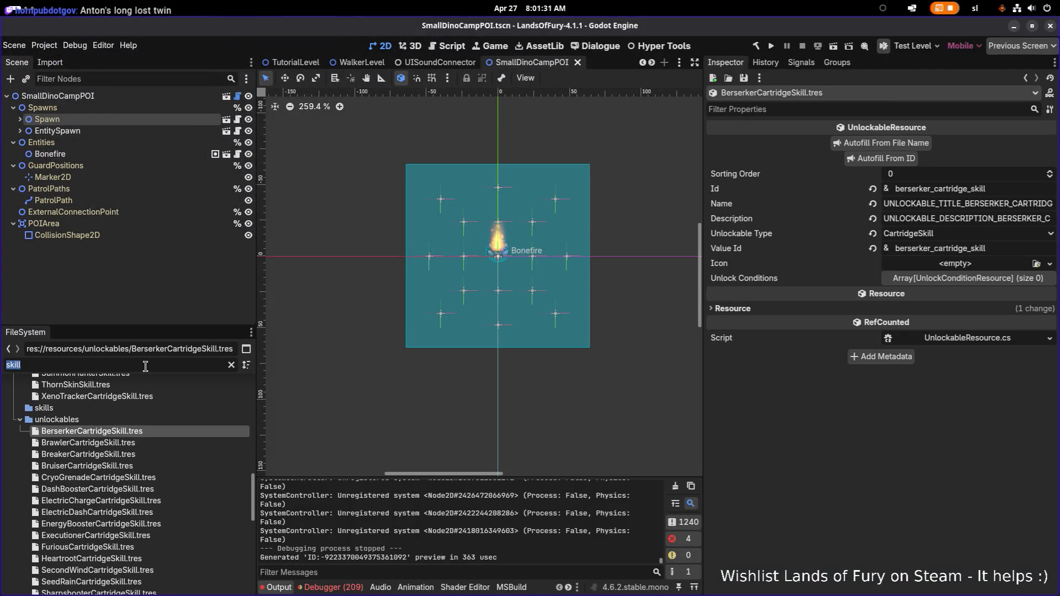
Filter the FileSystem for 'raptor' and browse the Raptor and ArmoredRaptor resources
type("raptor")
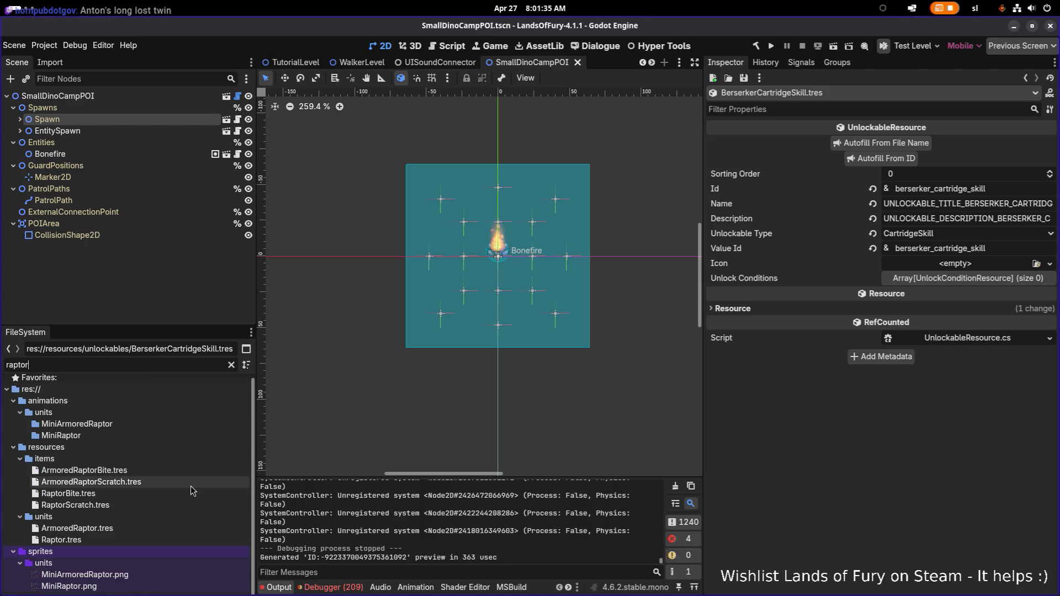
left_click(141, 482)
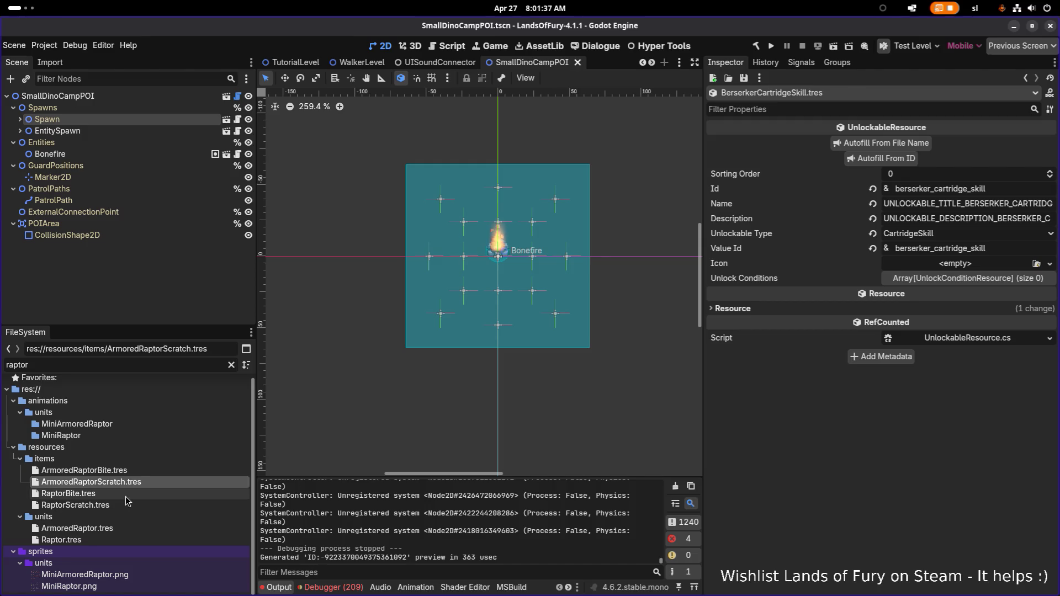
left_click(139, 494)
left_click(126, 505)
left_click(126, 541)
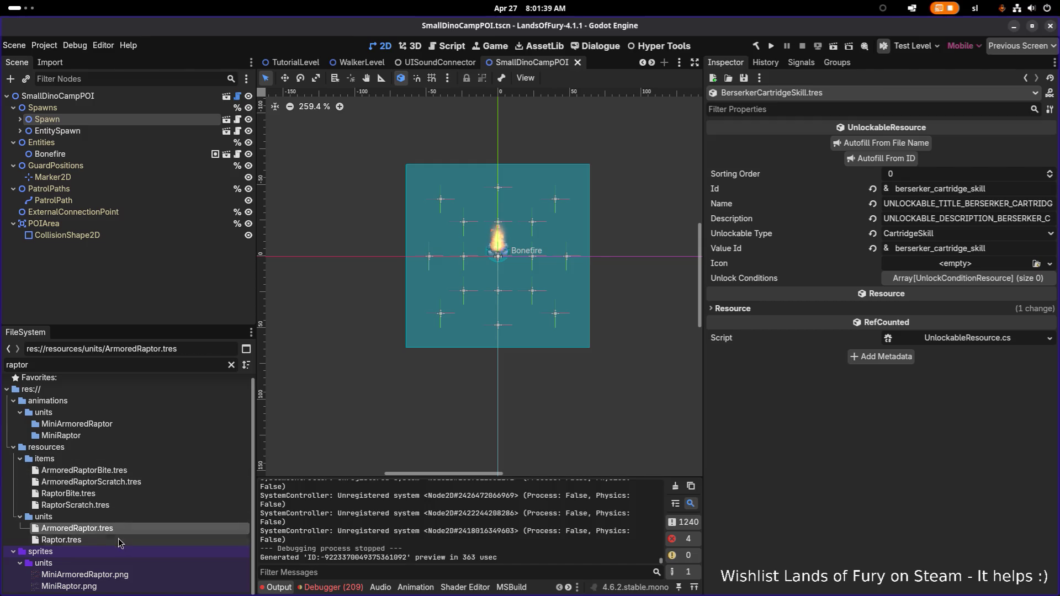
Start duplicating Raptor.tres, then cancel the copy
key("ctrl+d")
key("Right")
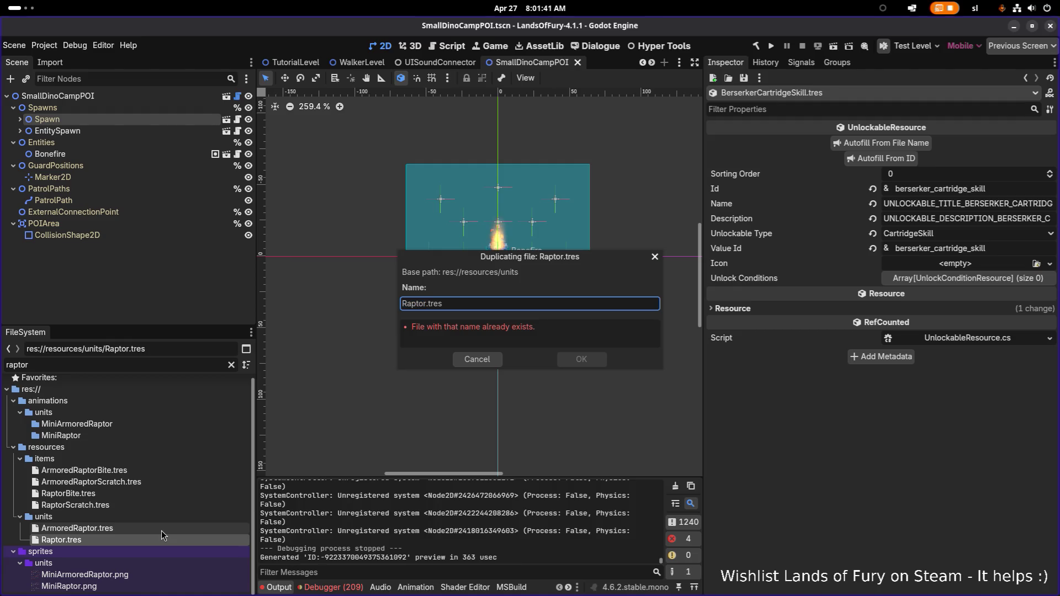
key("alt+Tab")
key("alt+Tab")
key("alt+Tab")
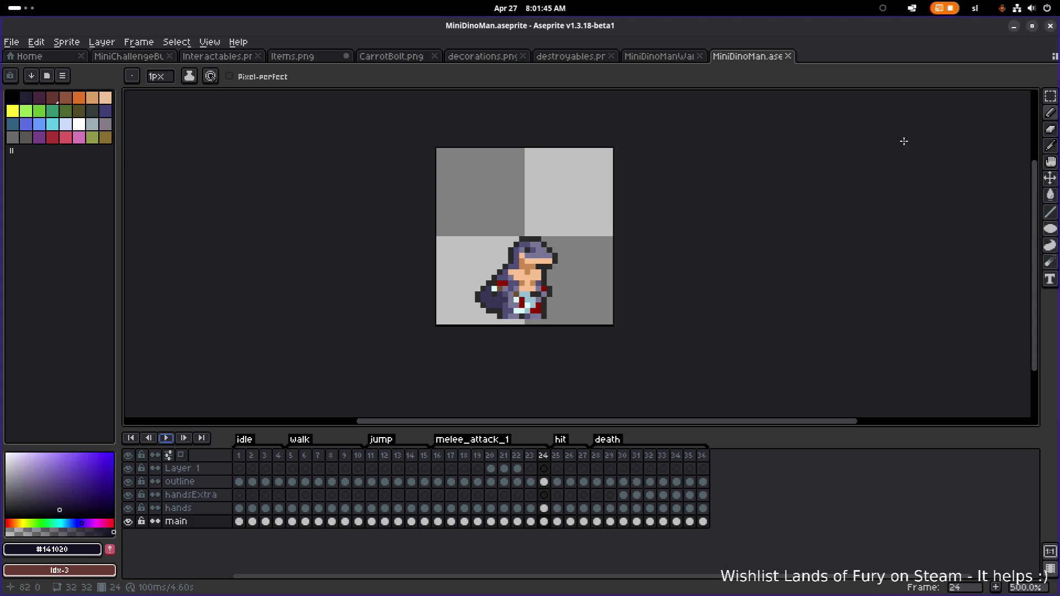
left_click(1014, 26)
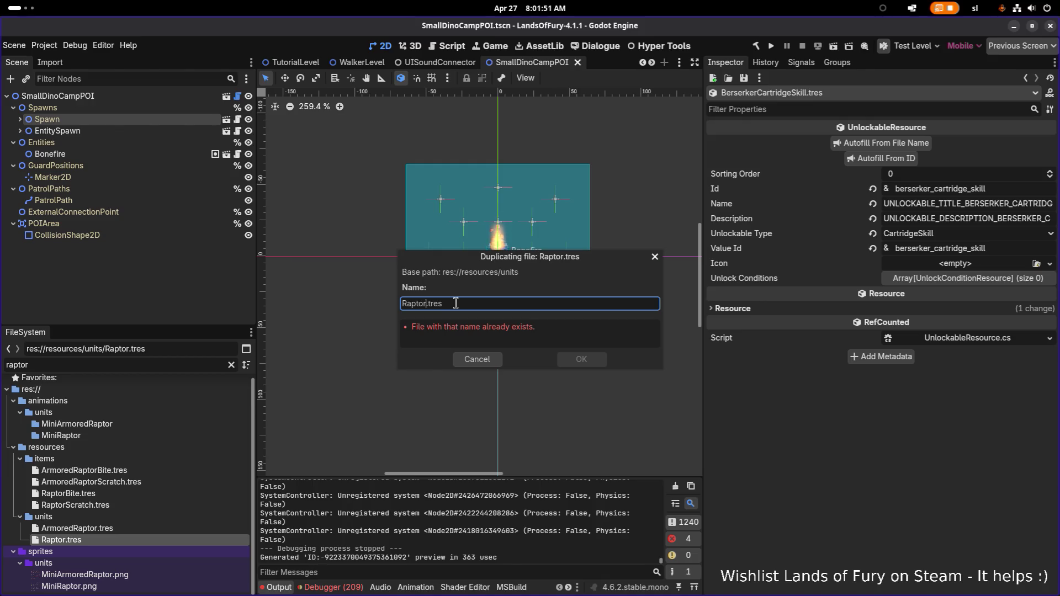
key("Escape")
Filter the FileSystem for 'dino' and select DinoManFirebreather.tres in resources/units
double_click(116, 363)
type("din")
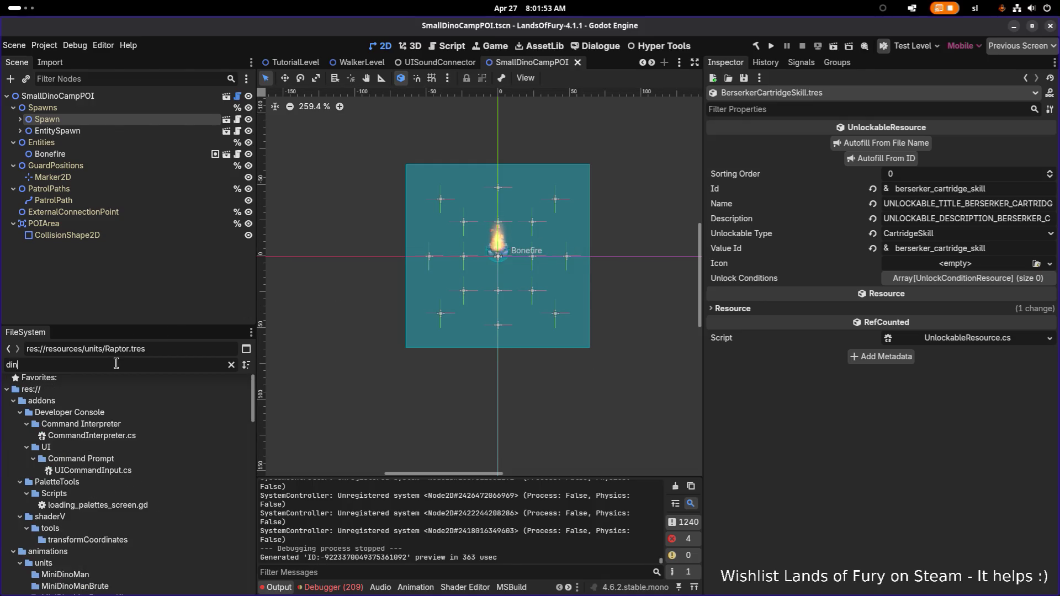
type("o")
scroll(101, 387, "down", 3)
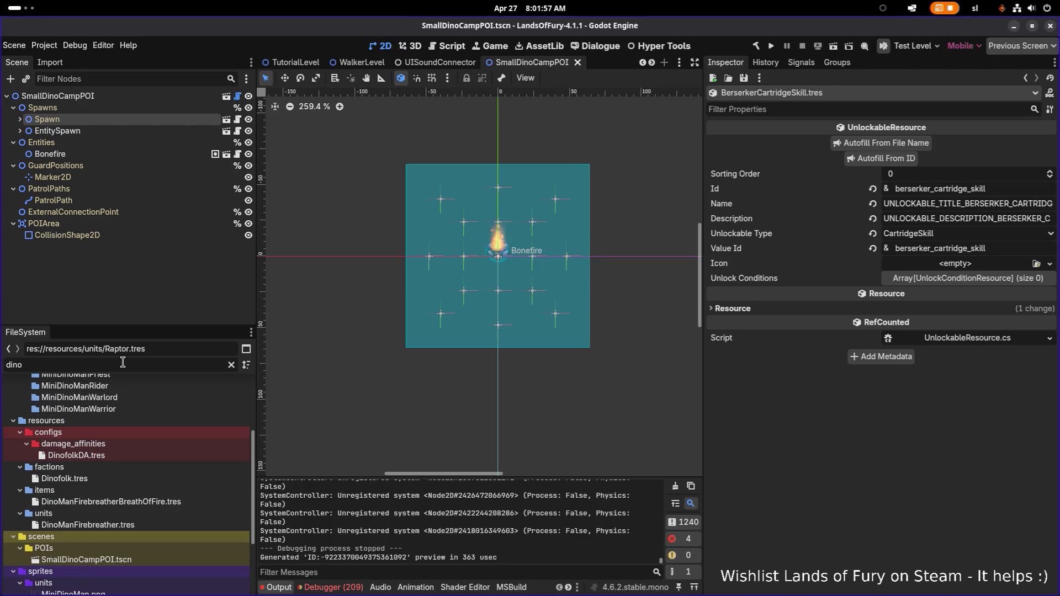
left_click(134, 517)
left_click(166, 525)
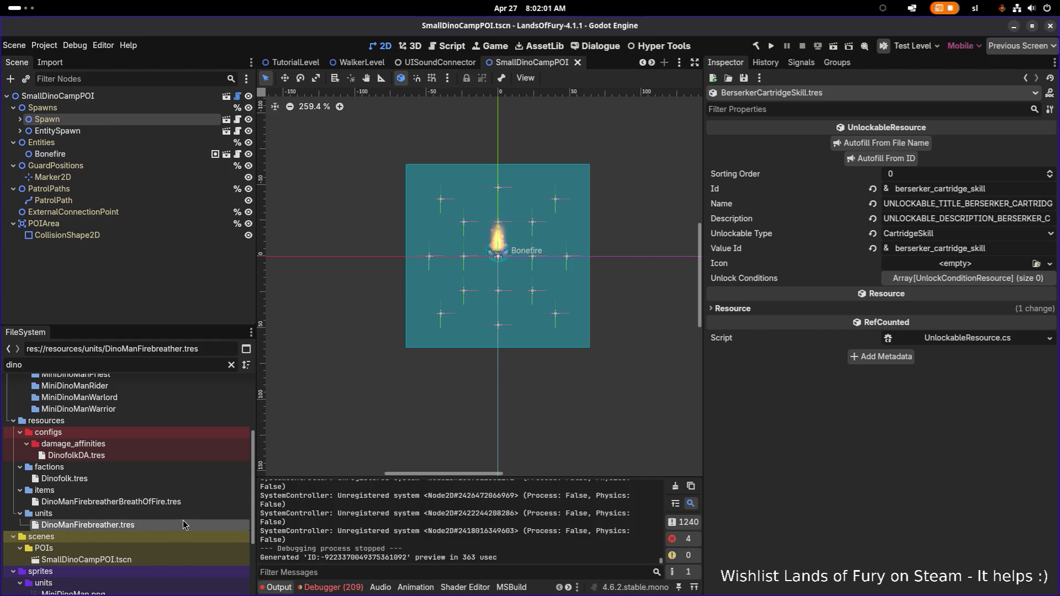
Duplicate it as DinoMan.tres and open the copy in the Inspector
key("ctrl+d")
key("Right")
key("ctrl+shift+Right")
key("Delete")
key("Return")
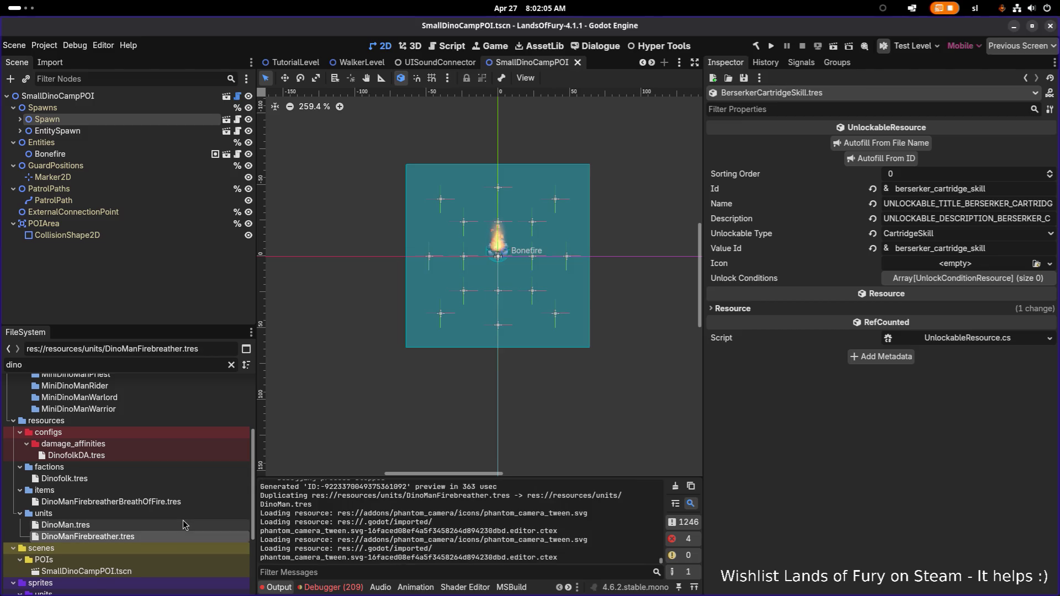
left_click(184, 520)
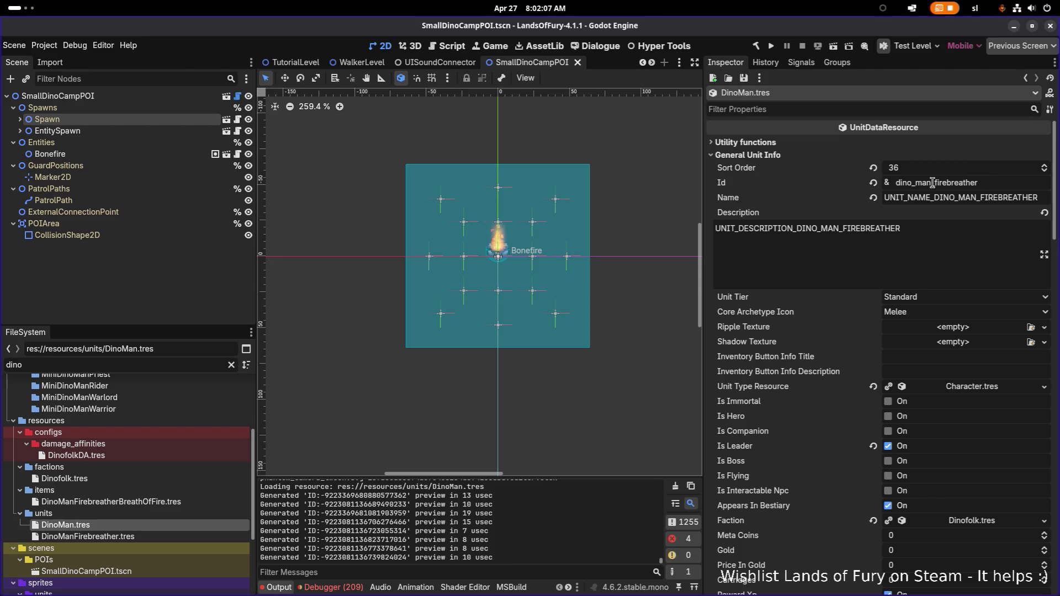
Trim the Id to dino_man and the Name to UNIT_NAME_DINO_MAN
left_click(933, 182)
key("shift+End")
key("Delete")
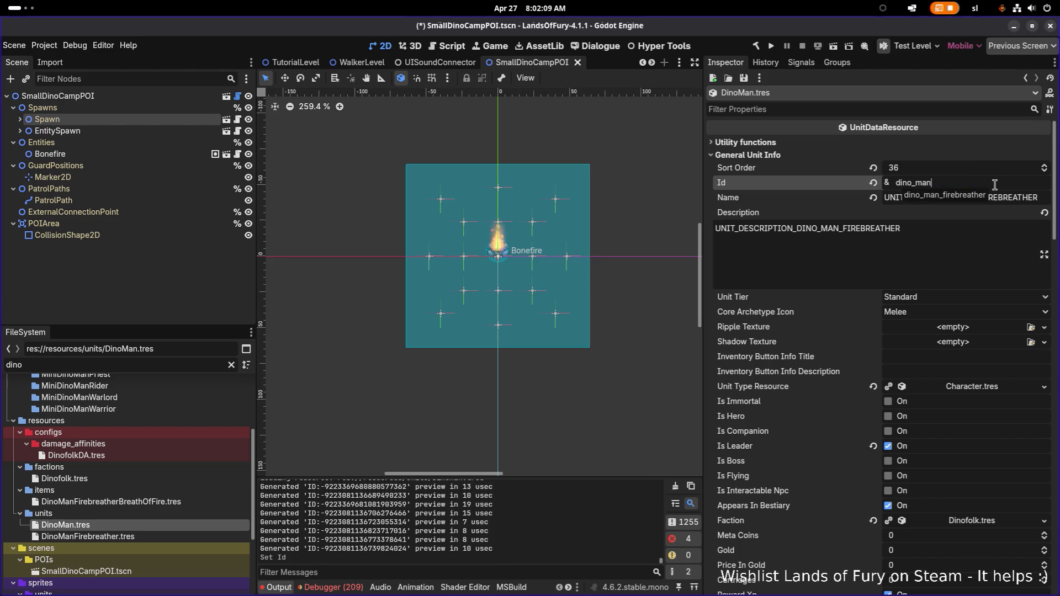
left_click(912, 198)
key("Right")
left_click(984, 197)
key("shift+End")
key("Delete")
Trim the Description to UNIT_DESCRIPTION_DINO_MAN and save the resource
left_click(843, 228)
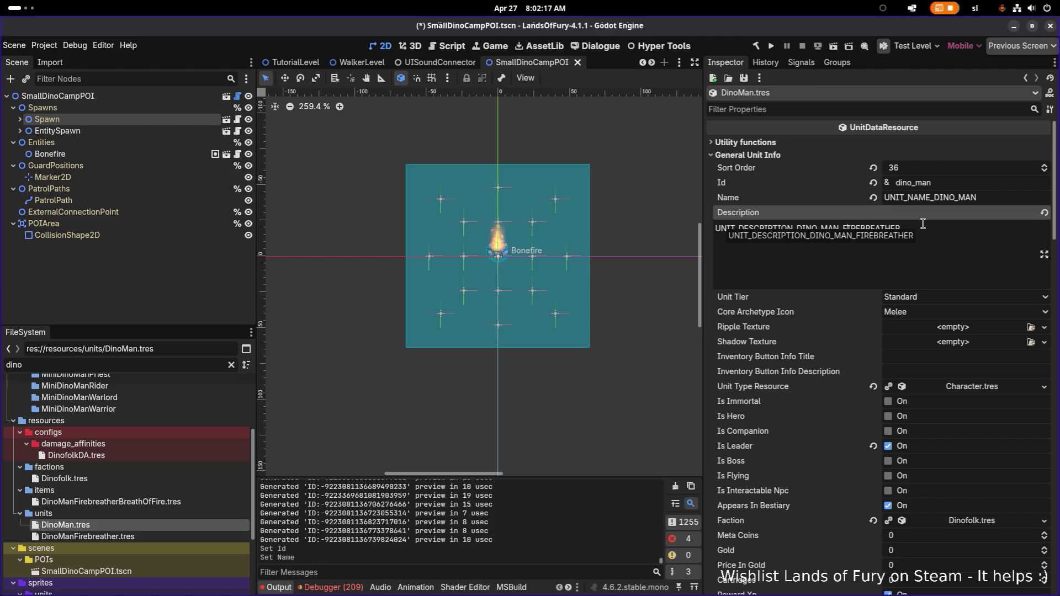
key("shift+End")
key("Delete")
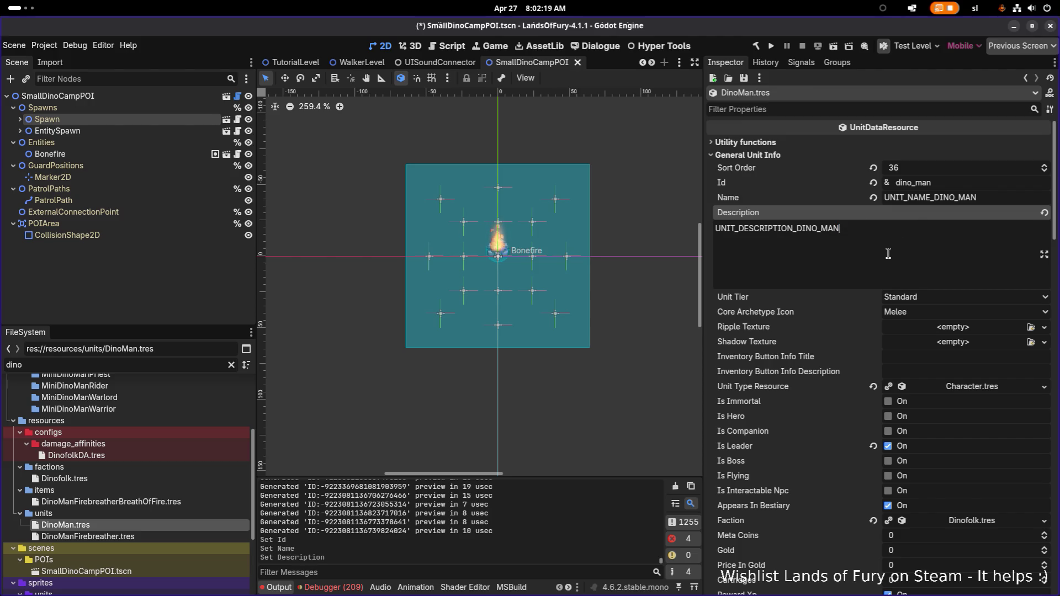
key("ctrl+s")
key("alt+Tab")
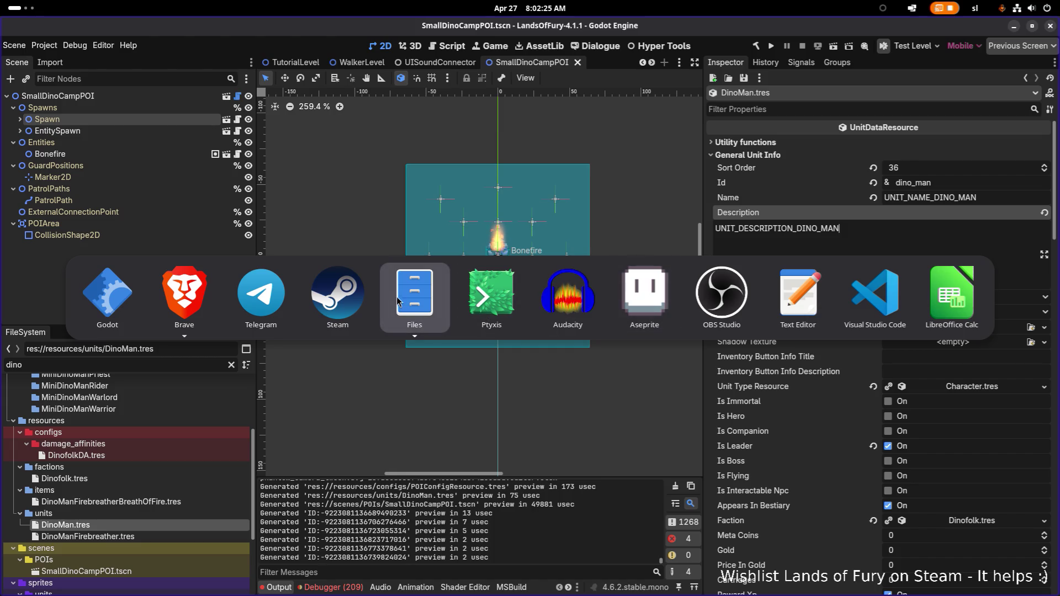
Search Translations.csv for DINO_MAN
left_click(952, 296)
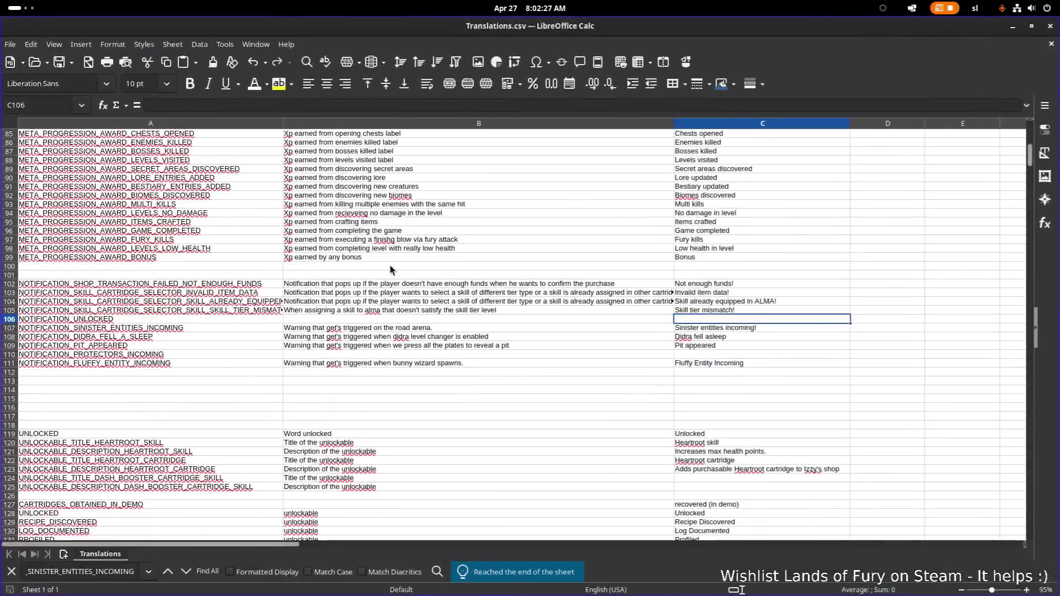
key("ctrl+f")
type("D")
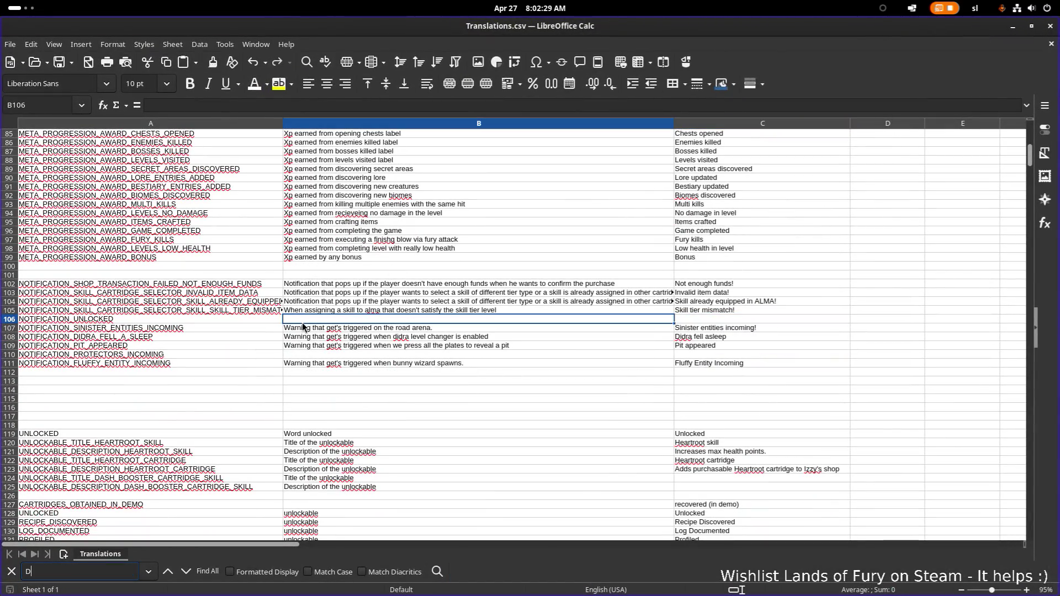
type("INO_MAN")
key("Return")
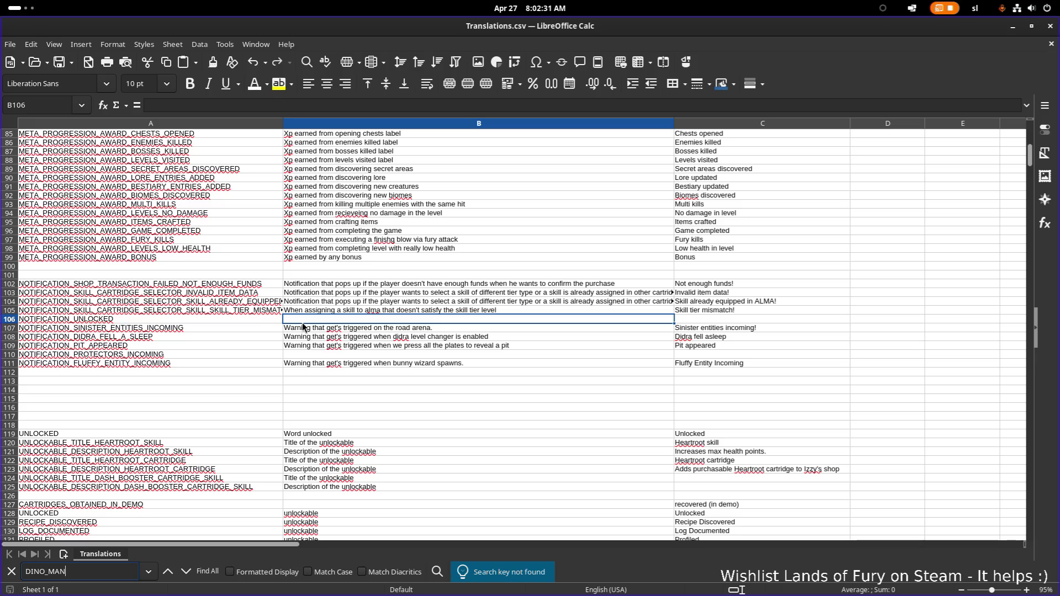
Search for the unit name keys and scroll to the last unit rows near row 596
key("ctrl+f")
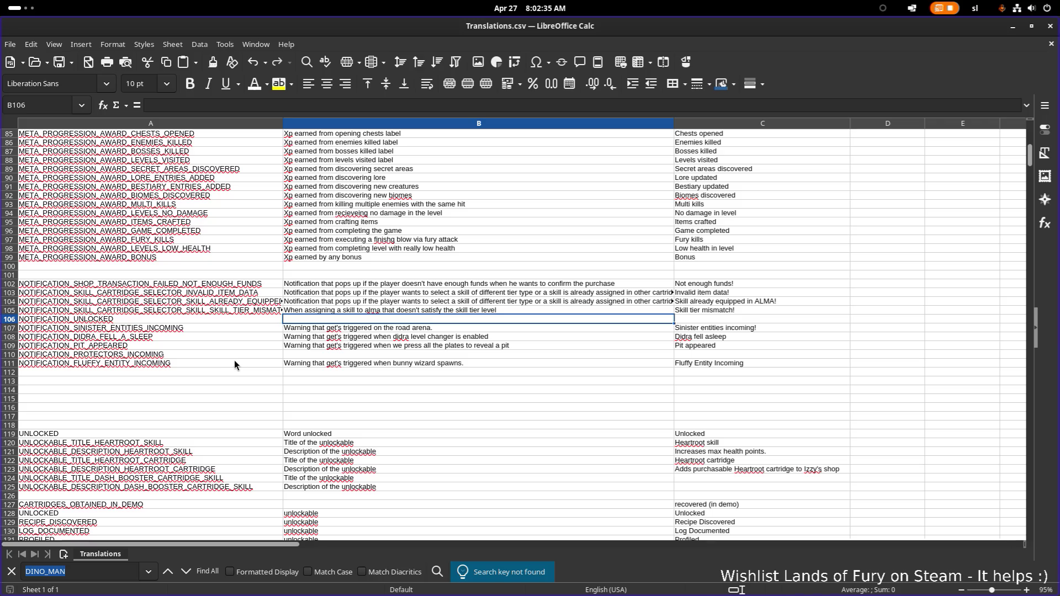
type("UNIT")
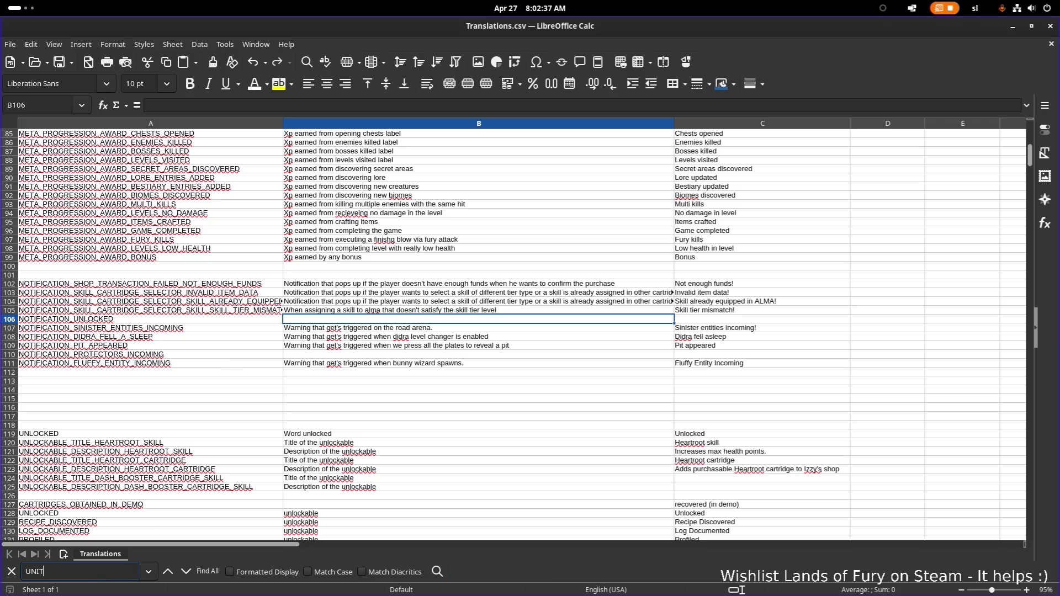
type("_NM")
key("Return")
scroll(166, 330, "down", 20)
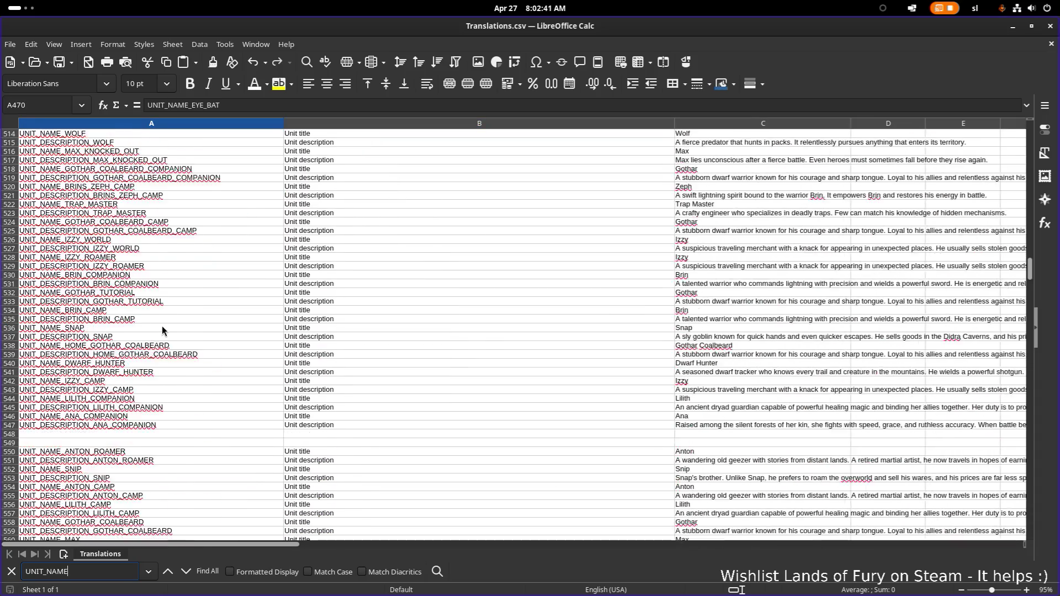
scroll(164, 326, "down", 11)
left_click(178, 239)
left_click(182, 224)
left_click(184, 238)
left_click(183, 225)
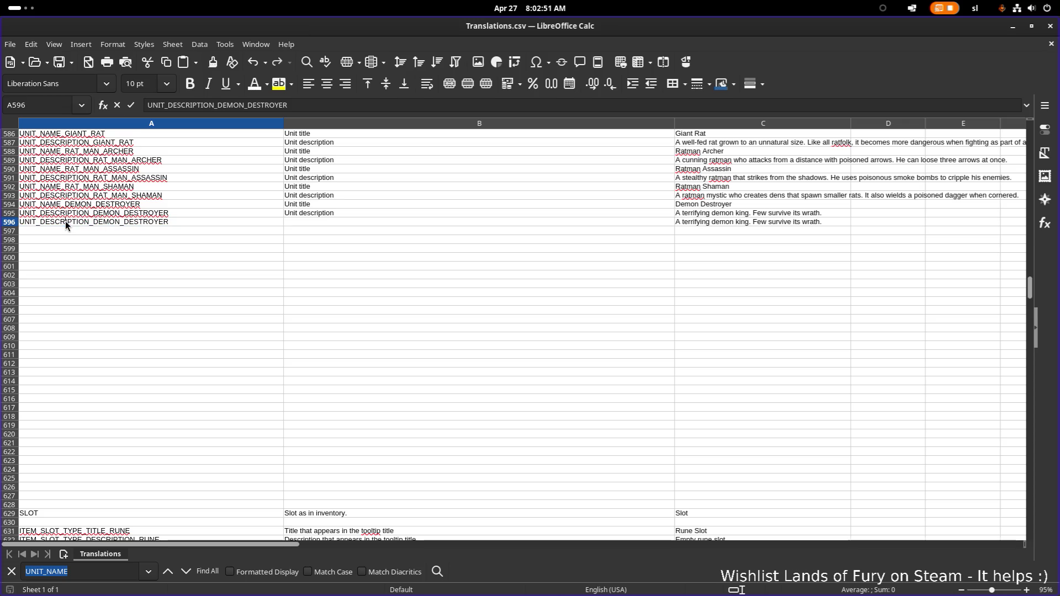
Copy the Demon Destroyer name key into row 596 and change it to UNIT_NAME_DINO_MAN
left_click(55, 204)
key("ctrl+c")
left_click(80, 221)
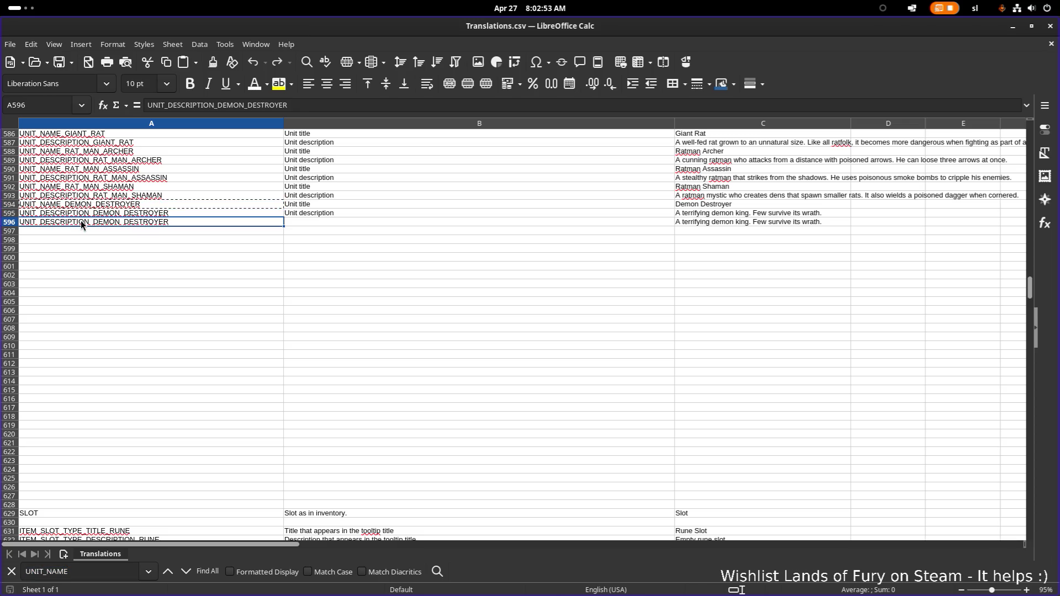
key("ctrl+v")
left_click(617, 259)
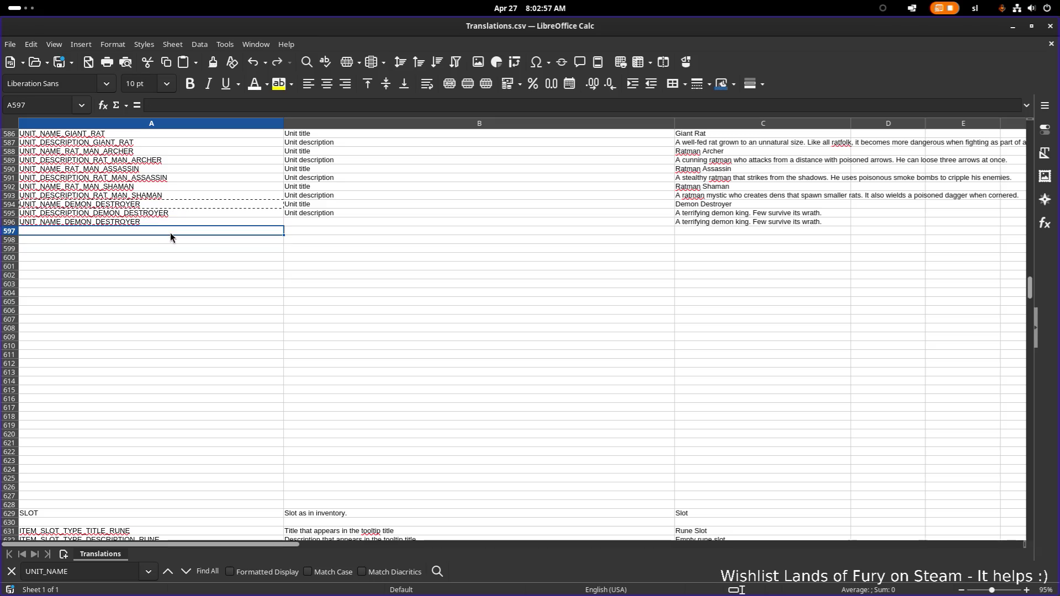
double_click(65, 223)
key("shift+Left")
key("shift+Left")
key("shift+Left")
type("DINO_MAN")
left_click(213, 250)
Copy it to the next row as UNIT_DESCRIPTION_DINO_MAN
left_click(217, 223)
key("ctrl+c")
left_click(195, 233)
key("ctrl+v")
double_click(51, 231)
double_click(51, 231)
type("DESCRIPTION")
left_click(165, 214)
Paste the Dino Man name/description key pair three more times below
left_click_drag(159, 220, 153, 230)
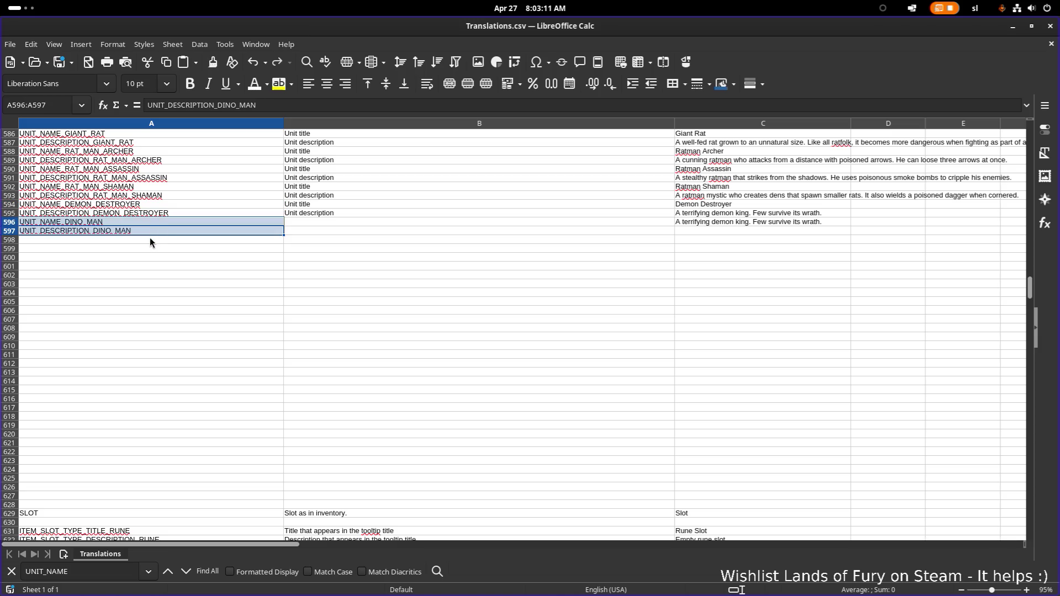
key("ctrl+c")
left_click(150, 238)
key("ctrl+v")
left_click(141, 259)
key("ctrl+v")
left_click(135, 277)
key("ctrl+v")
Rename the second pair to UNIT_NAME_ and UNIT_DESCRIPTION_DINO_MAN_FIREBREATHER
double_click(104, 241)
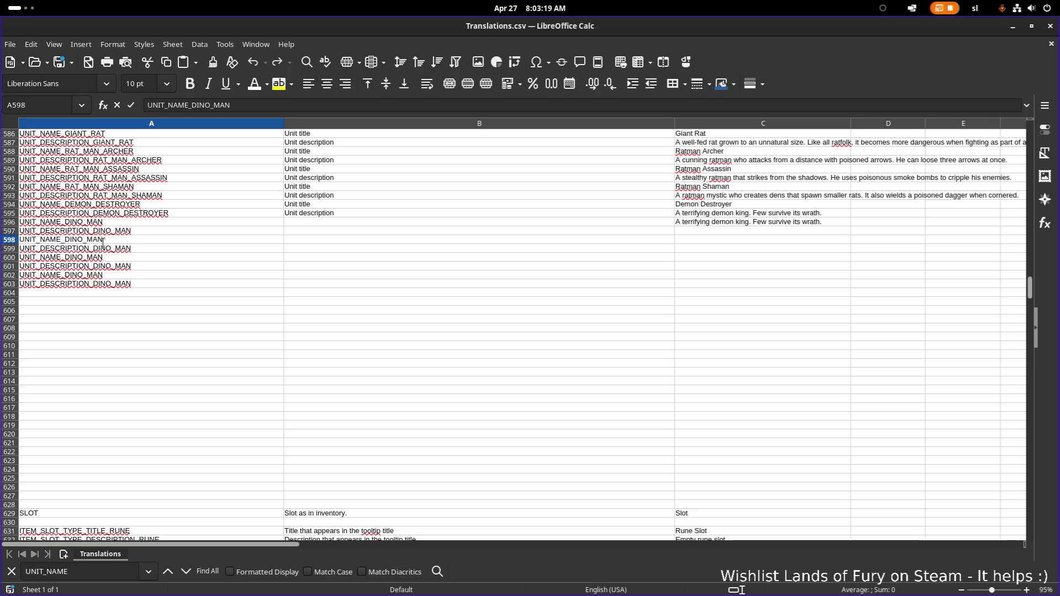
key("alt+Tab")
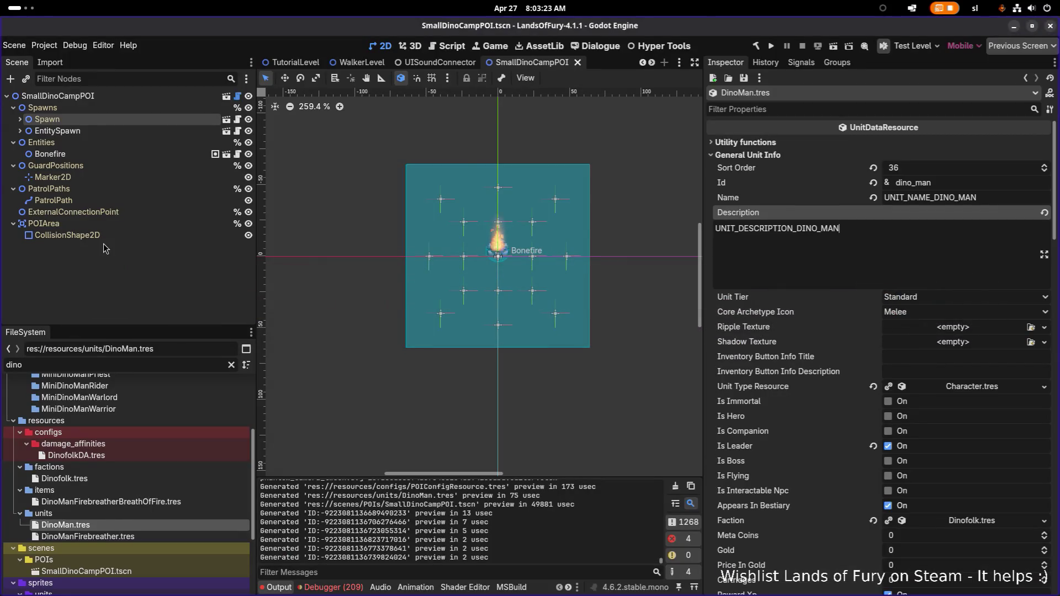
key("alt+Tab")
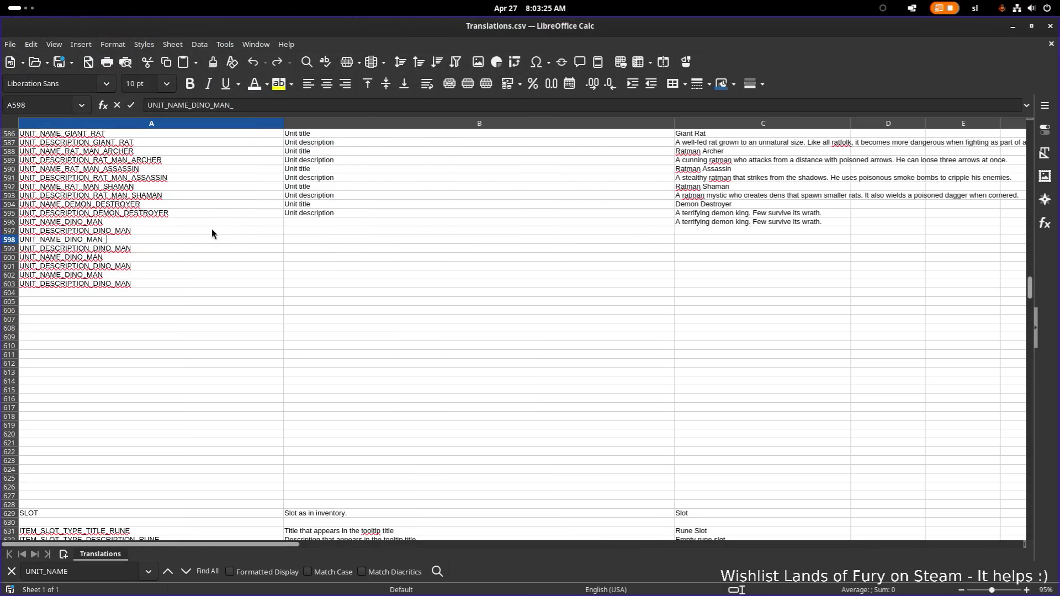
type("F")
type("FIREBRE")
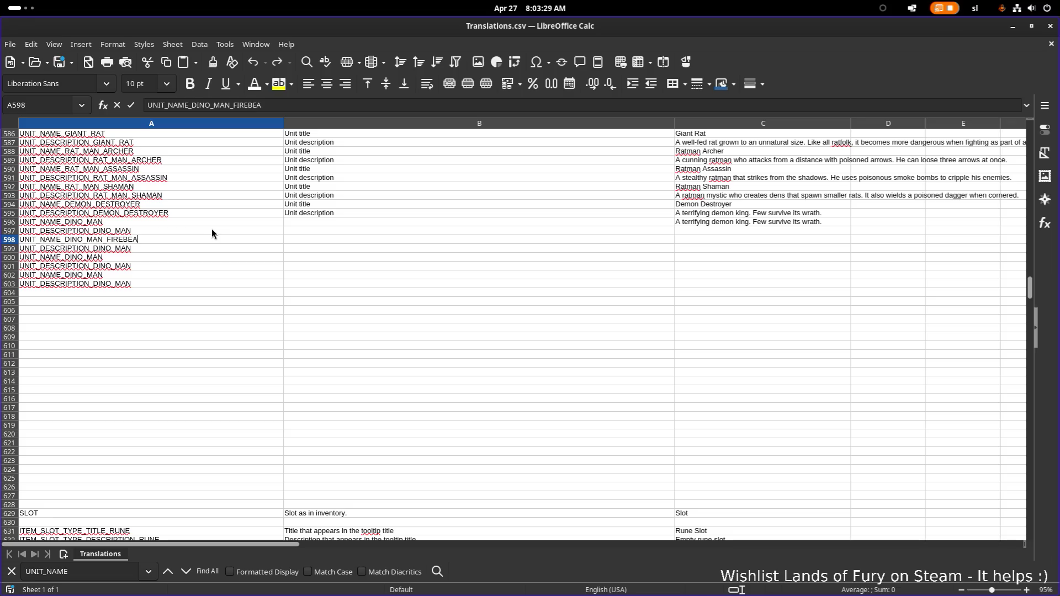
type("ATHER")
left_click(160, 248)
double_click(160, 248)
key("ctrl+v")
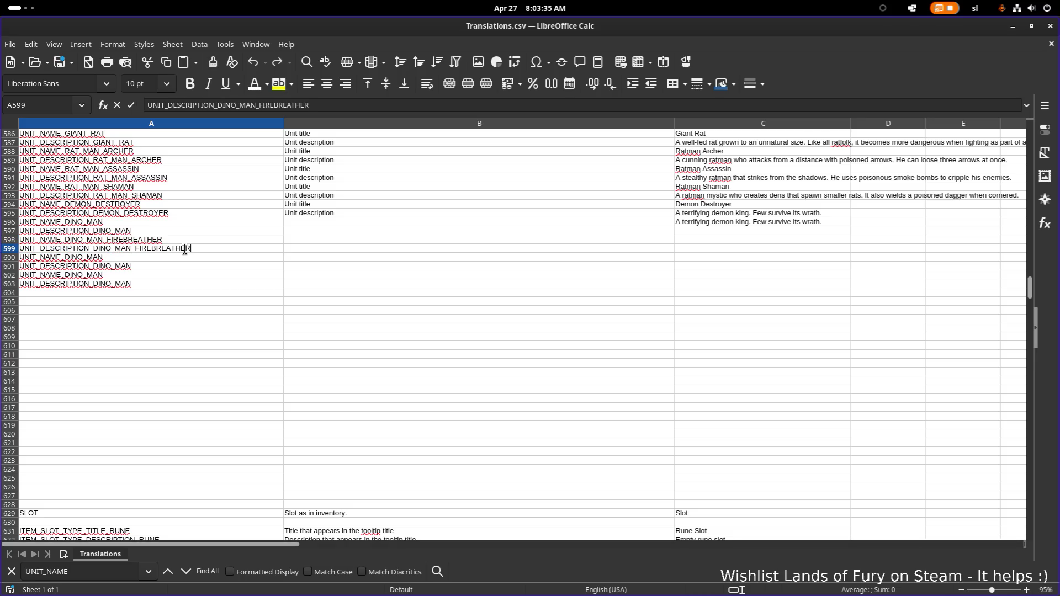
left_click(138, 260)
Rename the third pair to the RAPTOR keys and the fourth name key to ARMORED_RAPTOR
double_click(126, 258)
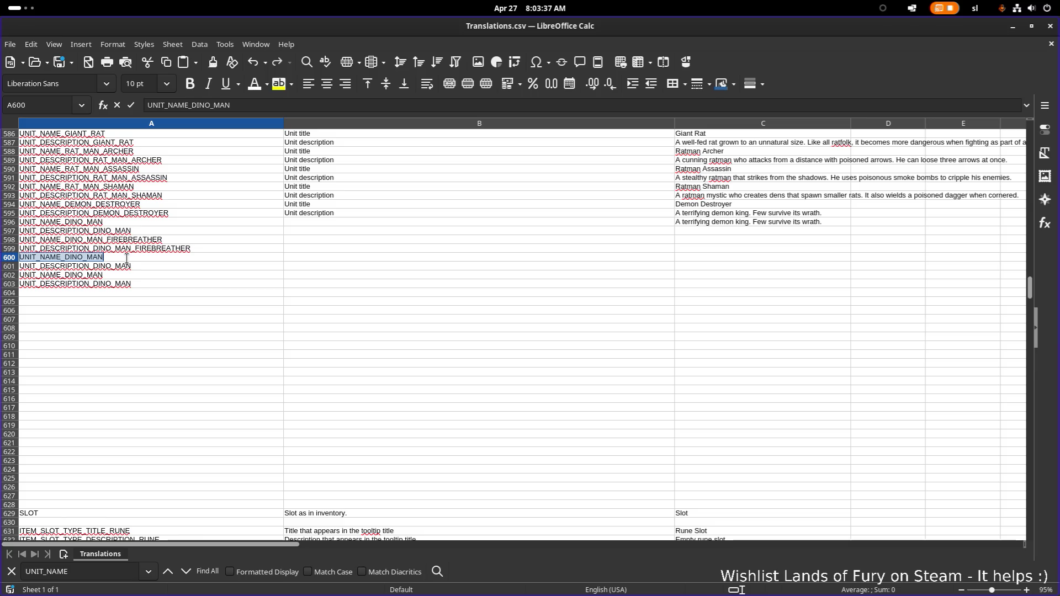
left_click(83, 257)
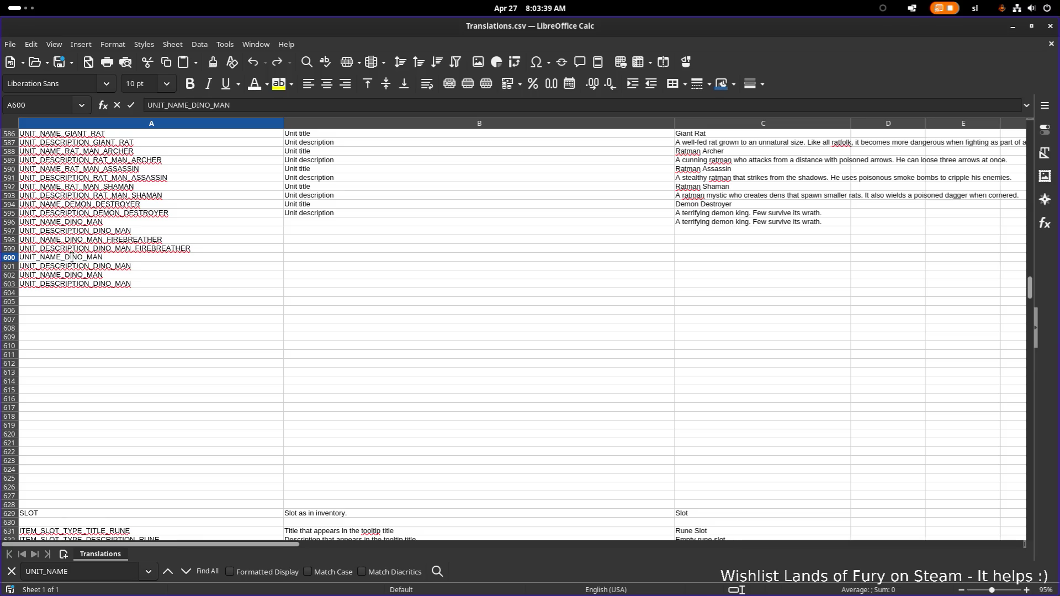
left_click_drag(65, 257, 144, 259)
type("RAPTOR")
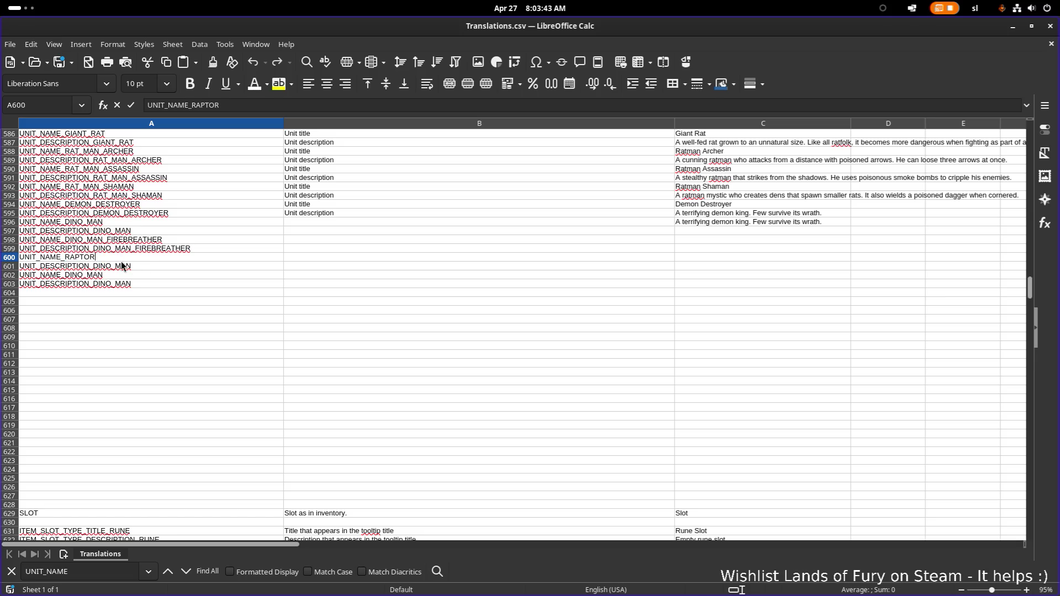
left_click(101, 265)
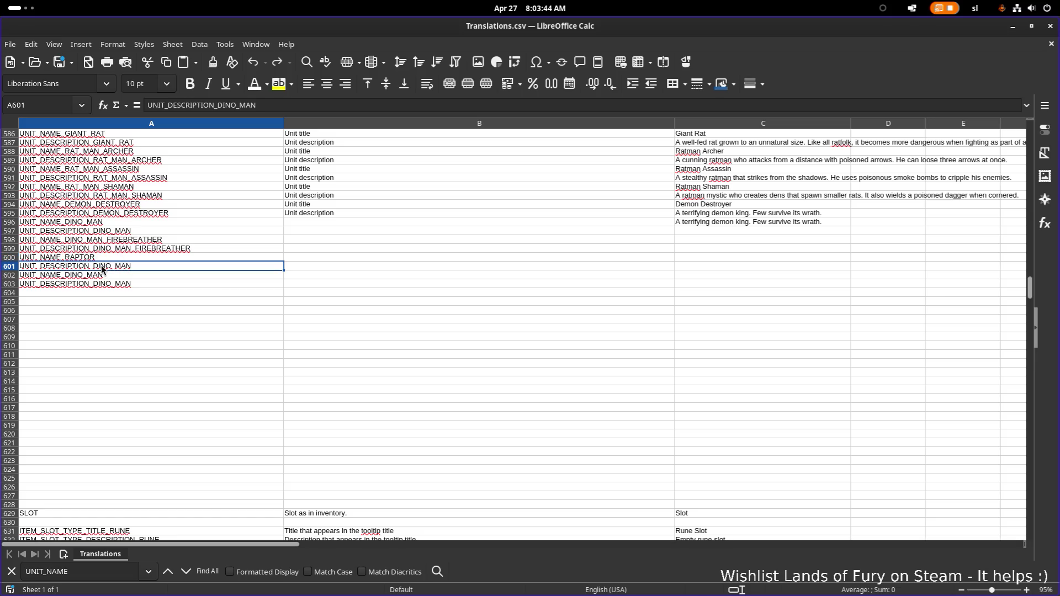
left_click(132, 266, "shift")
type("RAPTOR")
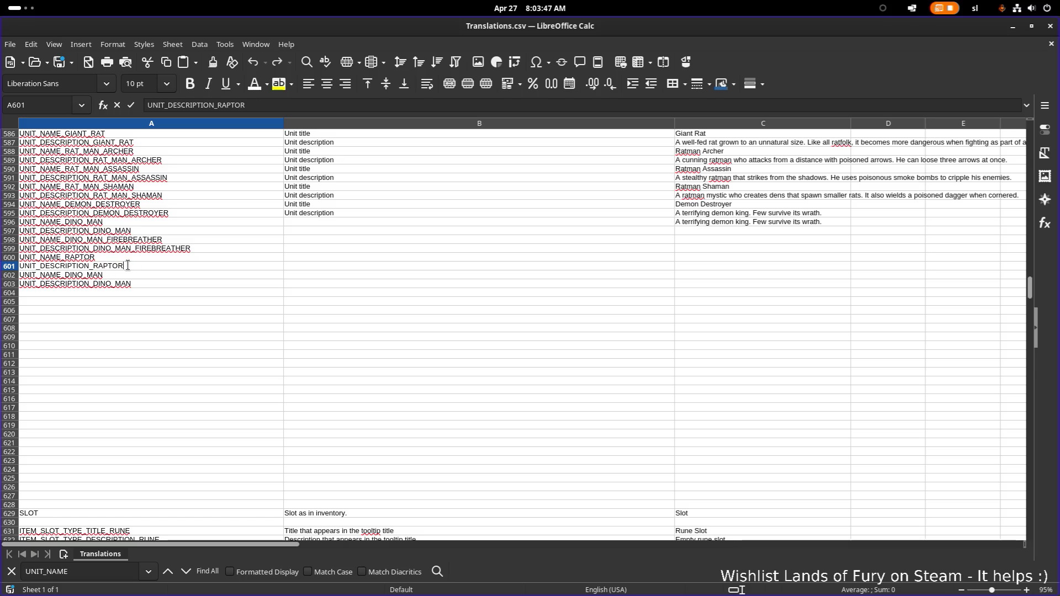
left_click(94, 276)
double_click(78, 275)
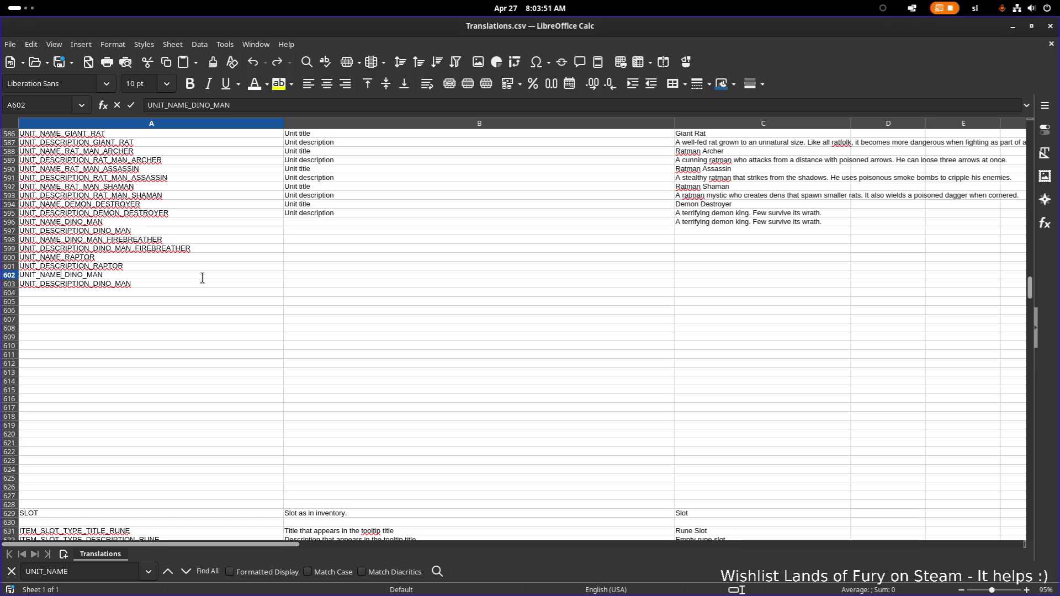
key("shift+End")
type("AR")
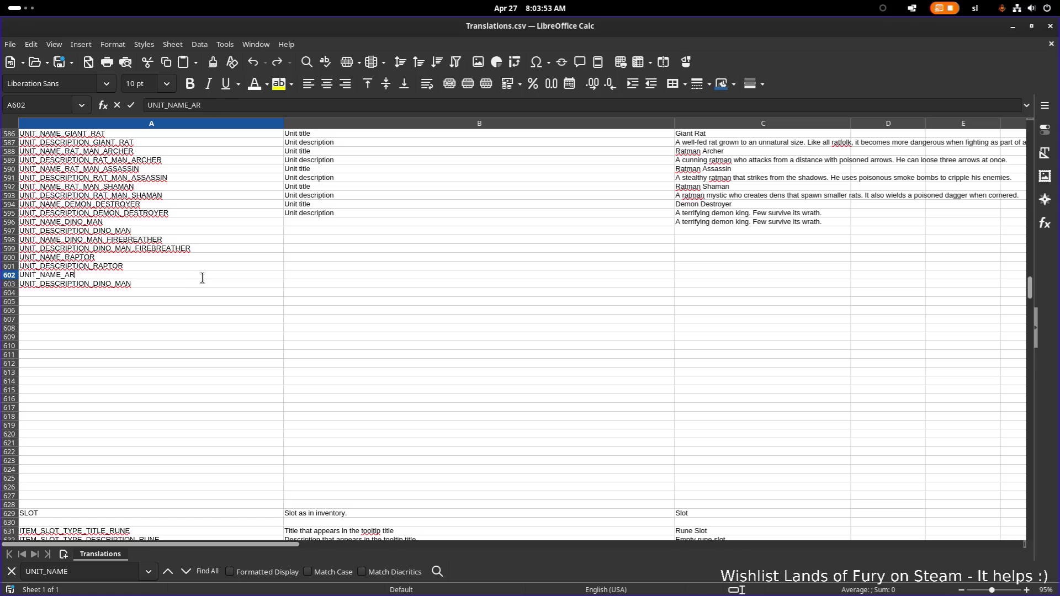
type("NMMORED_RAPTOR")
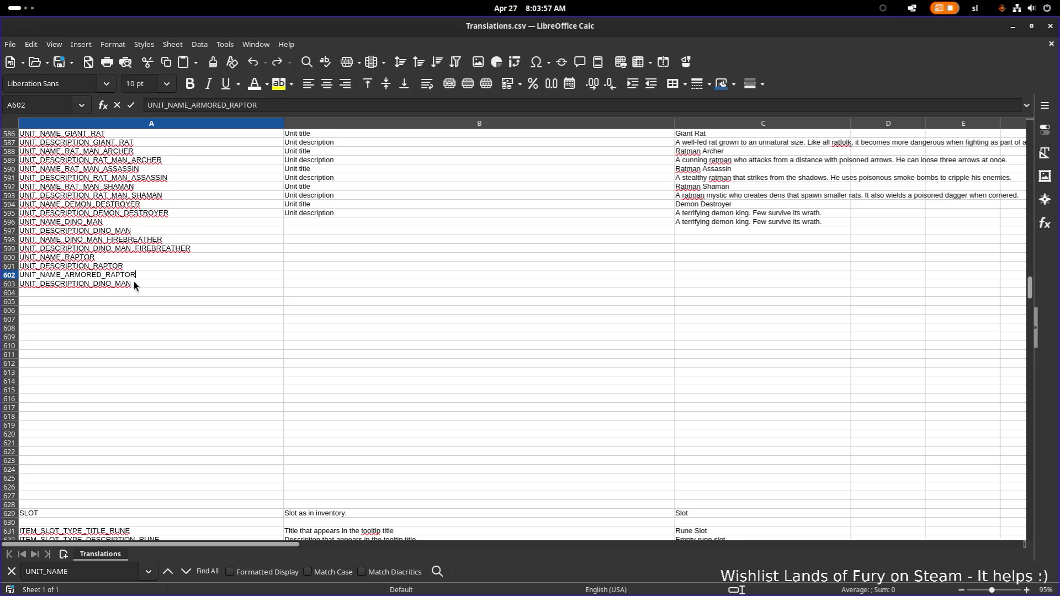
Paste Unit title and Unit description labels into column B beside the new keys
mouse_move(309, 222)
left_mouse_down()
mouse_move(323, 247)
mouse_move(314, 266)
left_mouse_up()
key("ctrl+v")
key("ctrl+v")
left_click(314, 276)
key("ctrl+v")
left_click(706, 237)
double_click(708, 229)
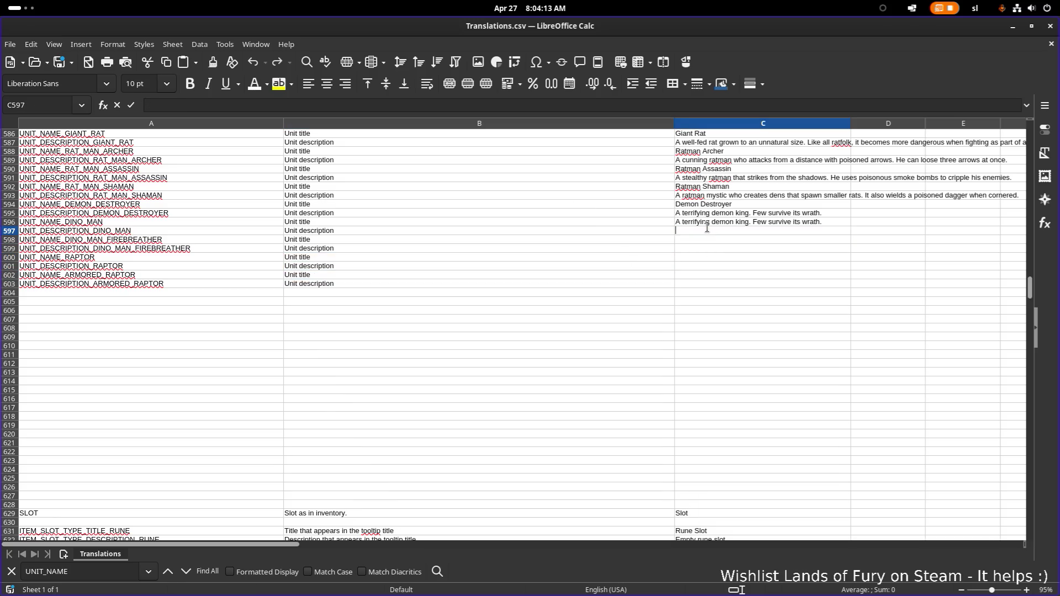
Enter 'Dino Man' as the English text in the Dino Man rows
type("Dino Man")
double_click(692, 242)
type("Dino")
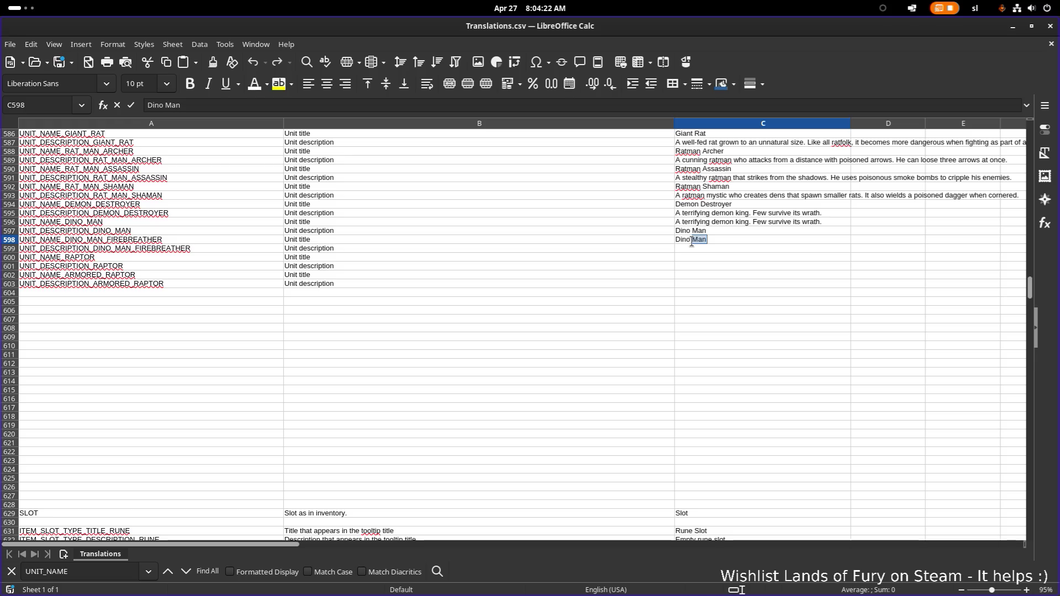
left_click(505, 243)
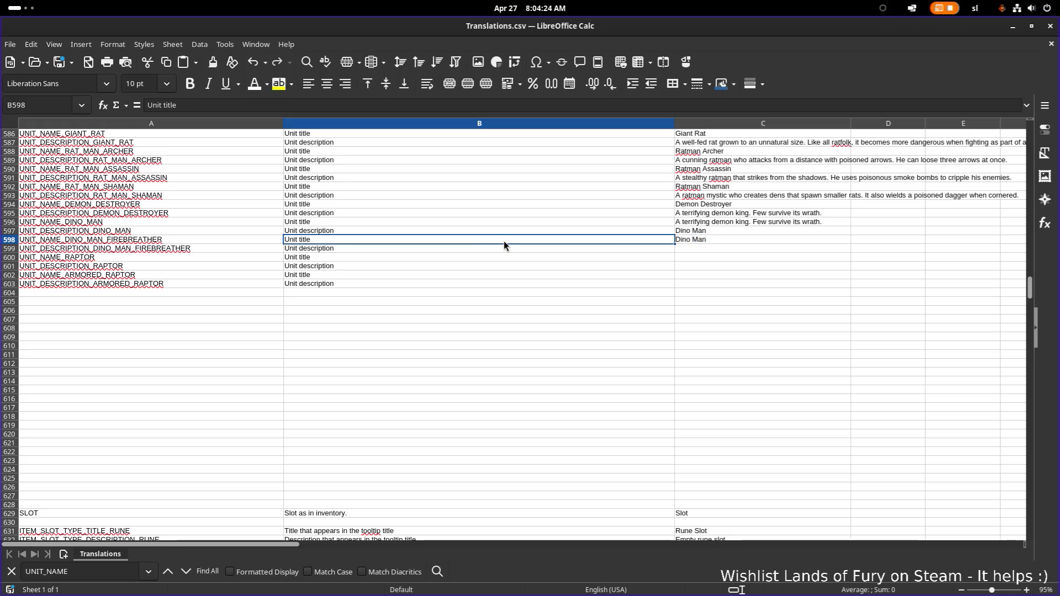
Copy the Dino Man text into the UNIT_NAME_DINO_MAN title cell, replacing the existing text
left_click(487, 215)
left_click(148, 232)
left_click(166, 221)
left_click(700, 234)
key("ctrl+c")
left_click(714, 220)
key("ctrl+v")
left_click(628, 253)
Set the Dino Man description to 'Have to do it,...'
left_click(714, 230)
double_click(715, 231)
triple_click(728, 230)
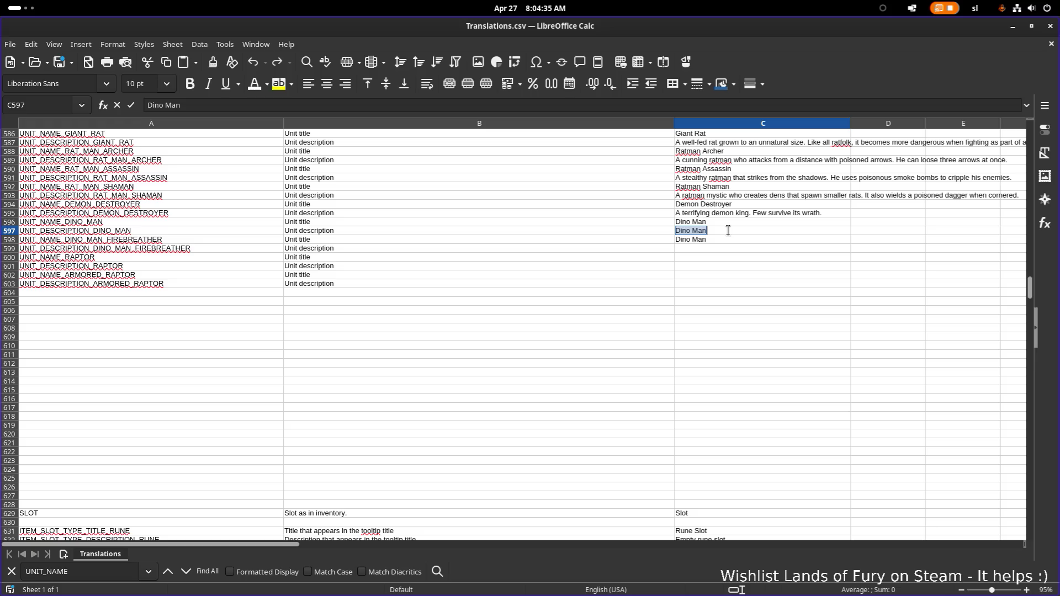
type("Come")
key("shift+Home")
type("Have to do it,...")
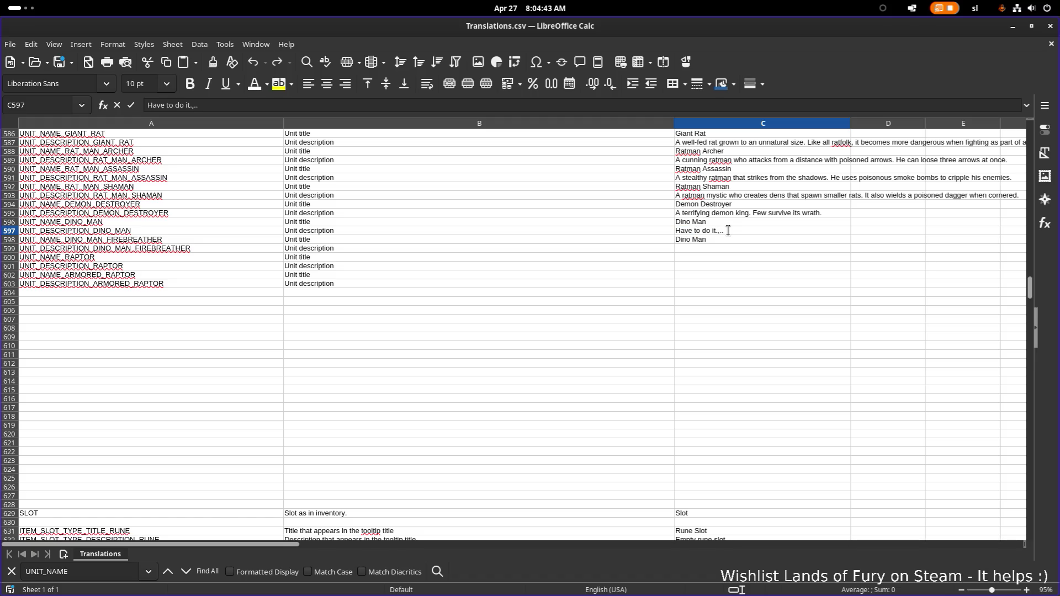
left_click(724, 243)
Enter the Firebreather title, its 'Shoots fire projectiles.' description, and the Raptor title
double_click(724, 243)
type("F")
type("irebreather")
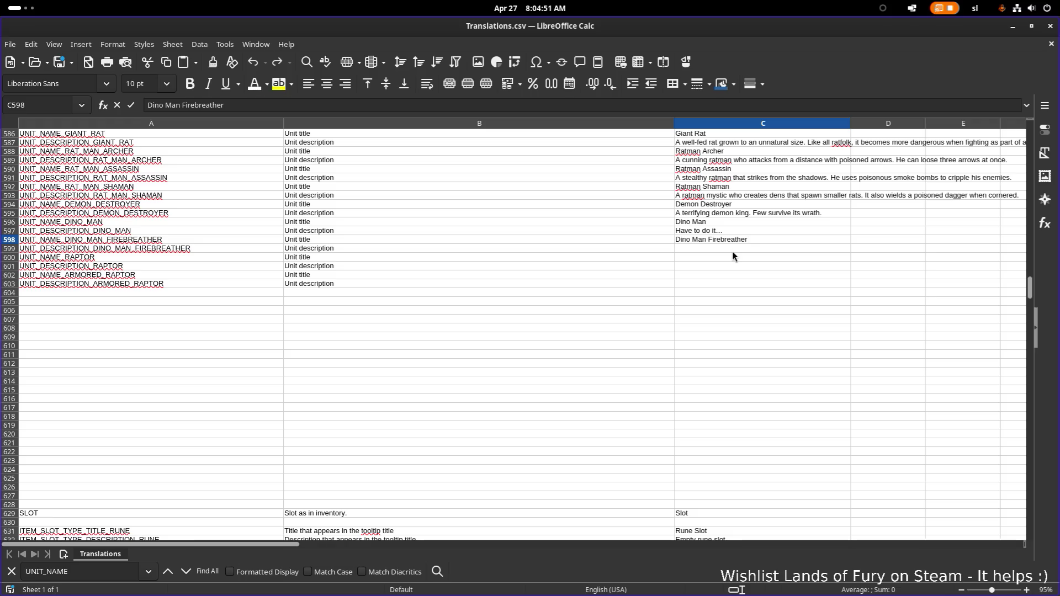
left_click(732, 250)
type("Shoots fire projectiles.")
key("Return")
type("Raptor")
Give the Raptor the description 'Clever..'
double_click(708, 265)
type("Ve")
key("BackSpace")
key("BackSpace")
type("Clever")
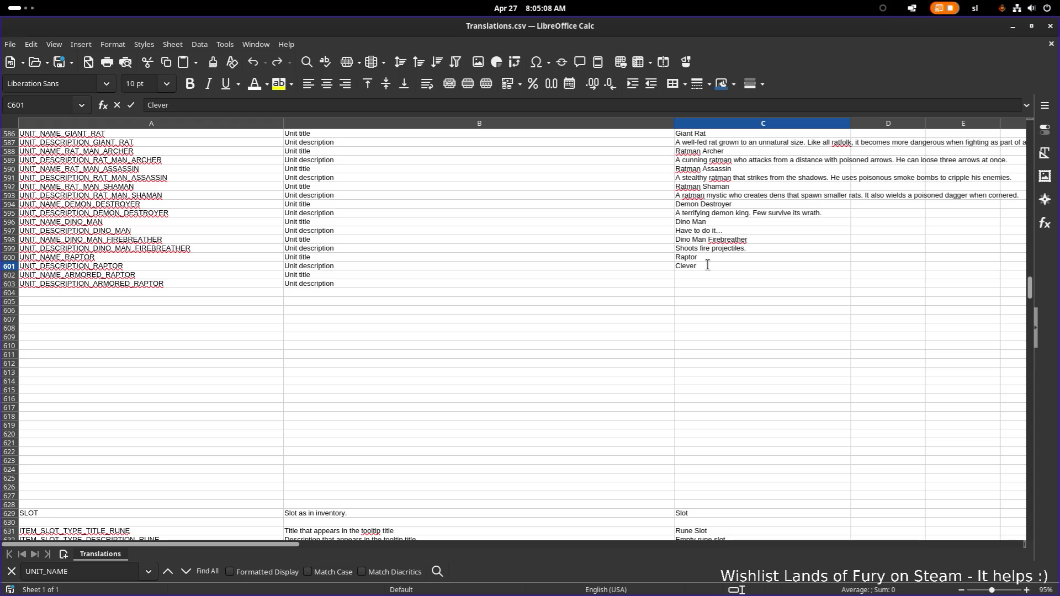
type("...")
key("Return")
Enter the 'Armored Raptor' title and its description 'Stronger...' in C603
left_click(712, 250)
left_click(711, 256)
double_click(708, 273)
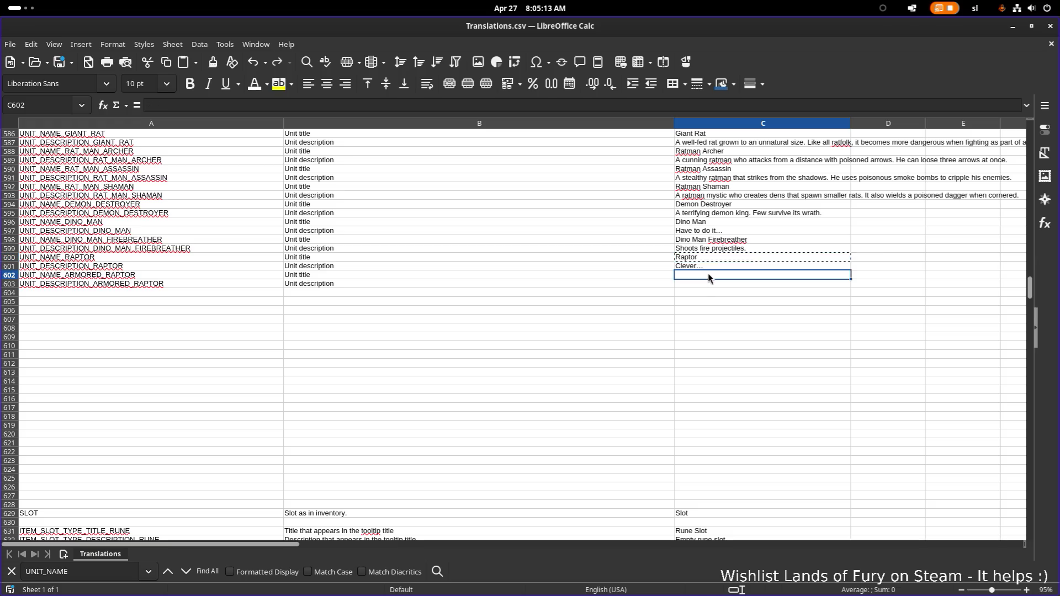
type("Armored")
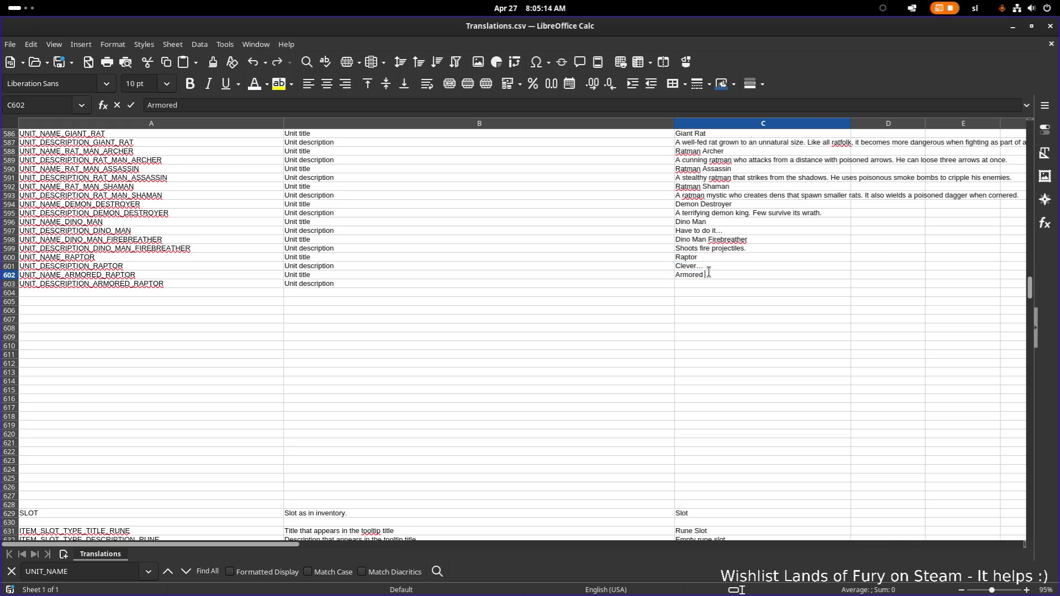
type(" Raptor")
key("Tab")
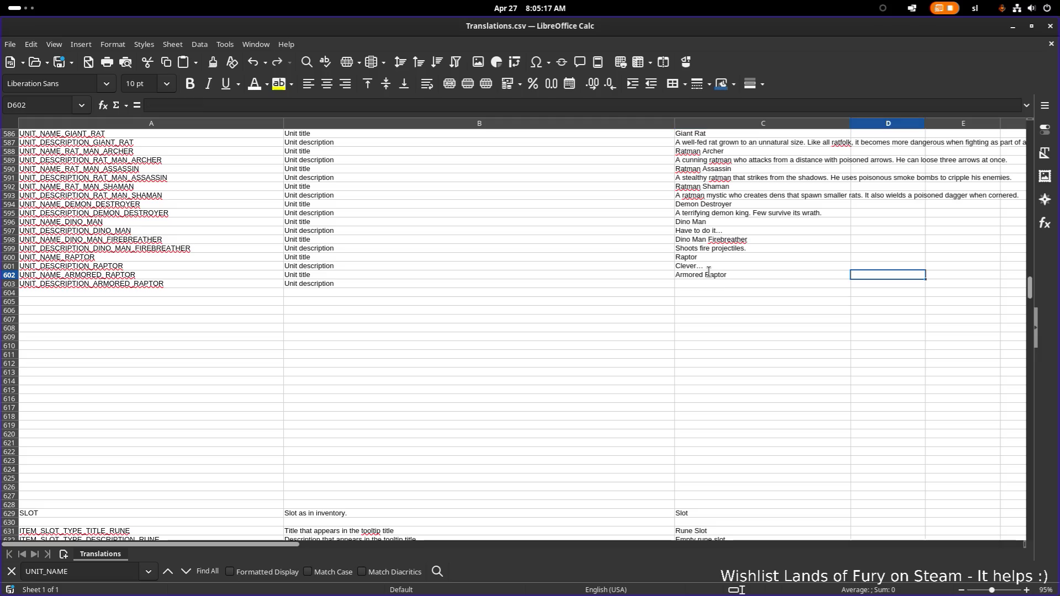
double_click(713, 284)
type("S")
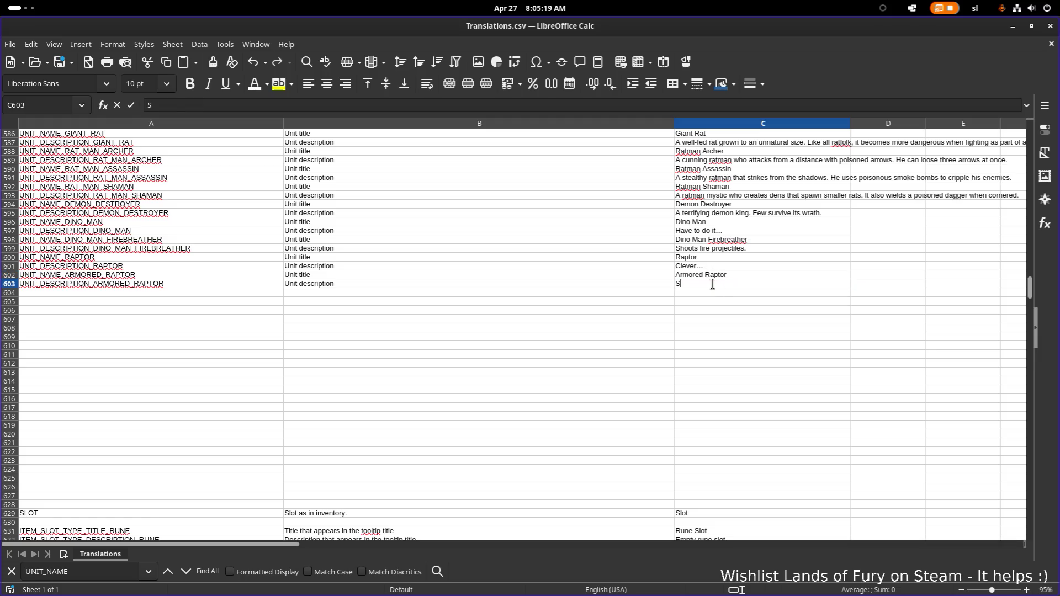
type("tronger...")
key("Return")
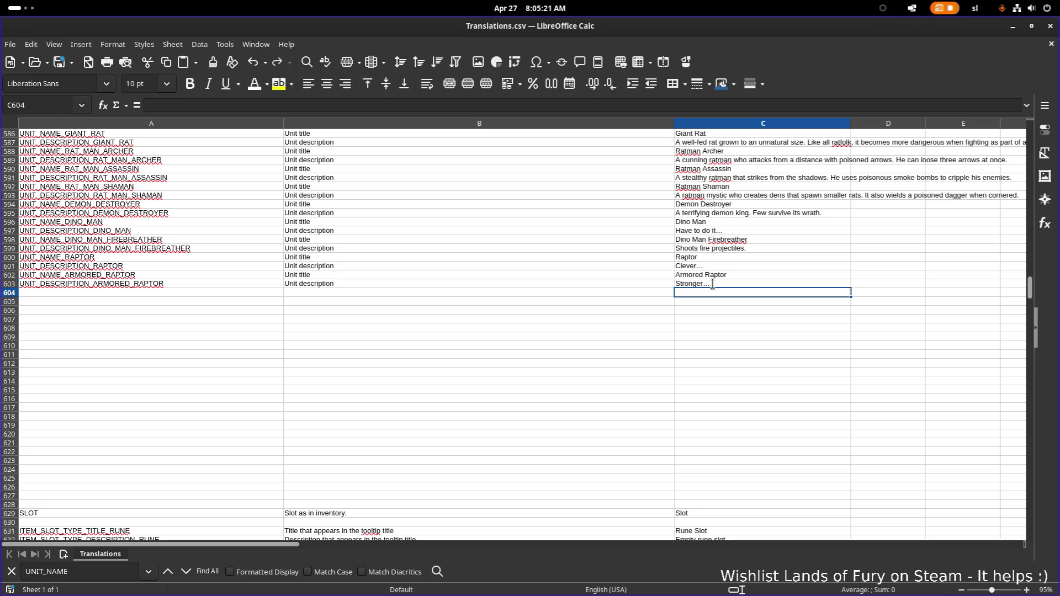
Copy the UNIT_NAME_ARMORED_RAPTOR key from A602 into A604
left_click(183, 291)
double_click(202, 292)
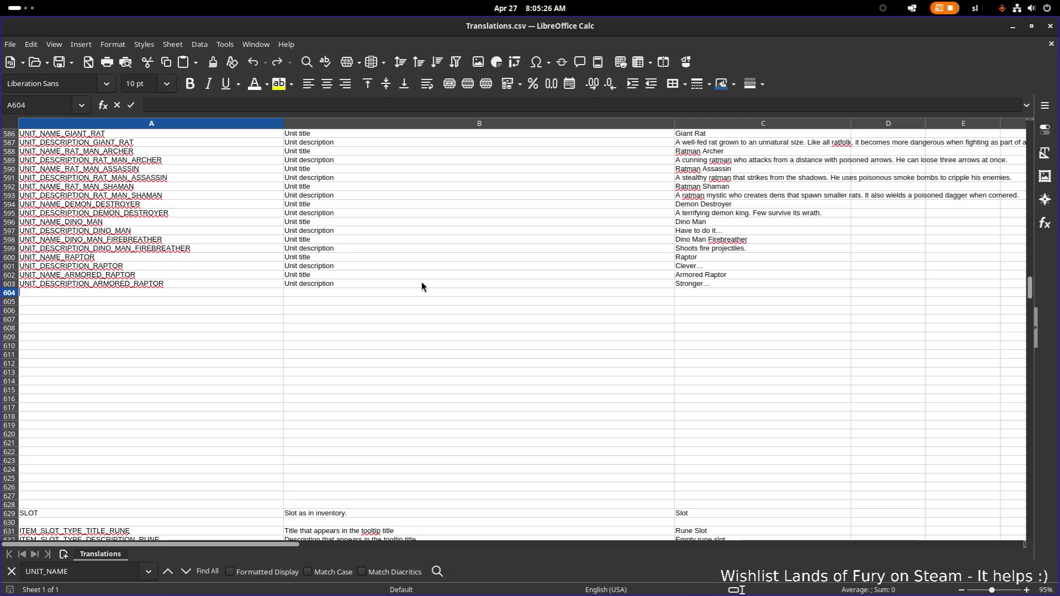
left_click(174, 275)
key("ctrl+c")
left_click(164, 300)
left_click(183, 294)
key("ctrl+v")
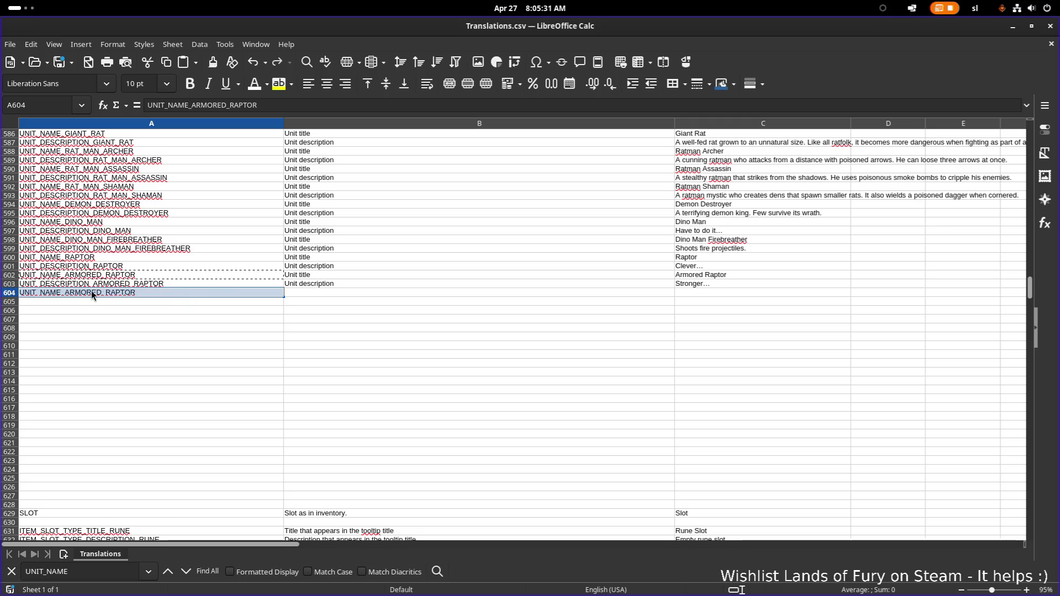
double_click(67, 293)
key("alt+Tab")
key("alt+Tab")
key("alt+Tab")
key("alt+Tab")
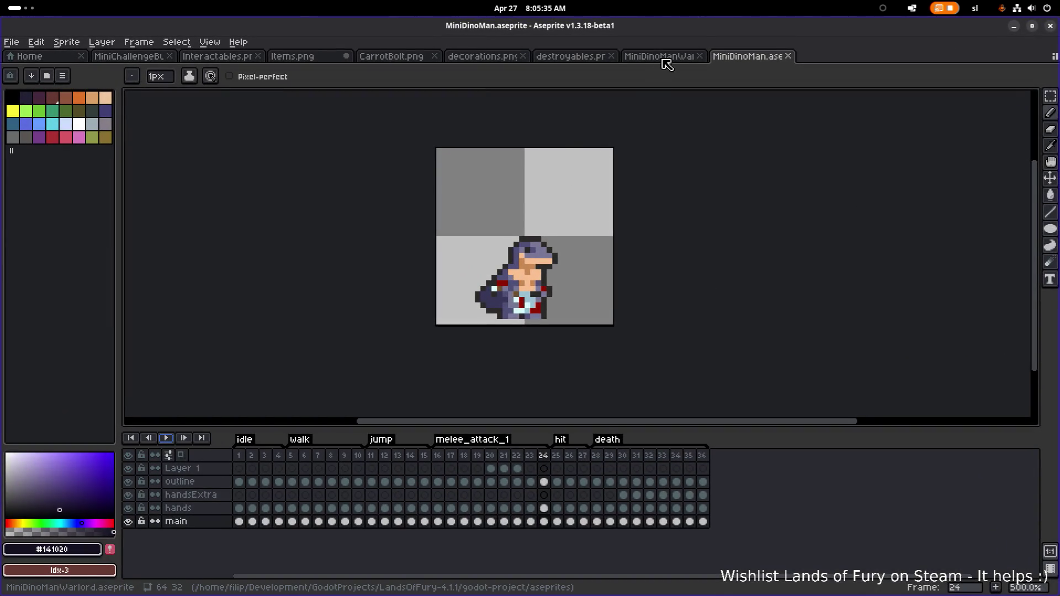
View the MiniDinoManWarlord sprite in Aseprite, then minimize Aseprite to return to the spreadsheet
left_click(668, 57)
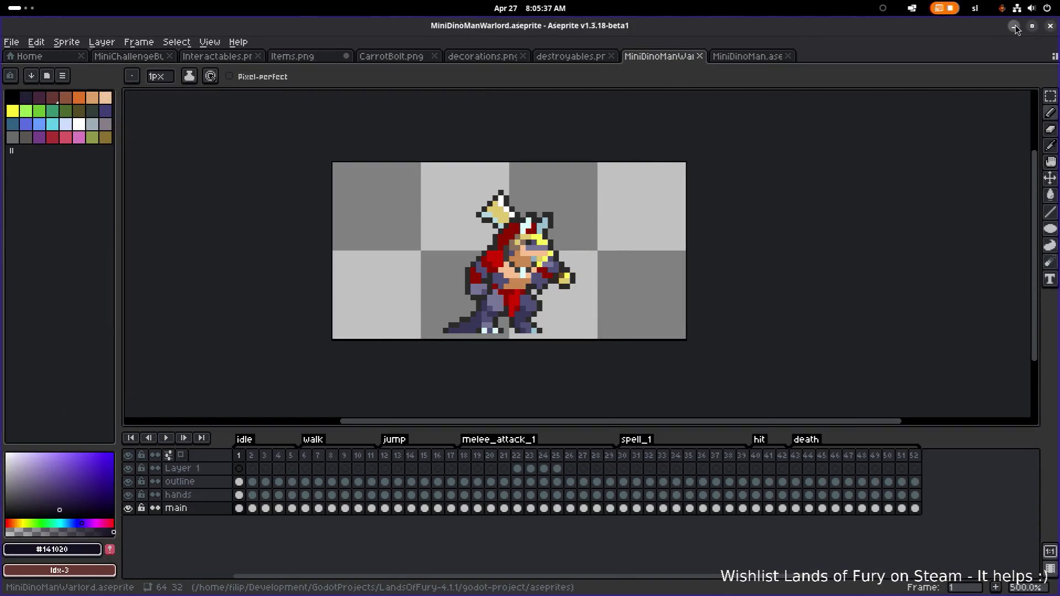
left_click(1015, 28)
double_click(88, 293)
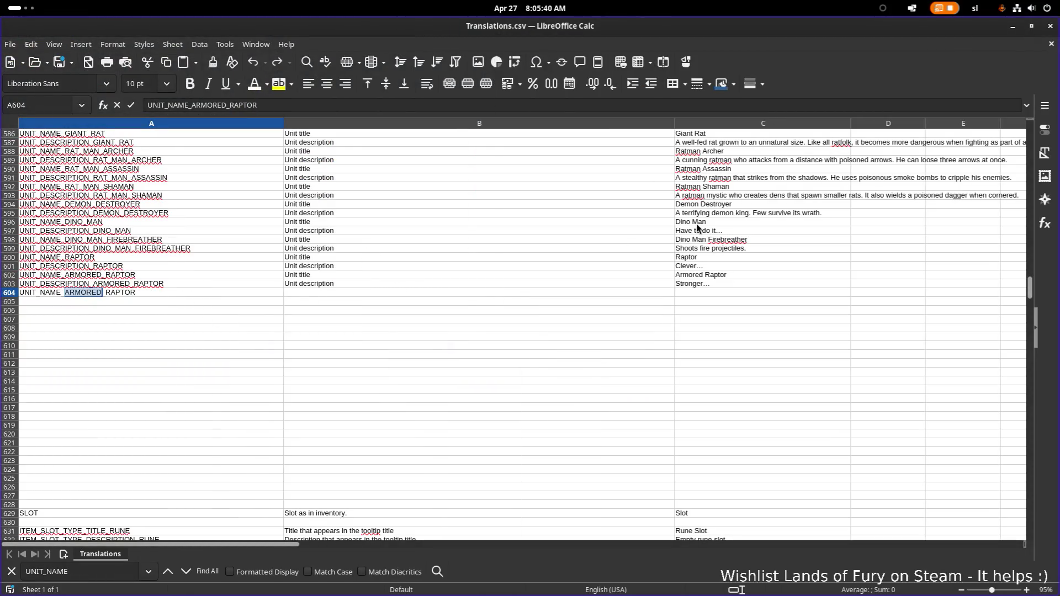
Rename the key in A604 to UNIT_NAME_DINO_MAN_WARLORD and copy it
left_click(115, 307)
double_click(161, 296)
left_click(190, 304)
key("Up")
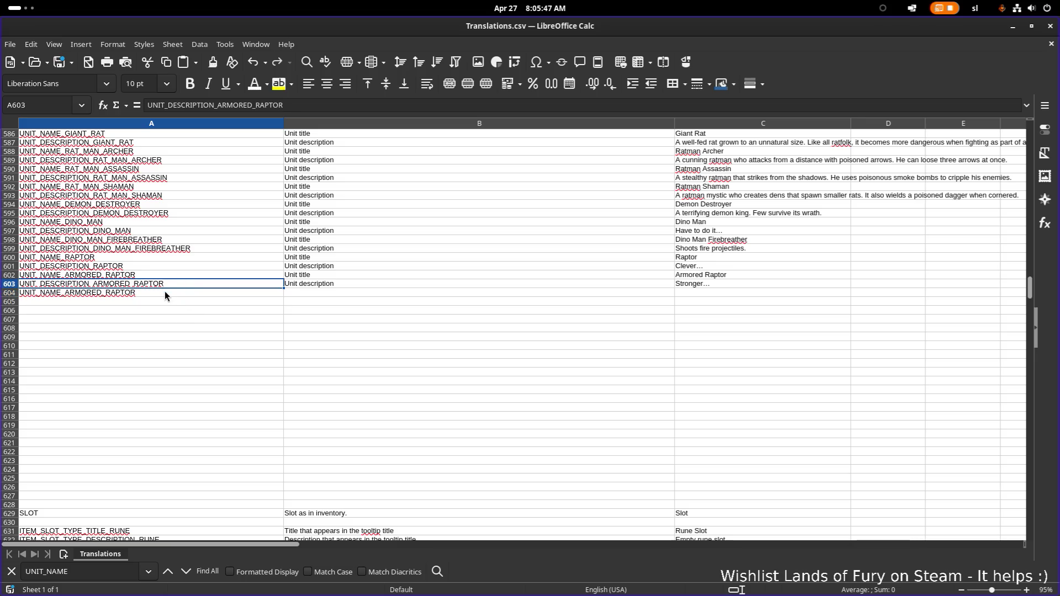
double_click(94, 292)
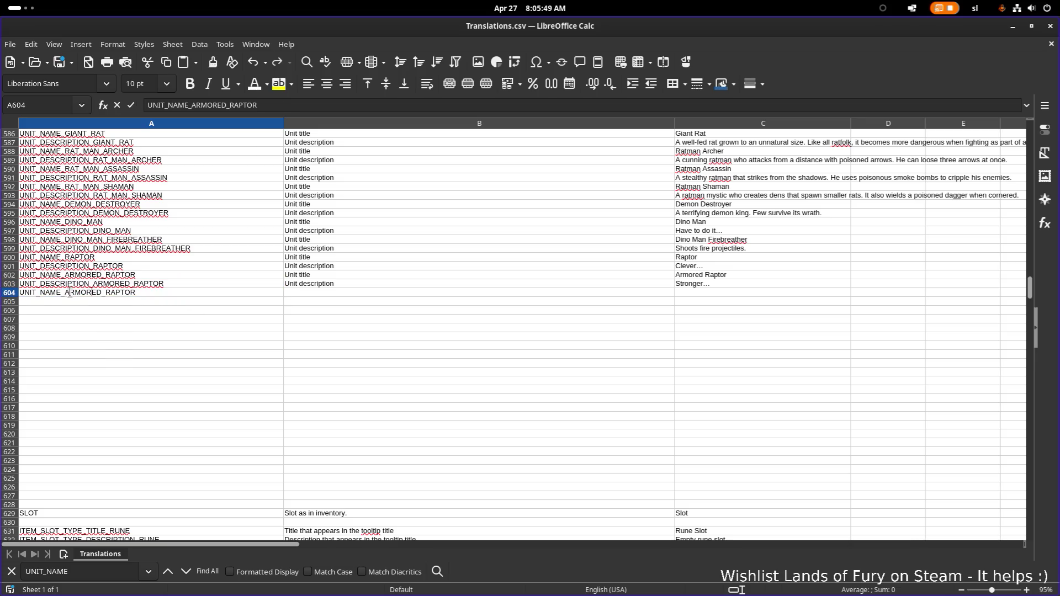
key("shift+End")
type("DINO")
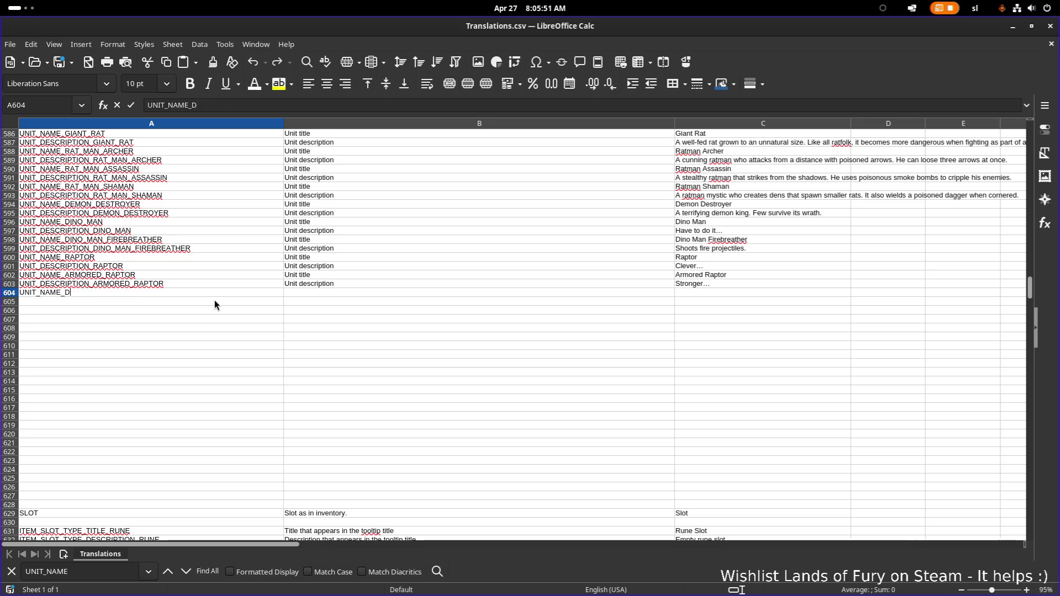
key("End")
type("_Wa")
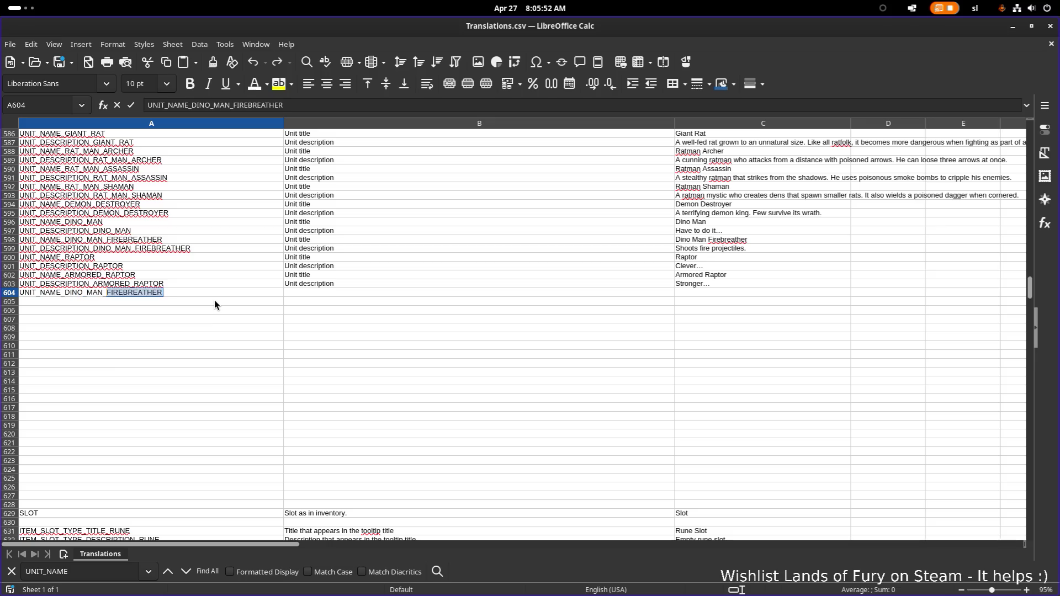
key("BackSpace")
type("ARLORD")
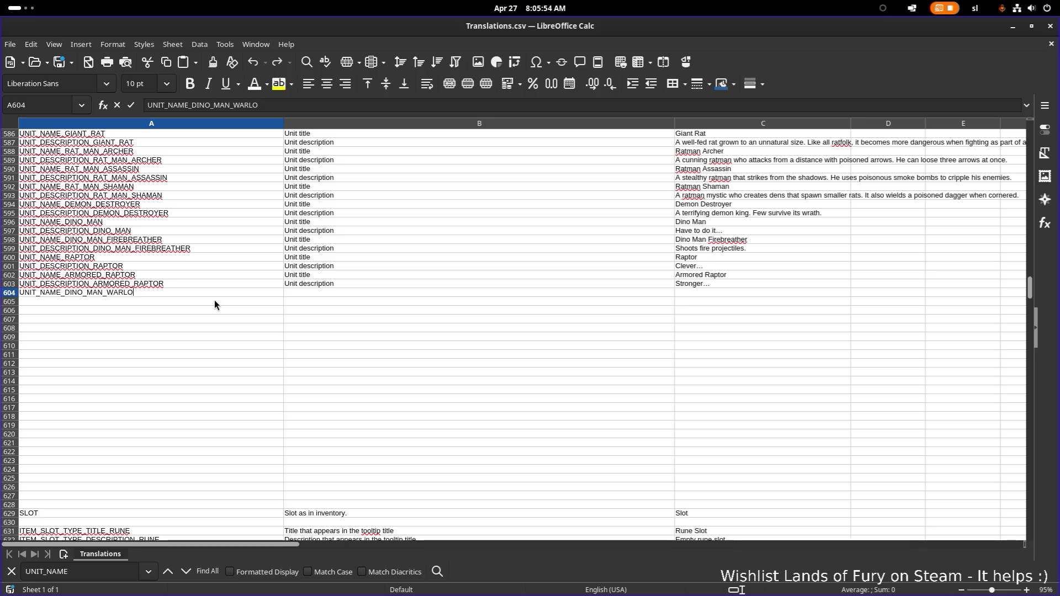
key("shift+Home")
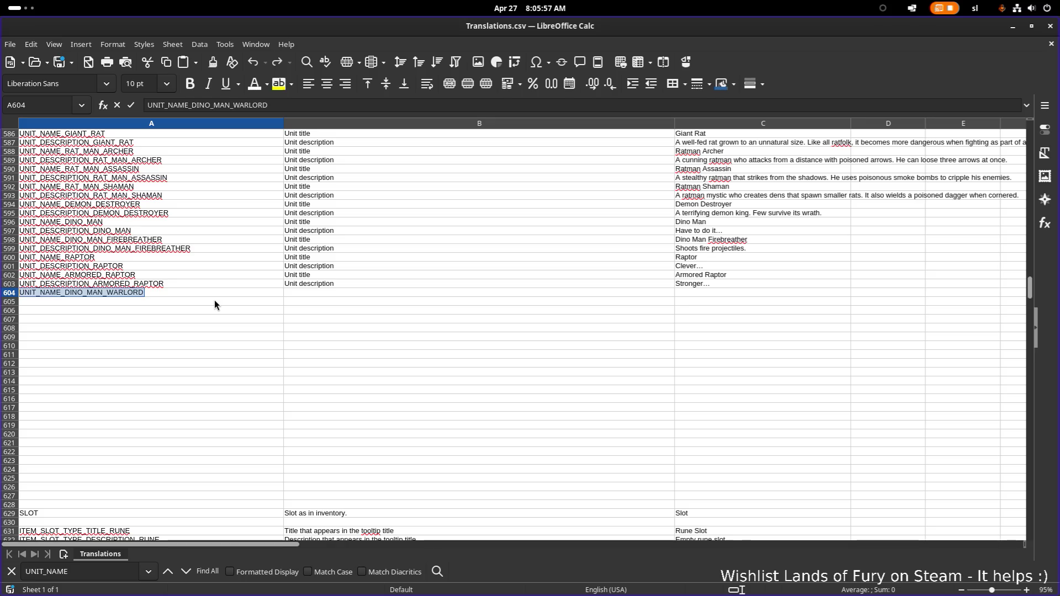
key("ctrl+c")
Put UNIT_DESCRIPTION_DINO_MAN_WARLORD in A605
key("Return")
key("ctrl+v")
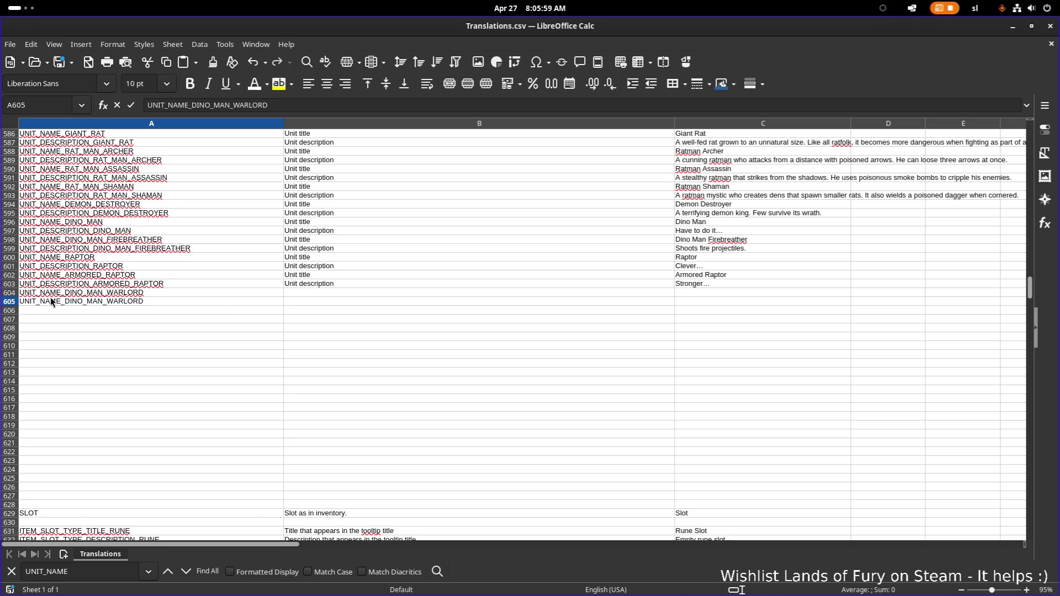
key("BackSpace")
key("BackSpace")
key("BackSpace")
type("DES")
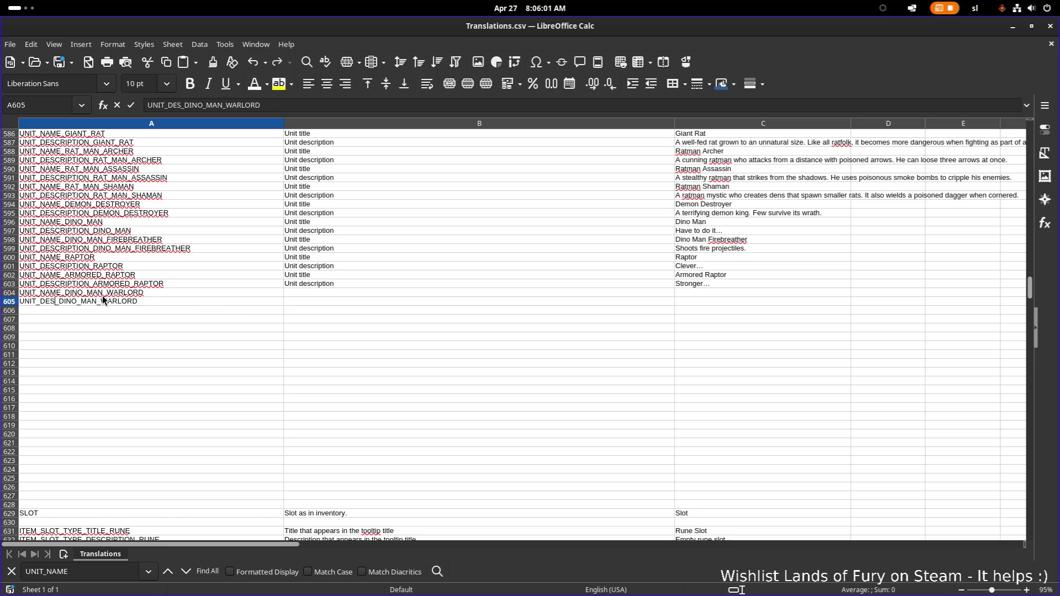
type("CRIPTION")
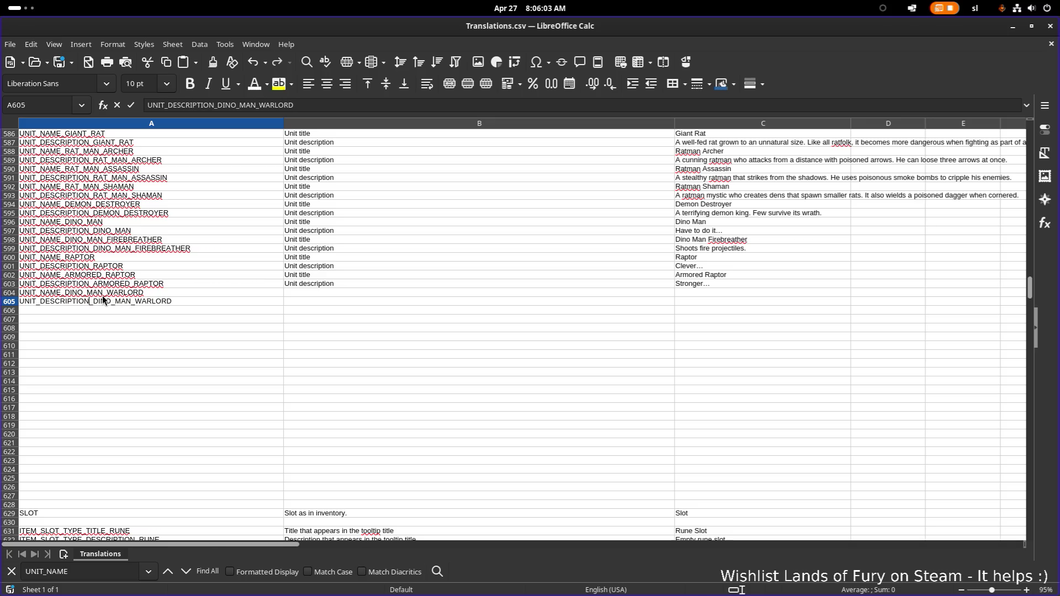
Copy the 'Unit title' and 'Unit description' labels from B602:B603 into B604:B605
left_click(376, 275)
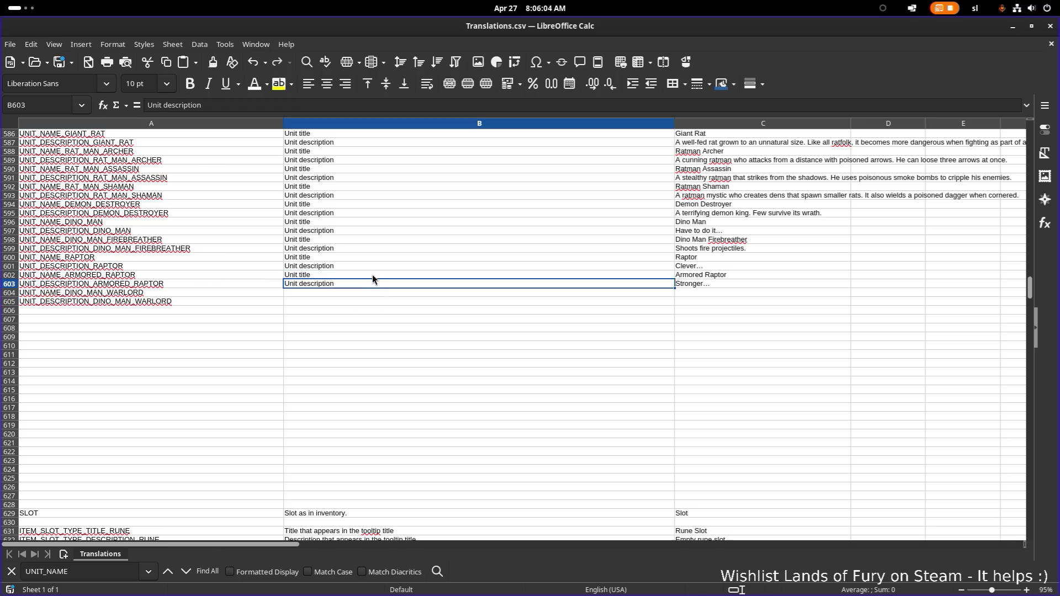
left_click(368, 286, "shift")
key("ctrl+c")
left_click(363, 293)
key("ctrl+v")
left_click(347, 312)
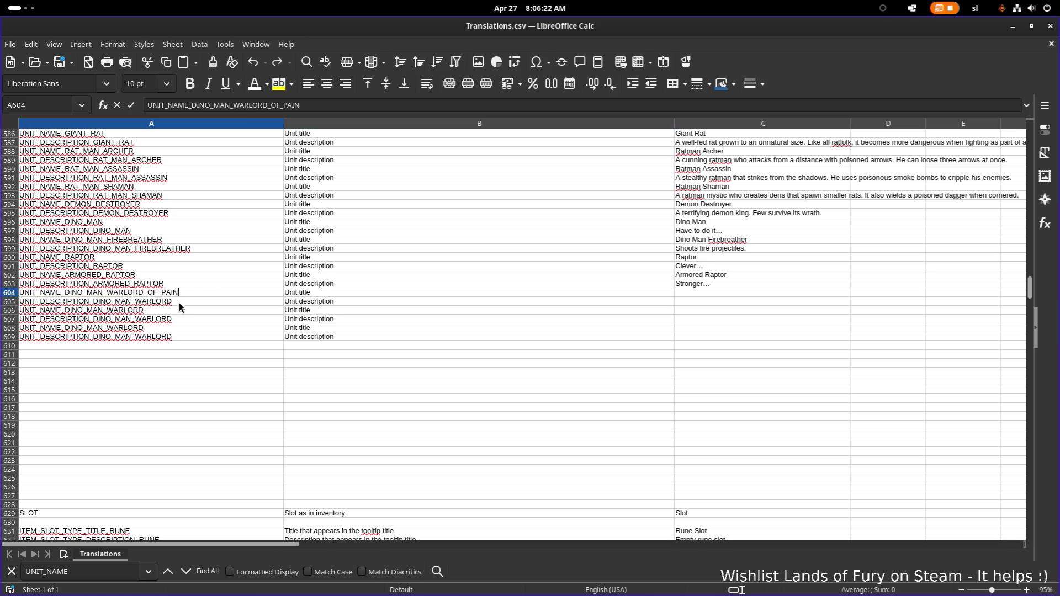
Append _OF to the key in A605
double_click(182, 302)
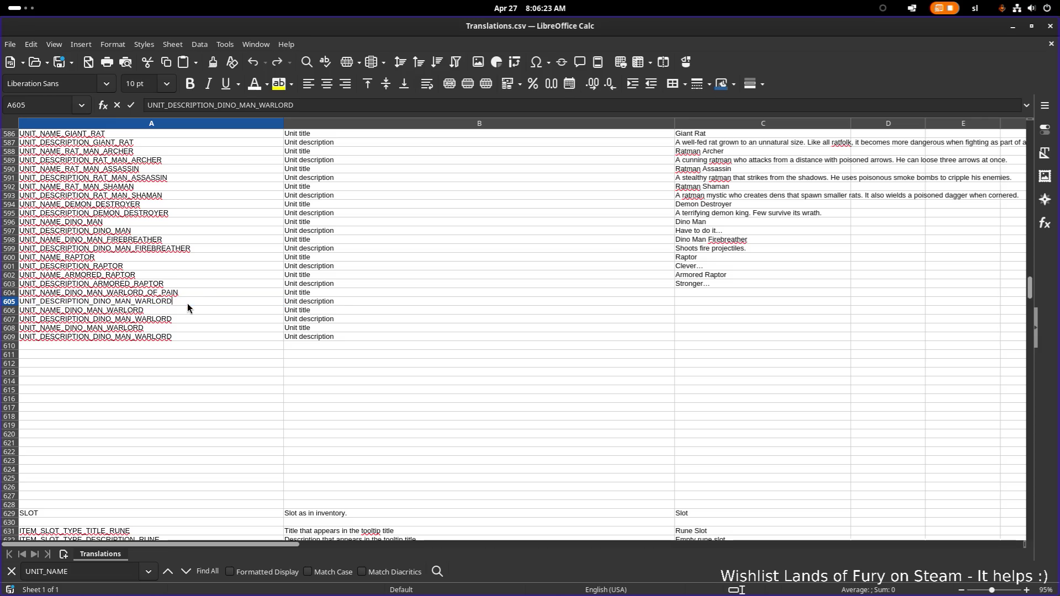
type("_OF")
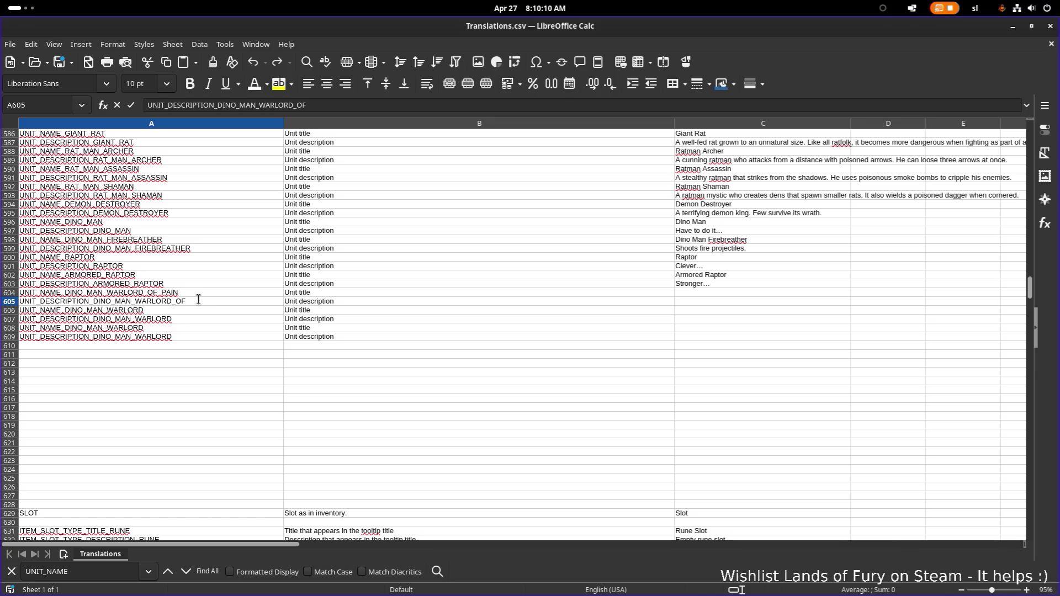
Finish A605's key with PAIN and begin editing A606
type("_PAIN")
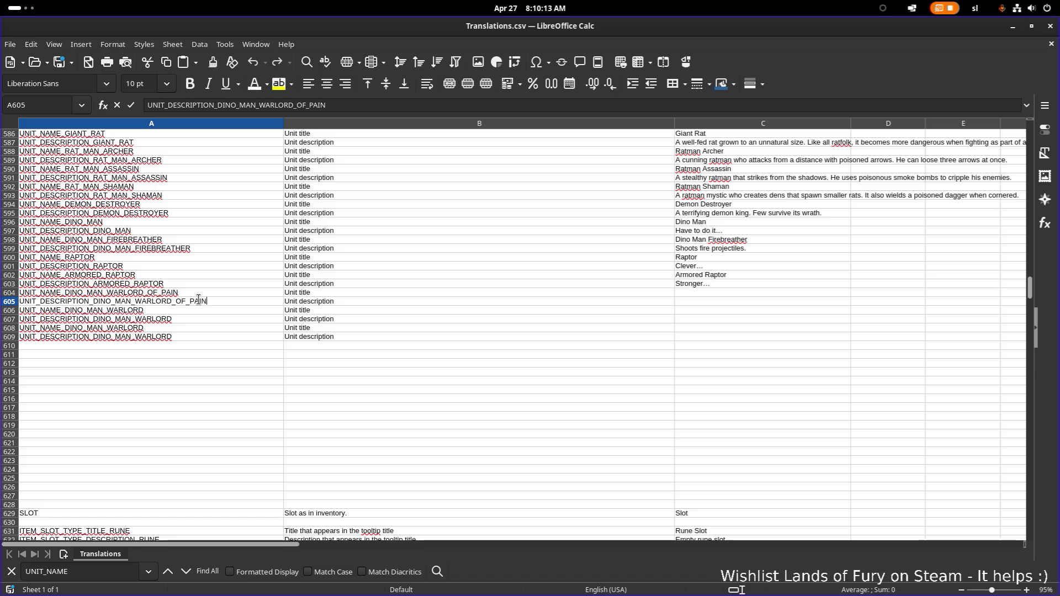
double_click(173, 314)
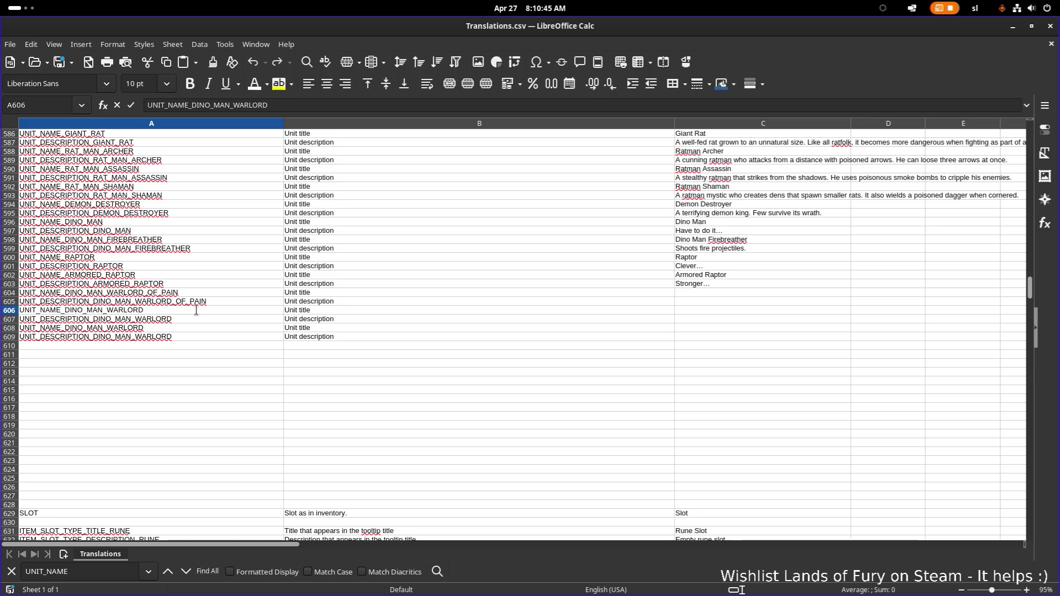
Extend the A606 and A607 keys with _OF_DEFENSE and start A608's key with _OF_
type("_OF_")
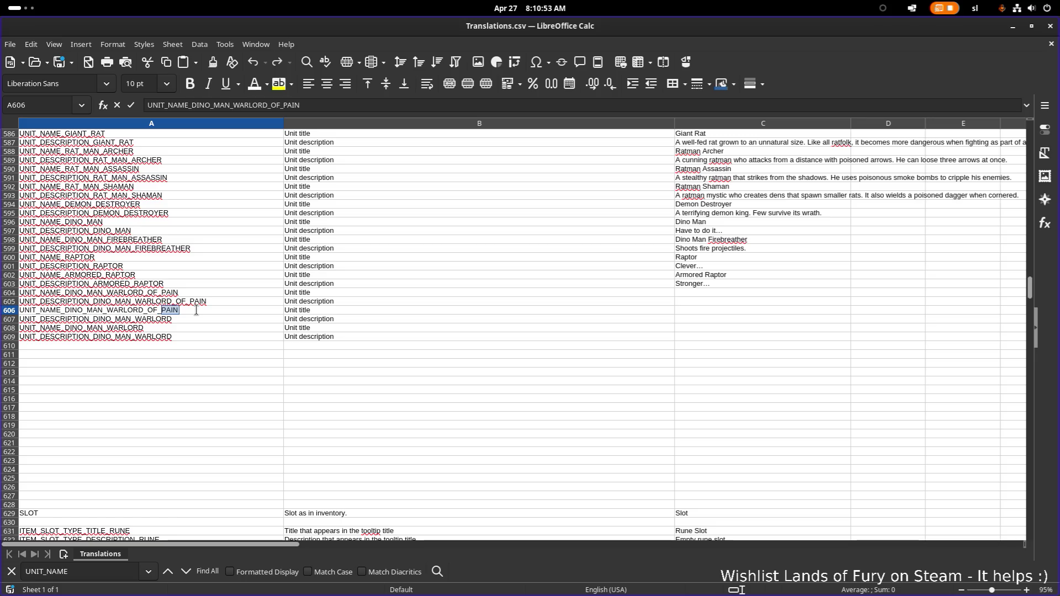
type("DEFG")
key("BackSpace")
key("BackSpace")
type("HEALTH")
key("BackSpace")
key("BackSpace")
key("BackSpace")
type("DEFE")
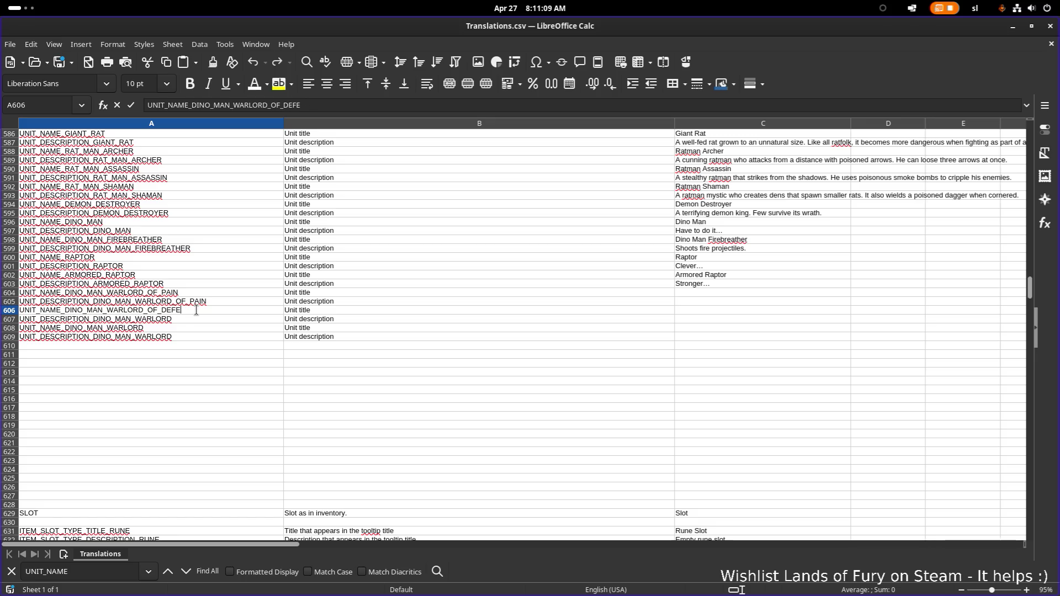
type("NSE")
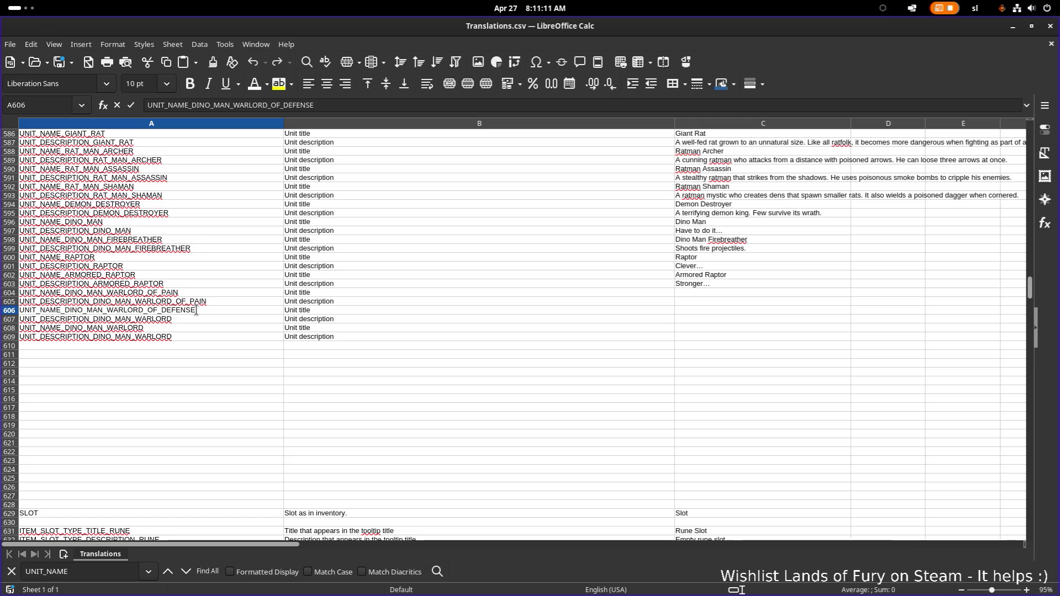
double_click(211, 319)
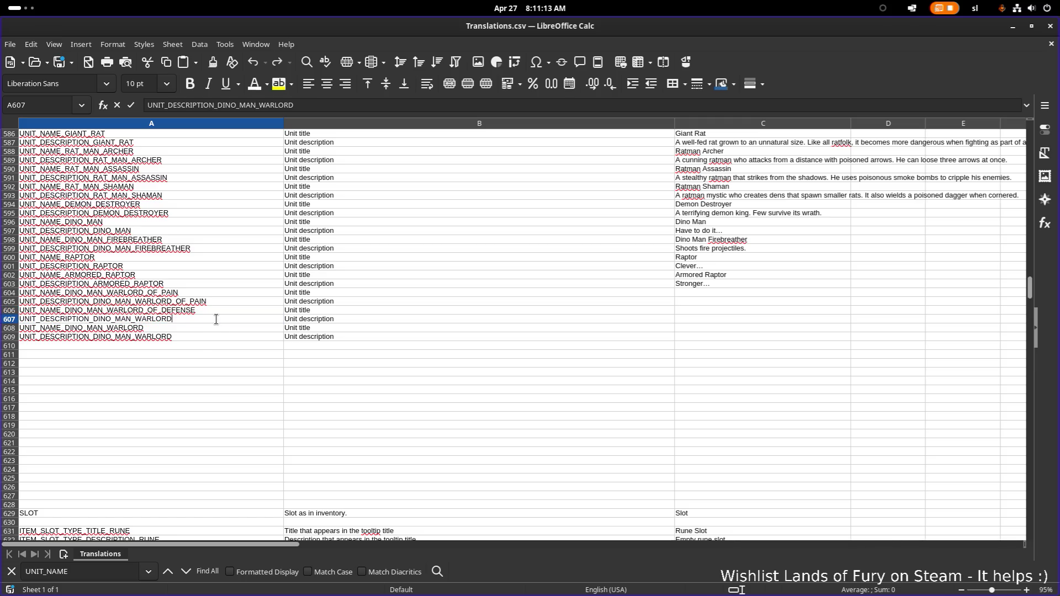
type("_OF")
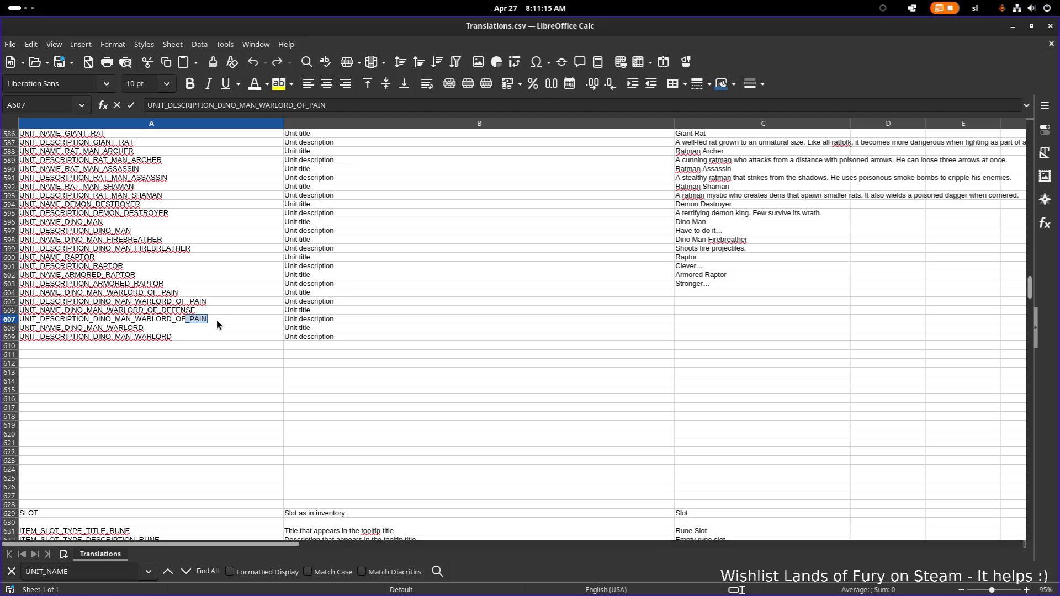
type("_DEFENSE")
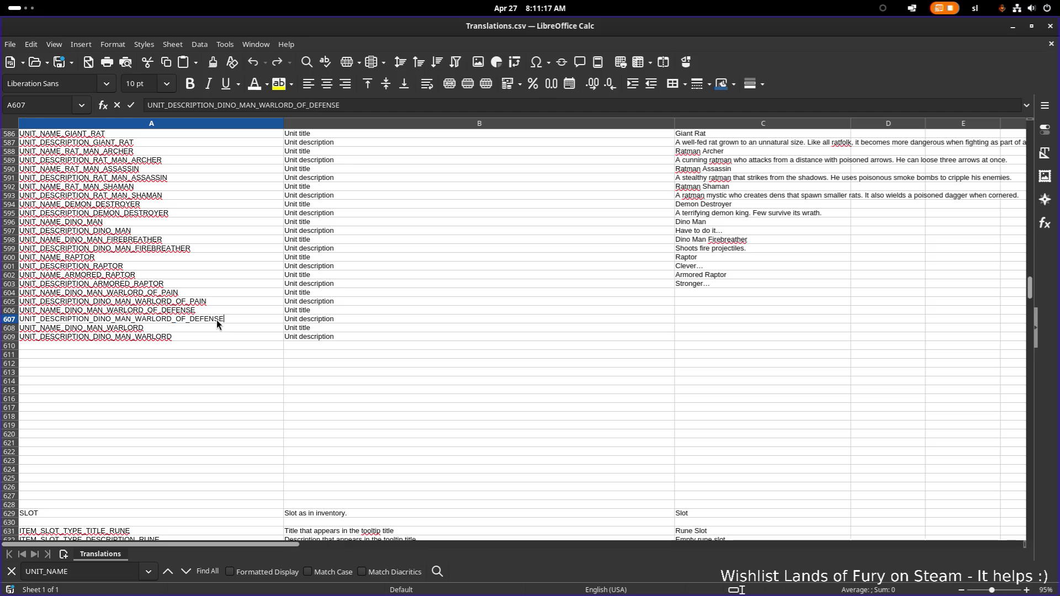
double_click(211, 329)
type("_")
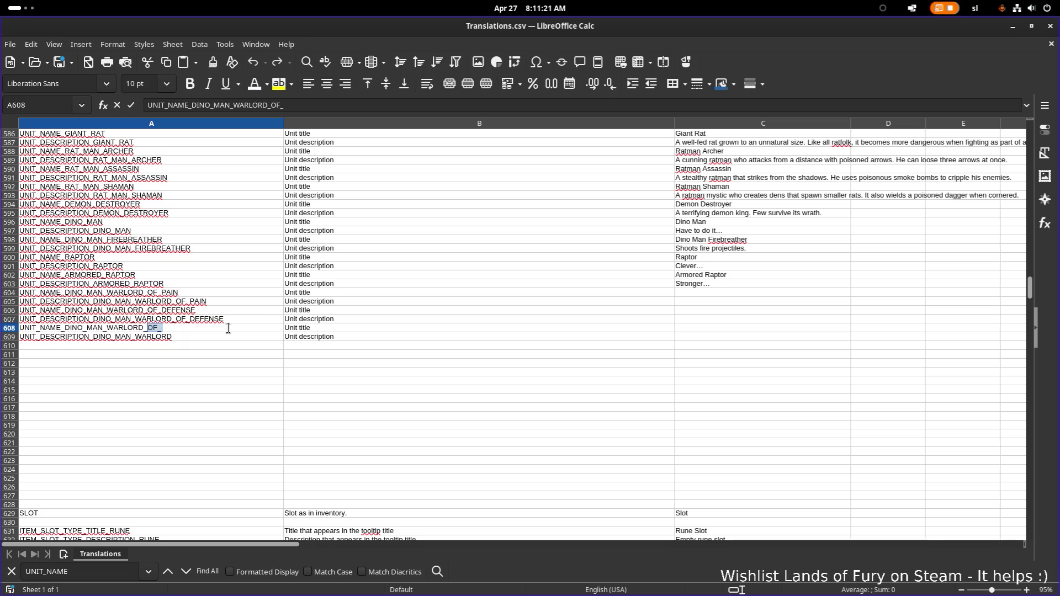
type("OF_")
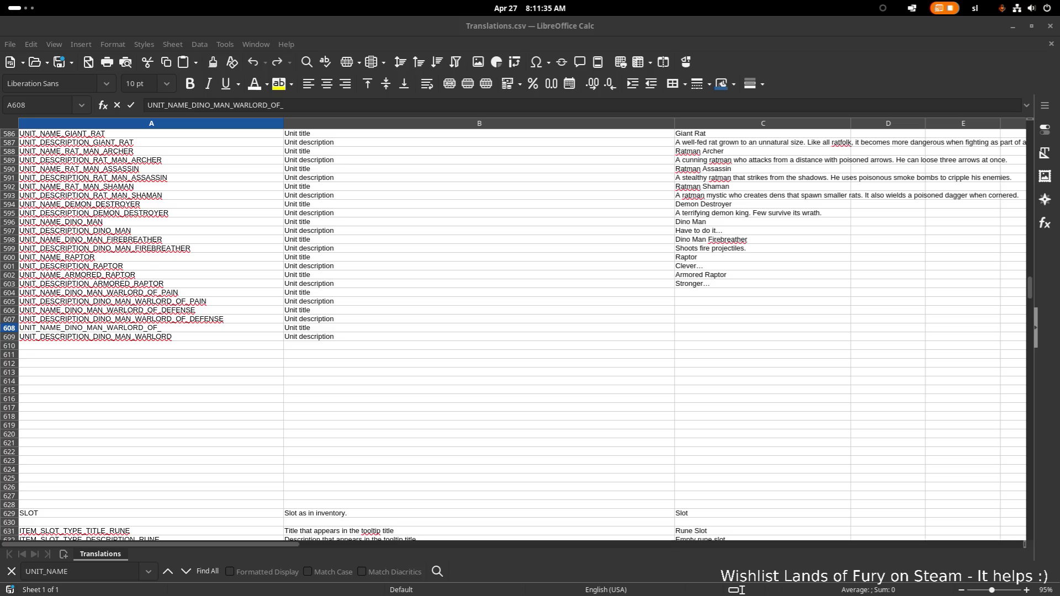
Finish the Warlord title and description keys in A608 and A609 with SPEED
double_click(218, 337)
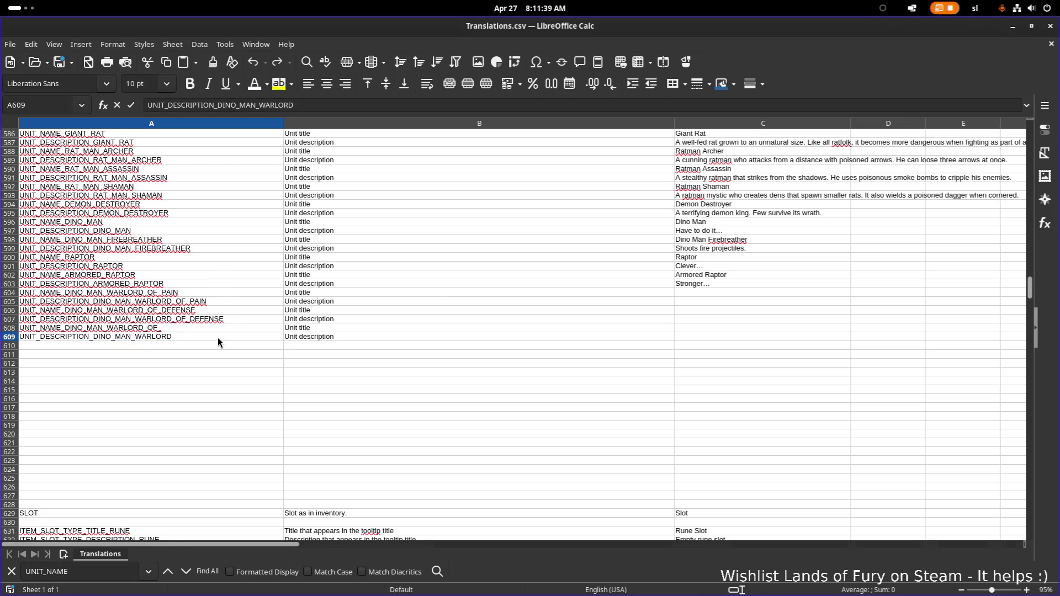
double_click(210, 328)
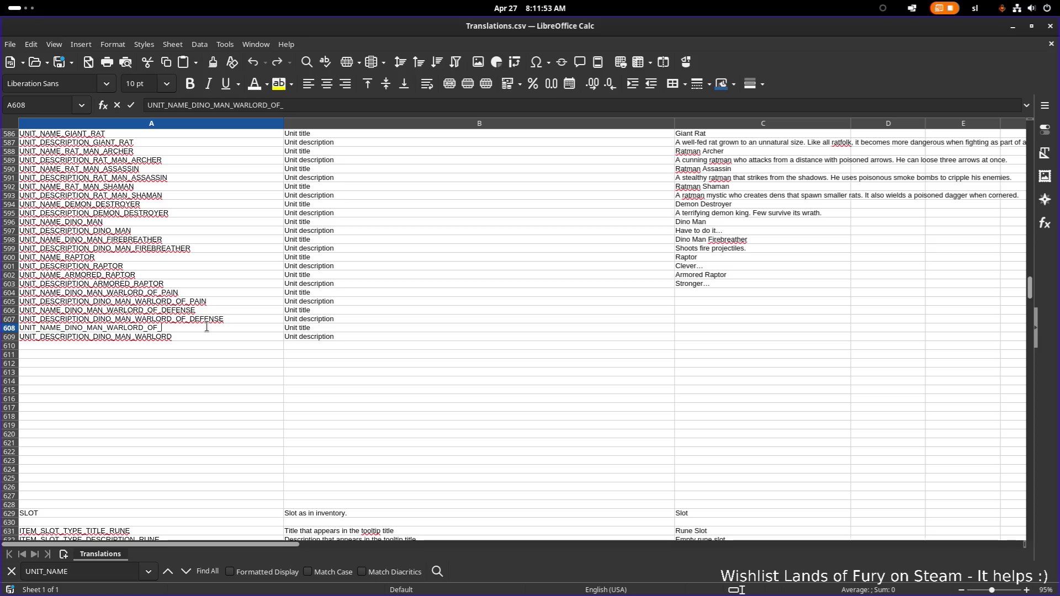
type("SPEED")
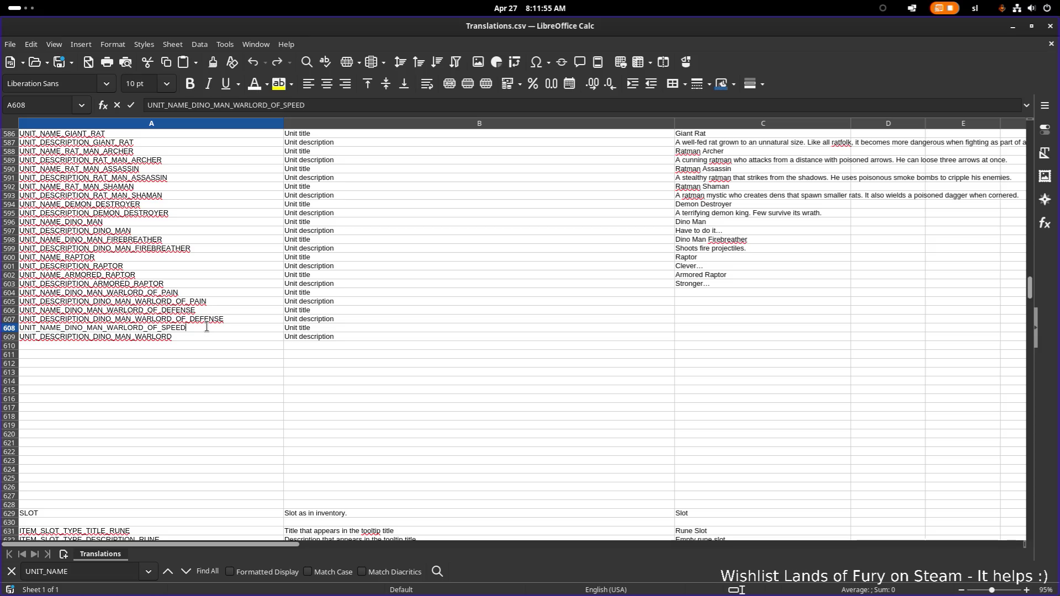
double_click(209, 338)
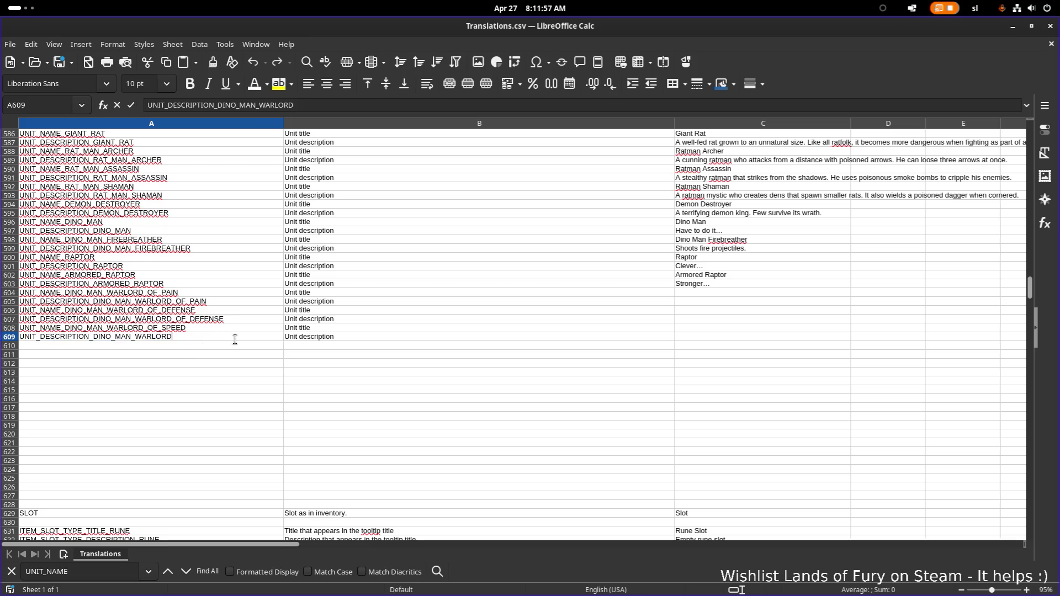
type("_SPEED")
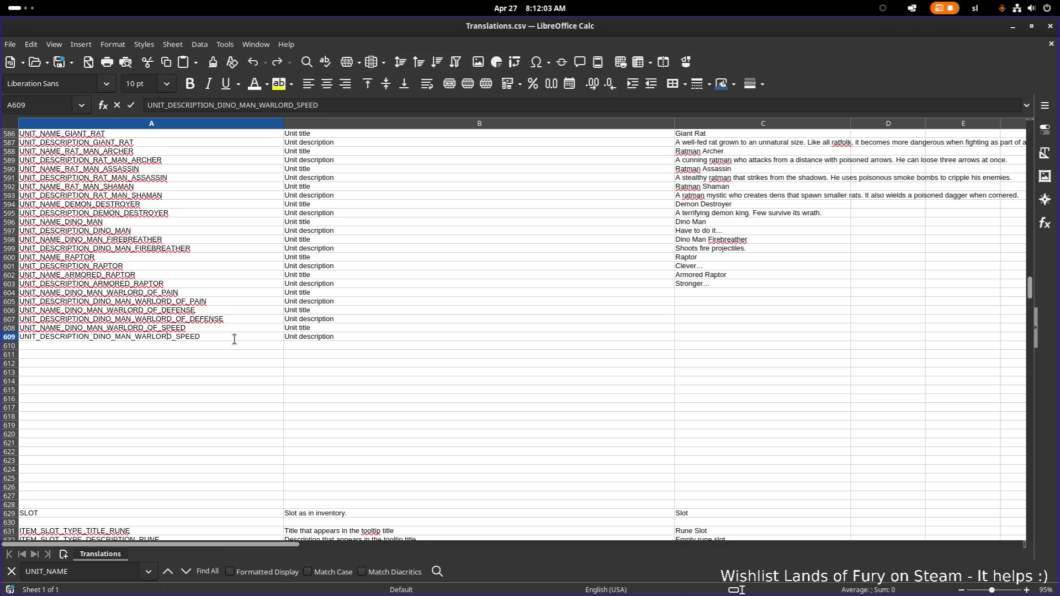
type("_OF")
Replace PAIN with DAMAGE in the A605 and A604 keys
left_click(224, 301)
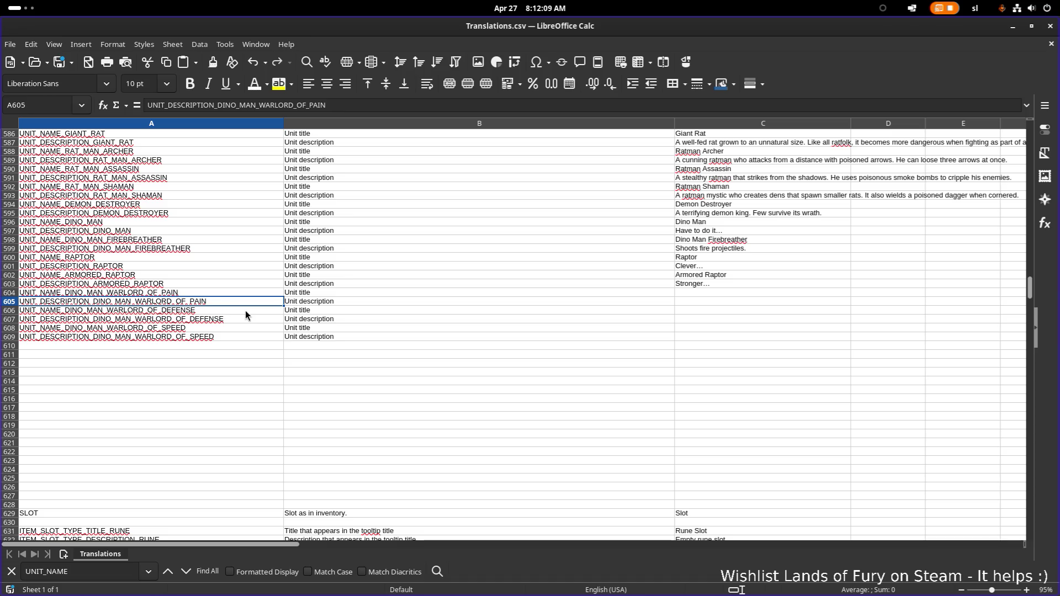
double_click(197, 299)
double_click(199, 301)
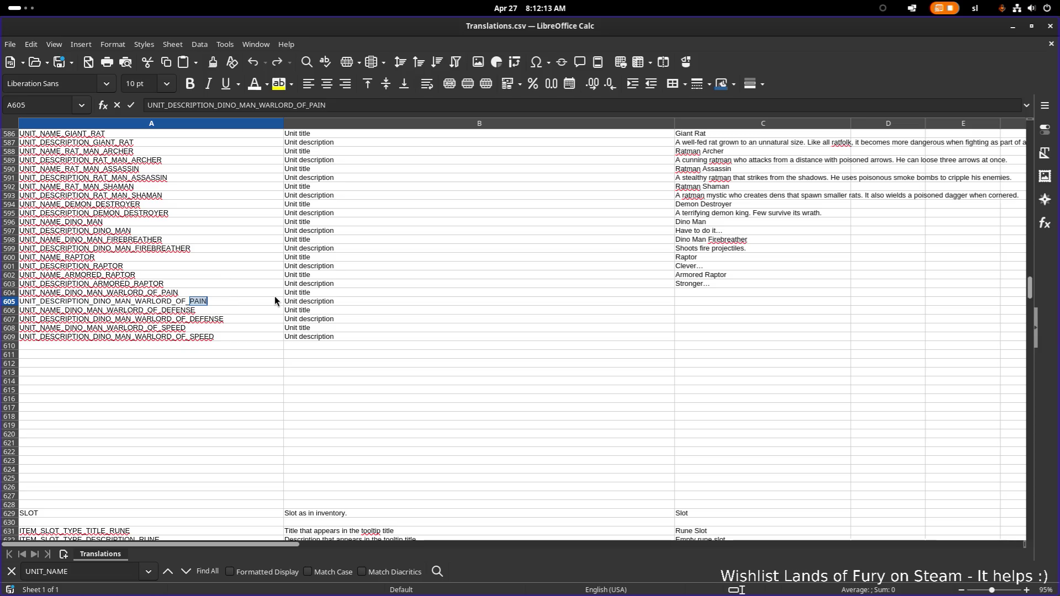
type("DAMAGE")
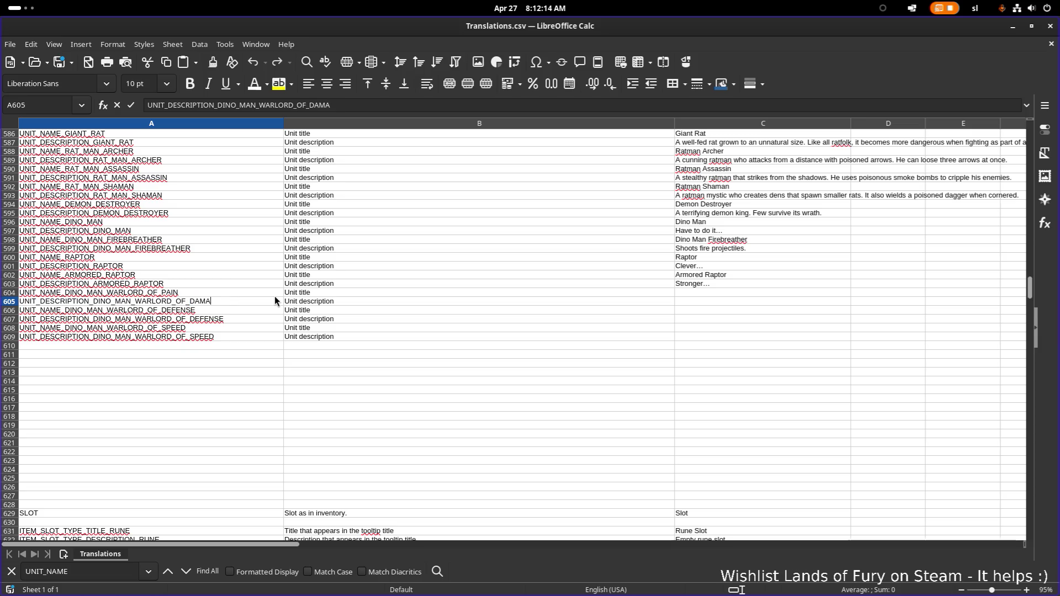
left_click(163, 294)
double_click(165, 292)
type("DAMAGE")
left_click(608, 302)
Enter the titles Warlord of Damage, Warlord of Defense and Warlord of Speed
left_click(709, 293)
type("Warlo")
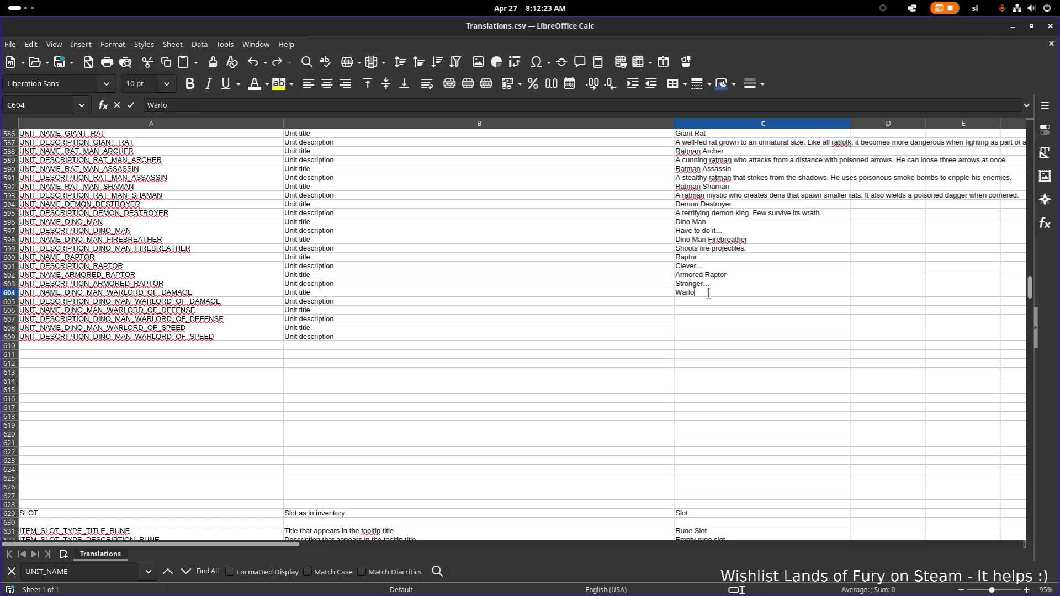
type("rd of Damage")
key("Return")
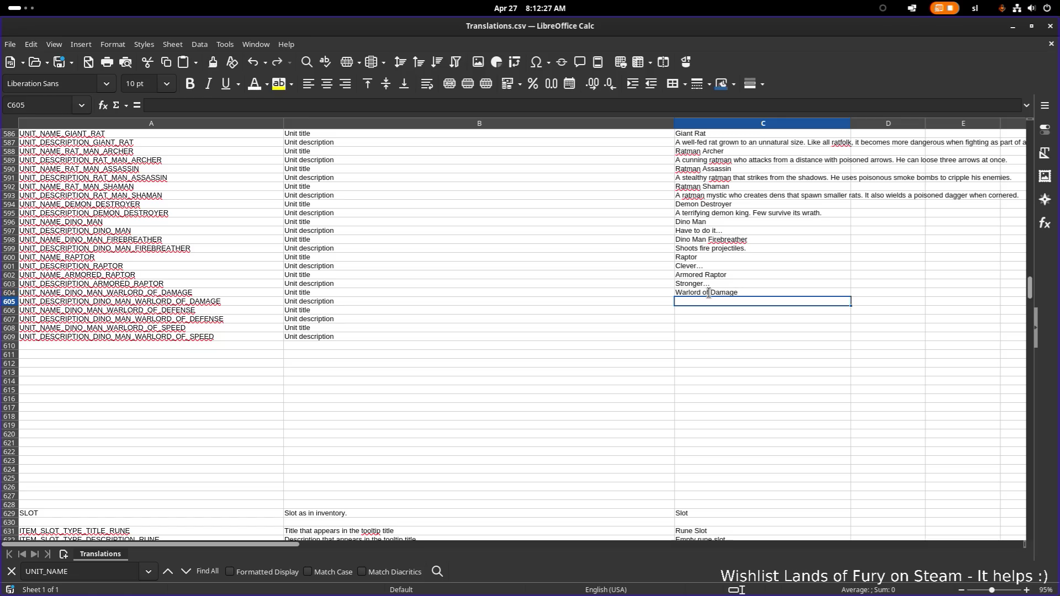
key("Return")
type("Warlord of D")
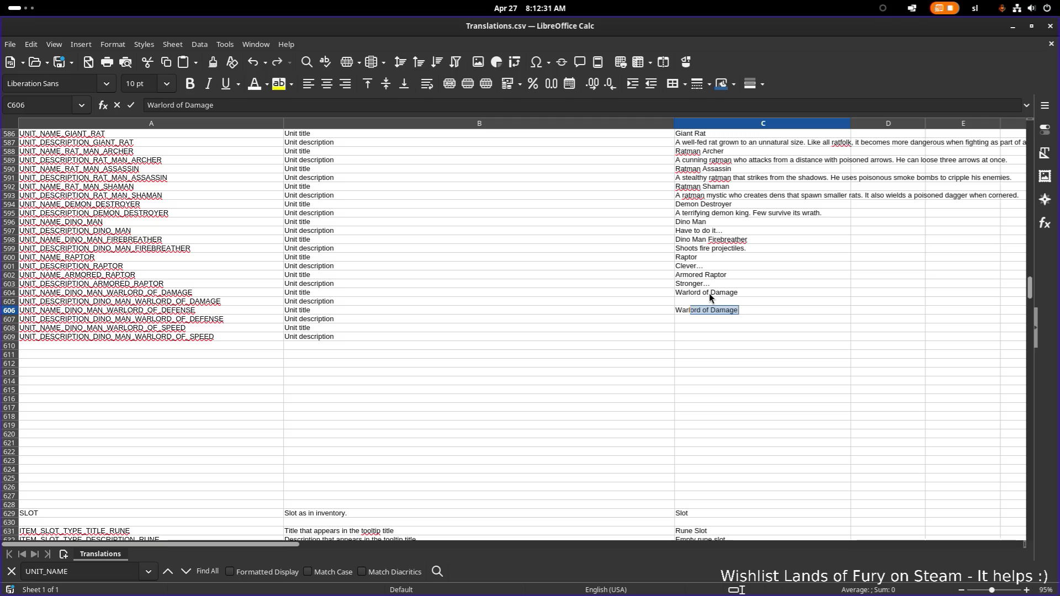
type("efense")
key("Return")
key("Return")
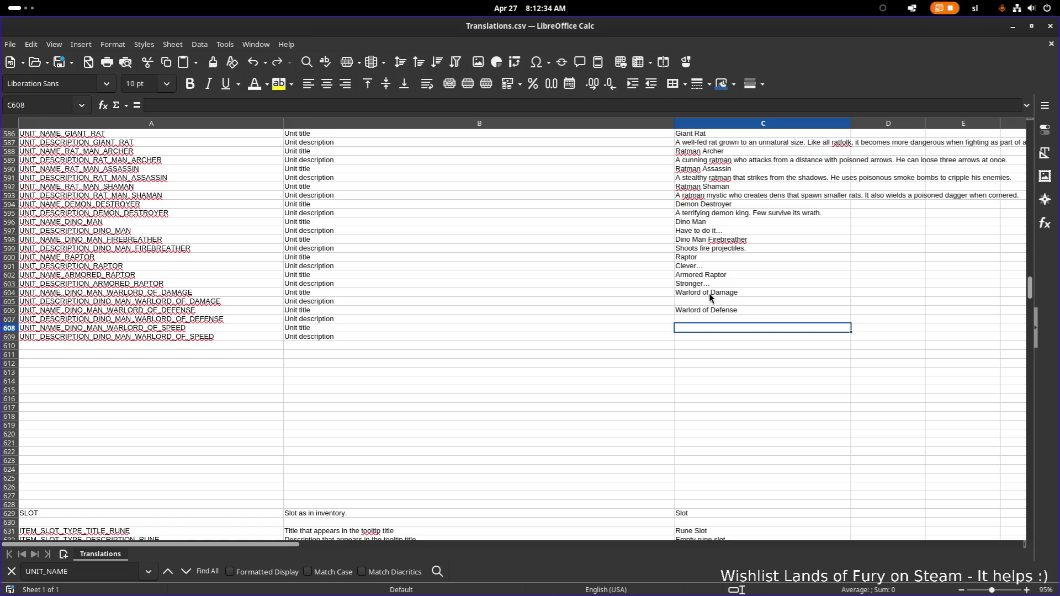
type("Wal")
key("BackSpace")
key("BackSpace")
type("r")
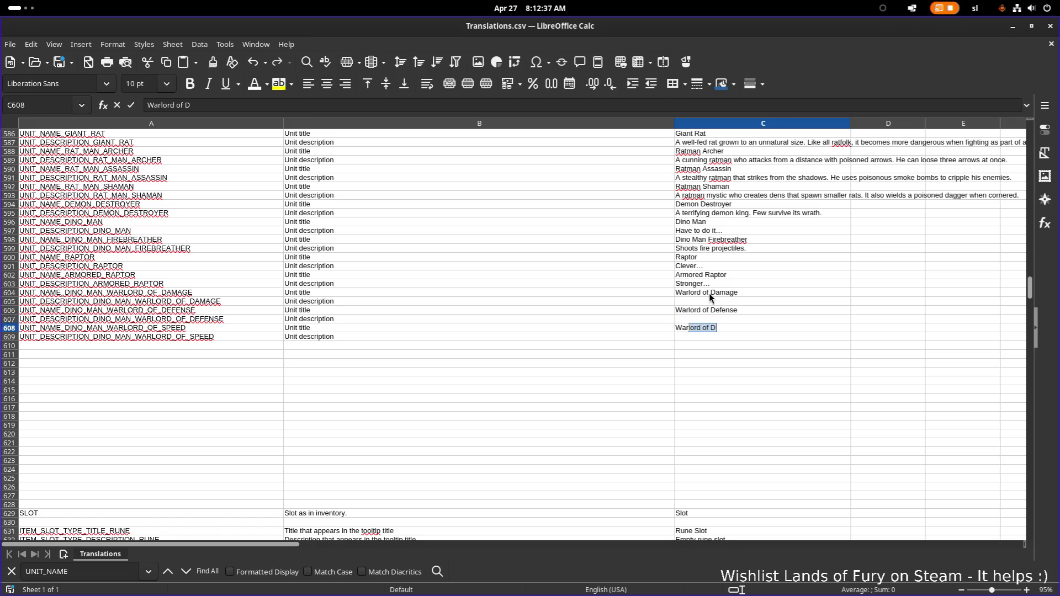
type("lord of ")
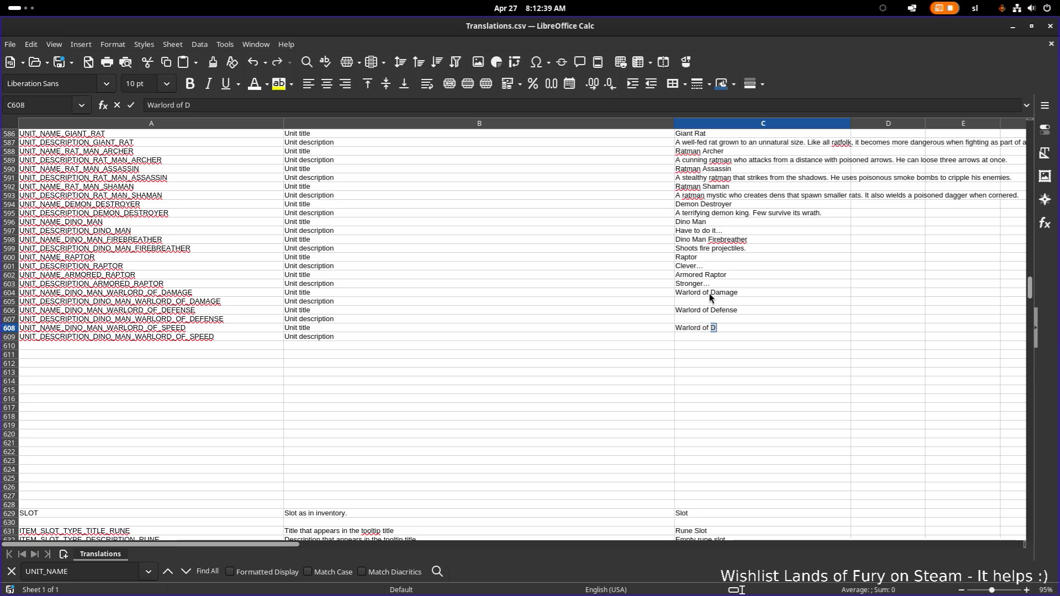
type("Spee")
type("d")
key("Return")
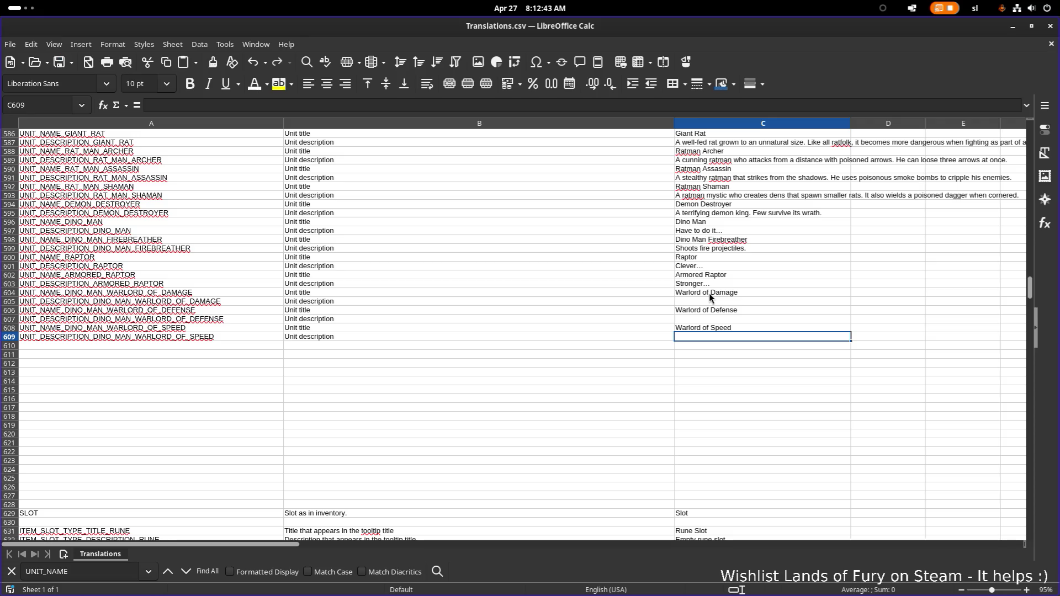
Add descriptions saying each increases the damage, defense or speed of surrounding units
left_click(747, 300)
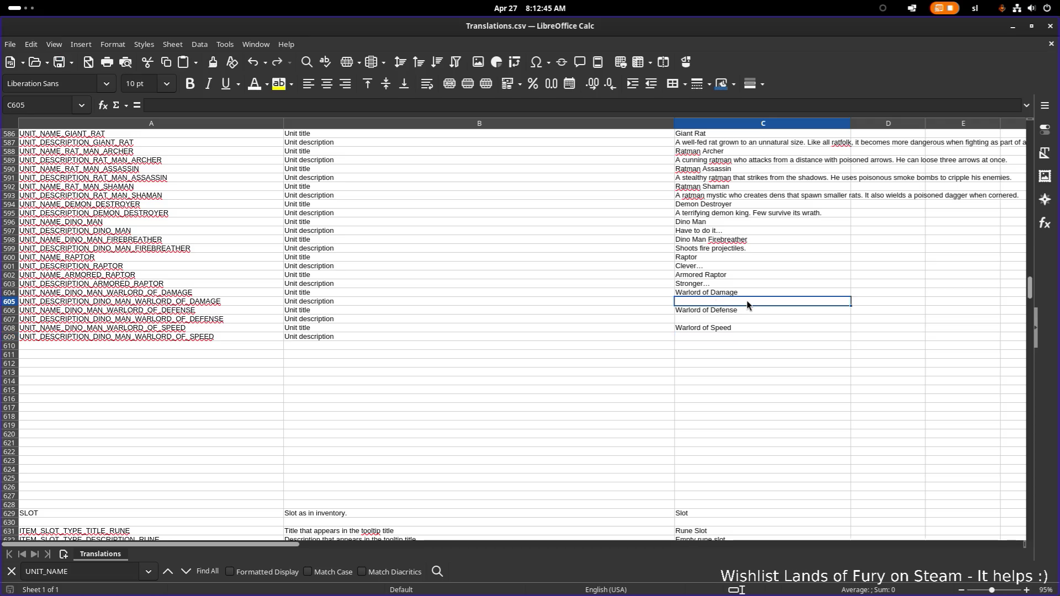
type("In")
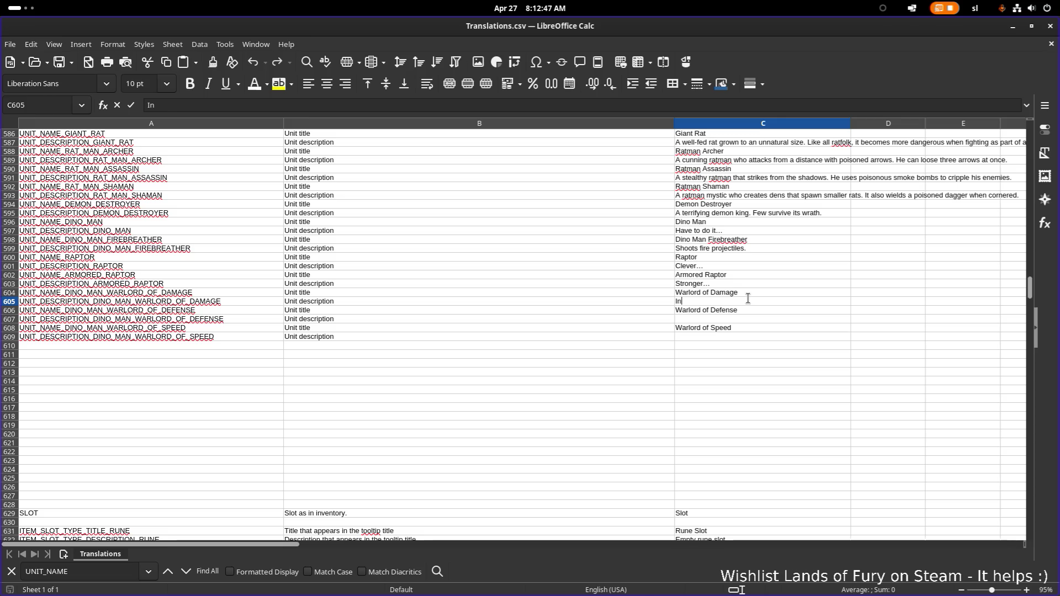
type("cresases the damage of surr")
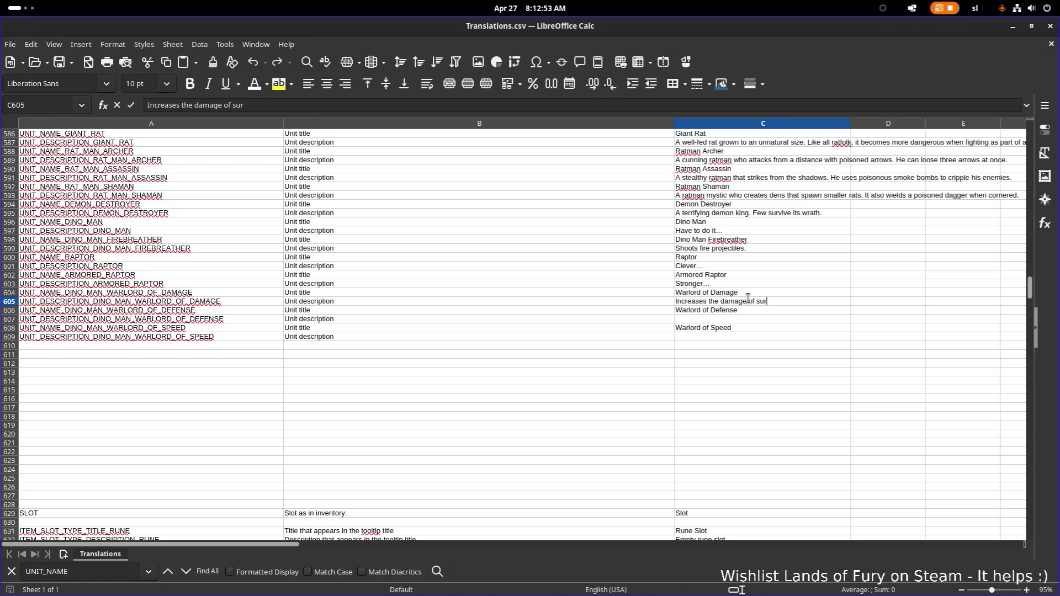
type("undi")
key("BackSpace")
key("BackSpace")
key("BackSpace")
type("nding ")
type("units")
key("Return")
key("Return")
type("Increase")
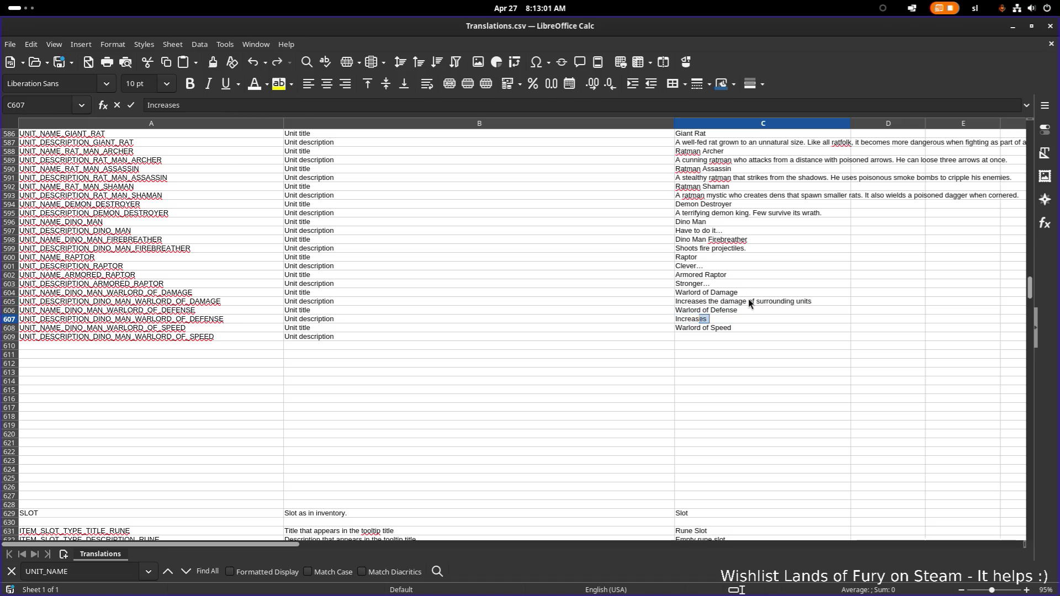
type(" th")
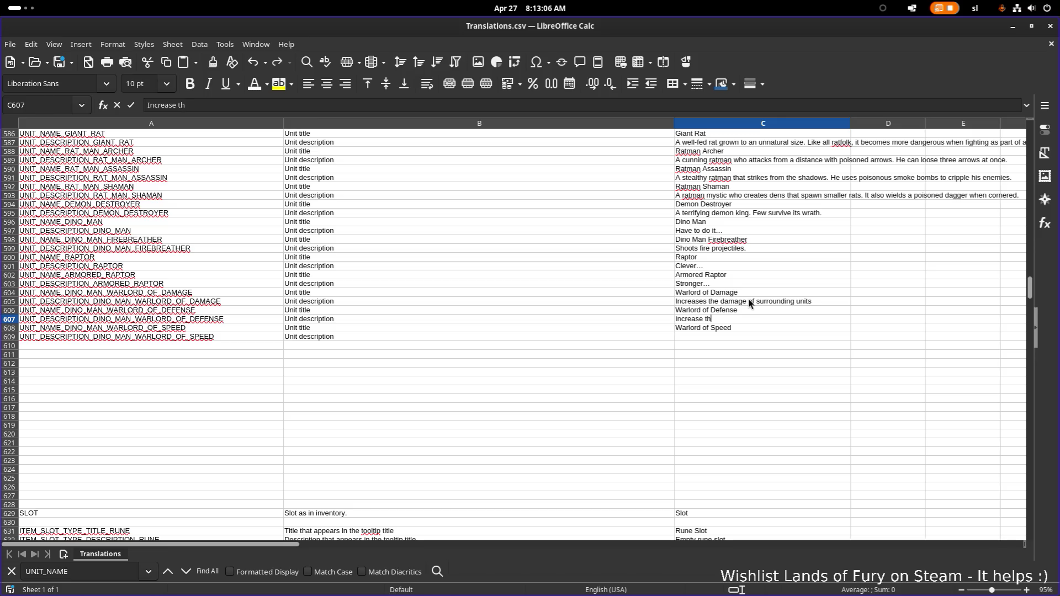
type("e defe")
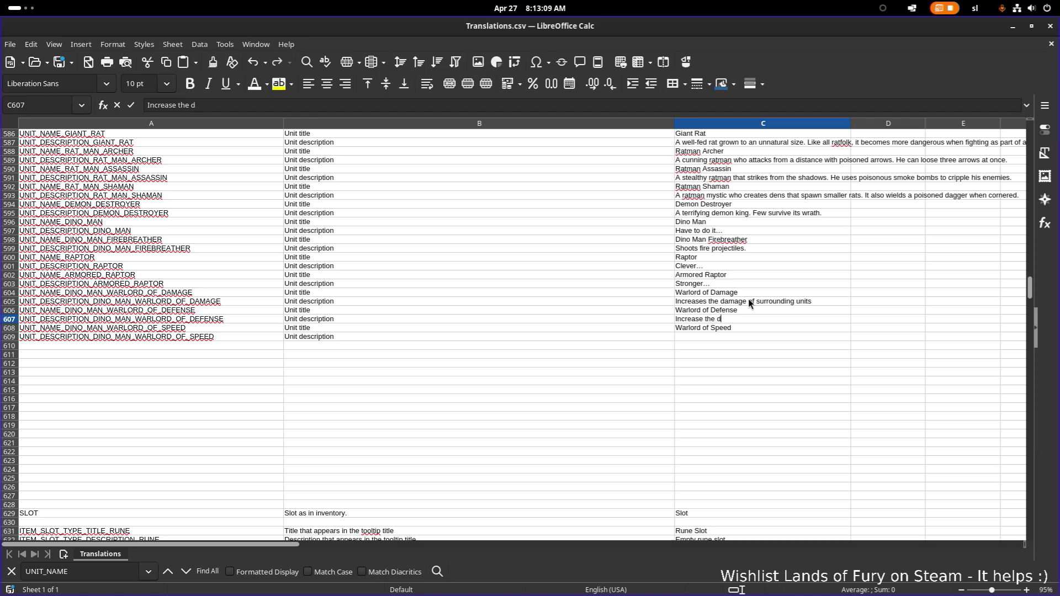
type("nse of surroundi")
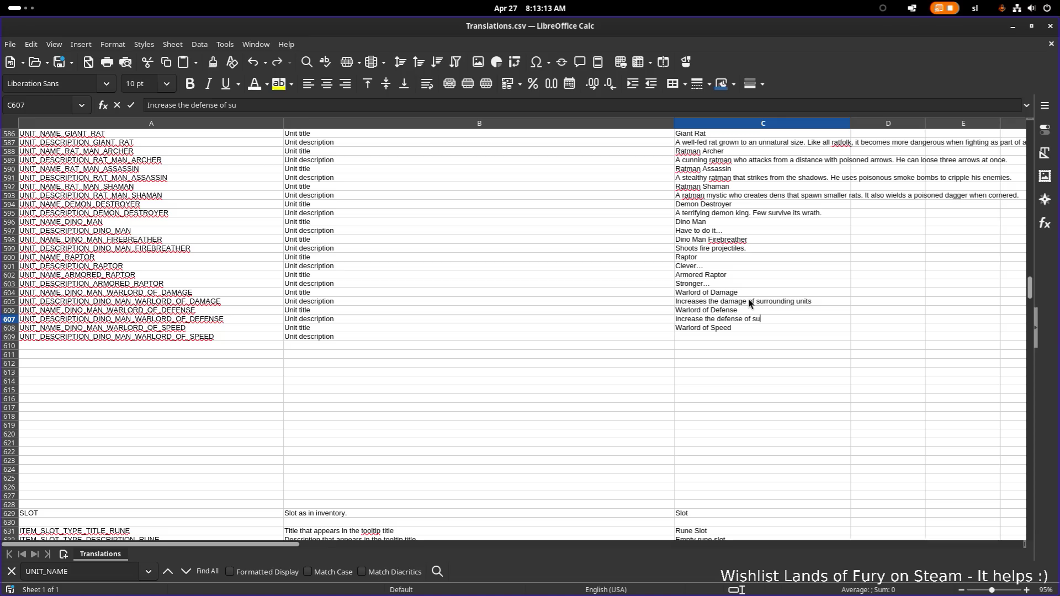
type("ng units")
key("Return")
key("Return")
type("Increa")
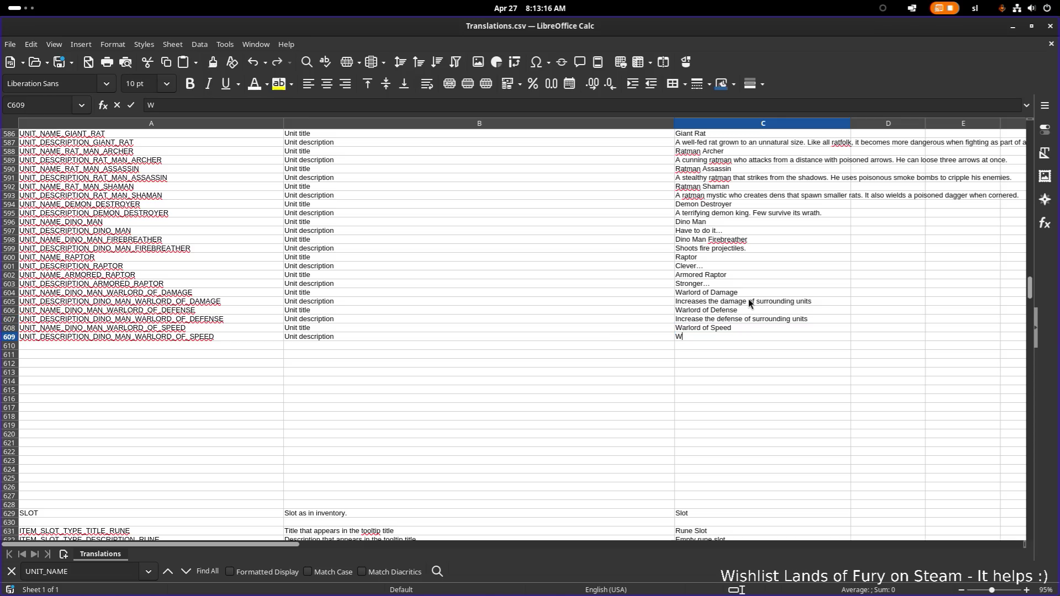
type("ses the spee")
type("d of sur")
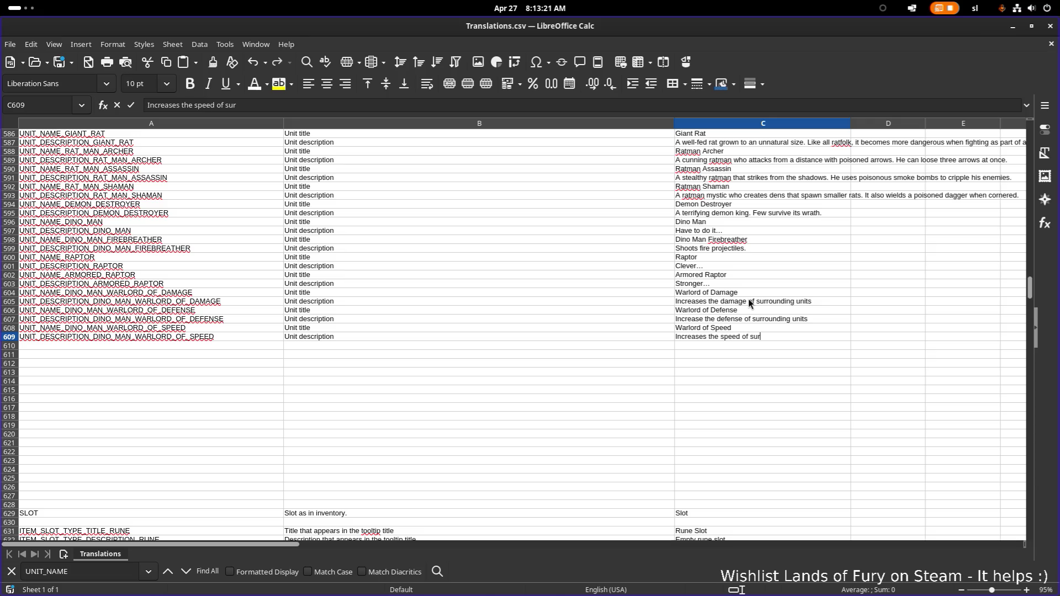
type("rounding units")
key("Return")
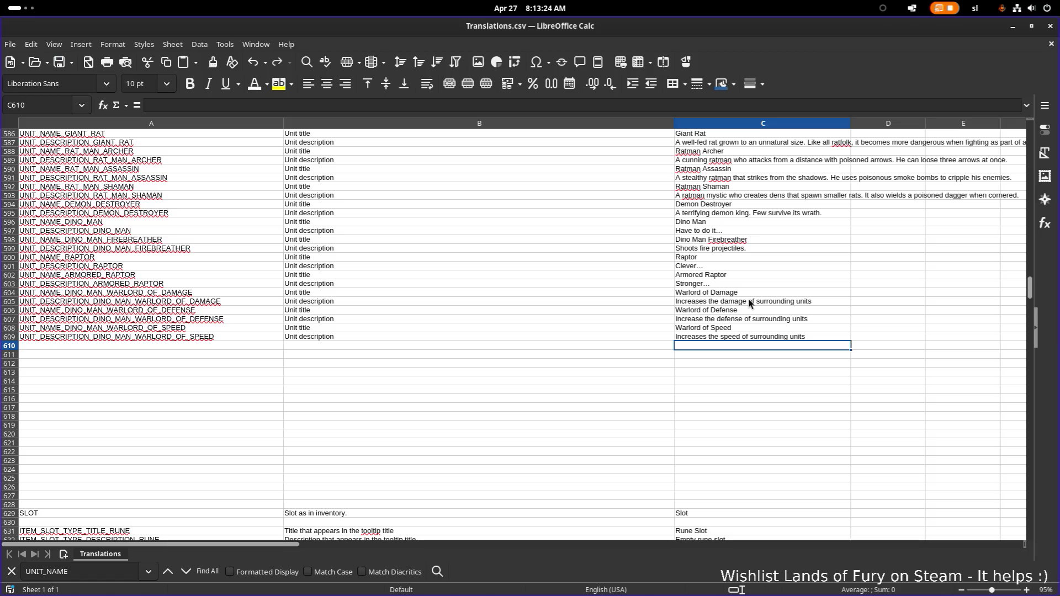
left_click(743, 299)
left_click(751, 296)
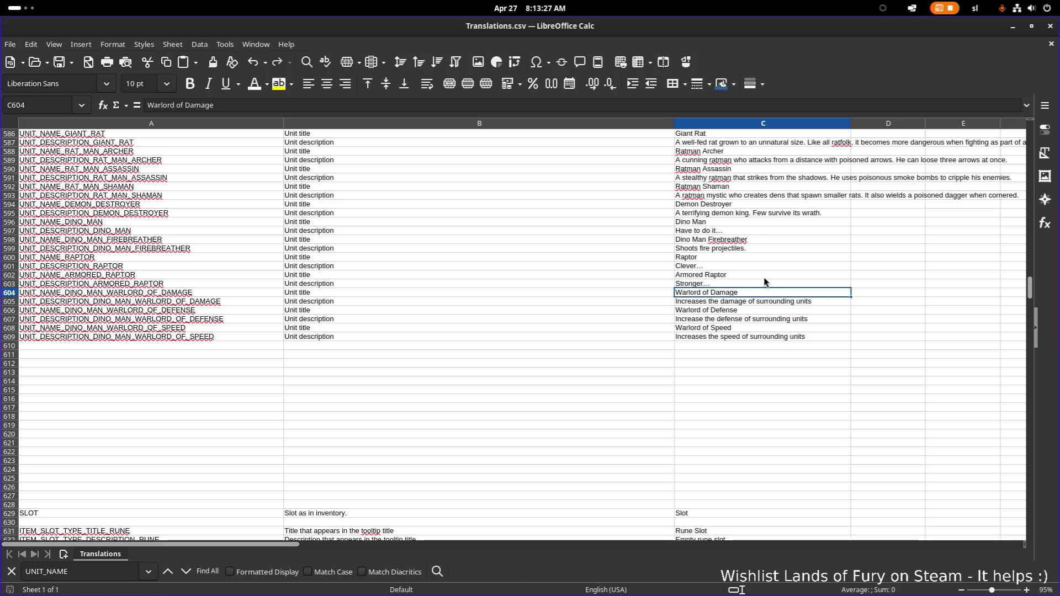
Minimize LibreOffice Calc, close the Steam library, and switch back to the Godot editor
left_click(451, 284)
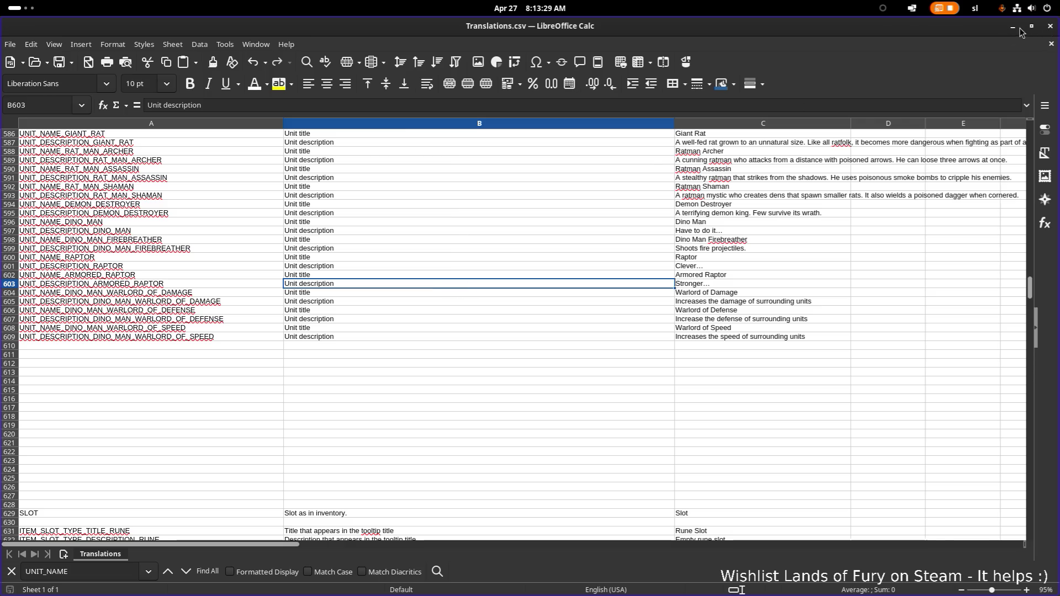
left_click(1018, 31)
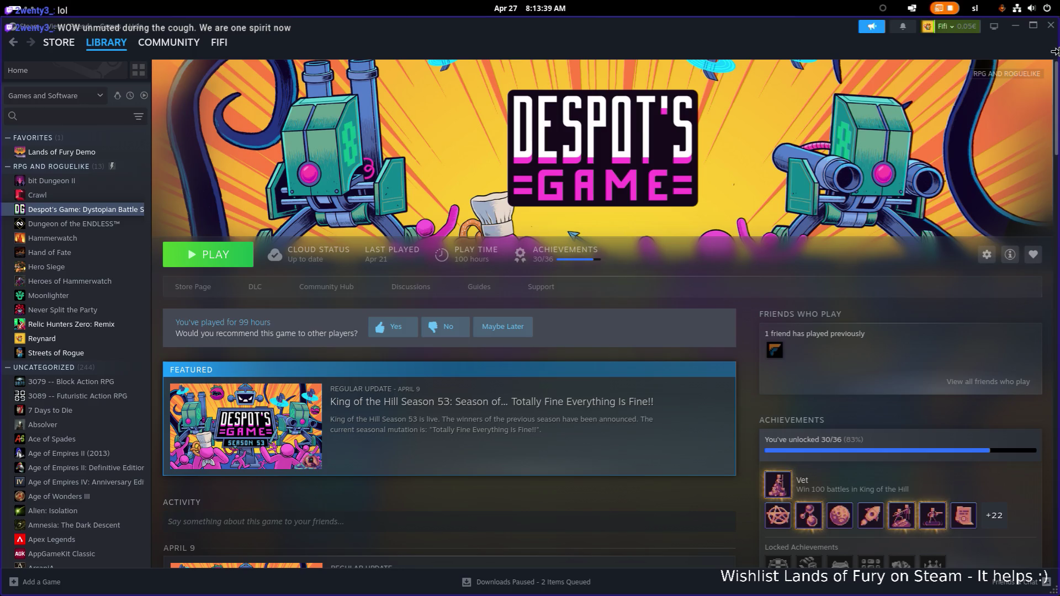
left_click(1051, 25)
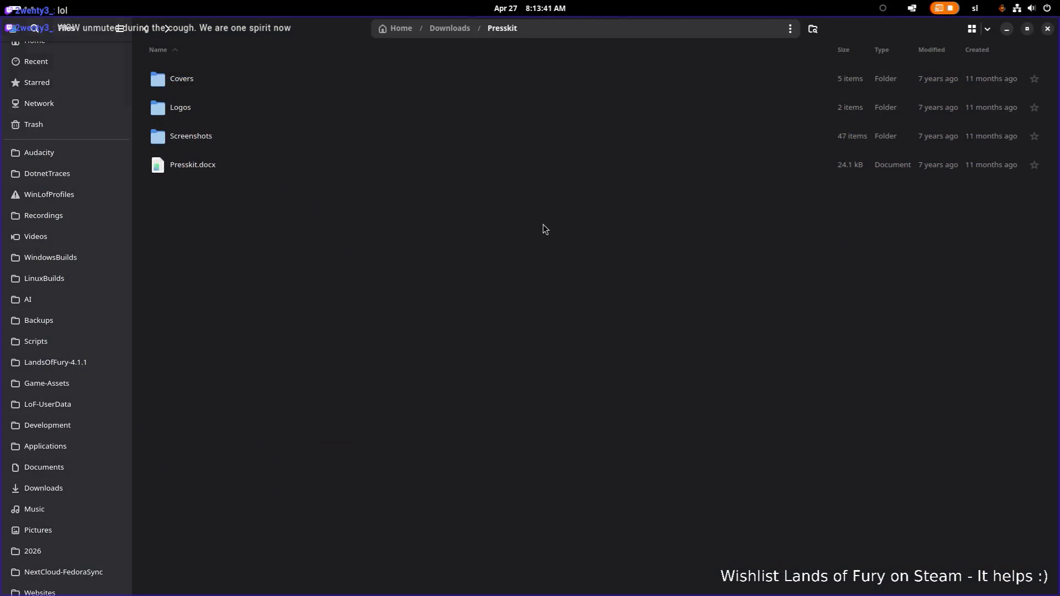
key("alt+Tab")
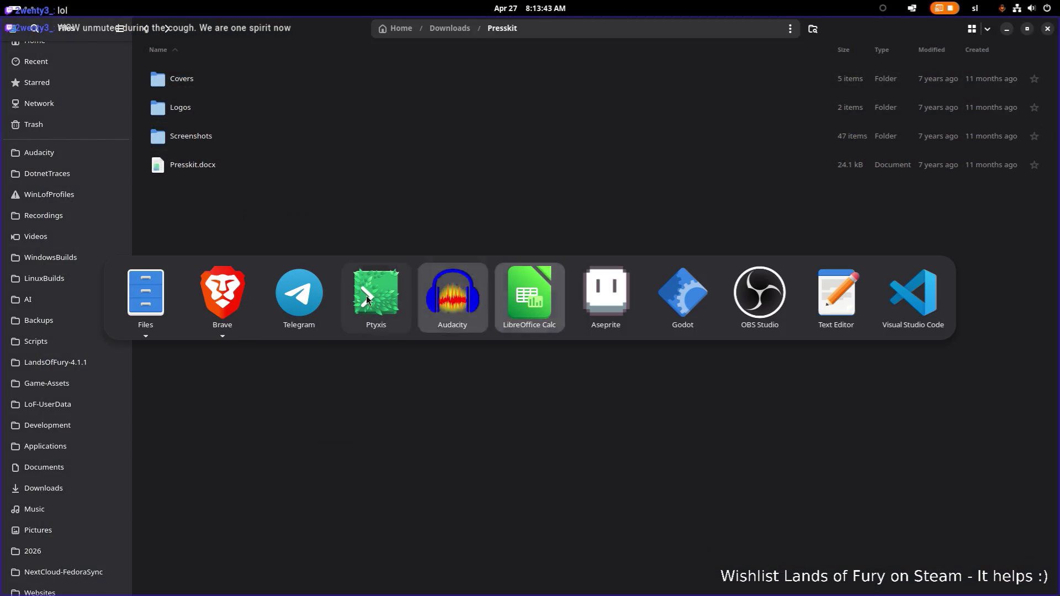
key("Escape")
key("alt+Tab")
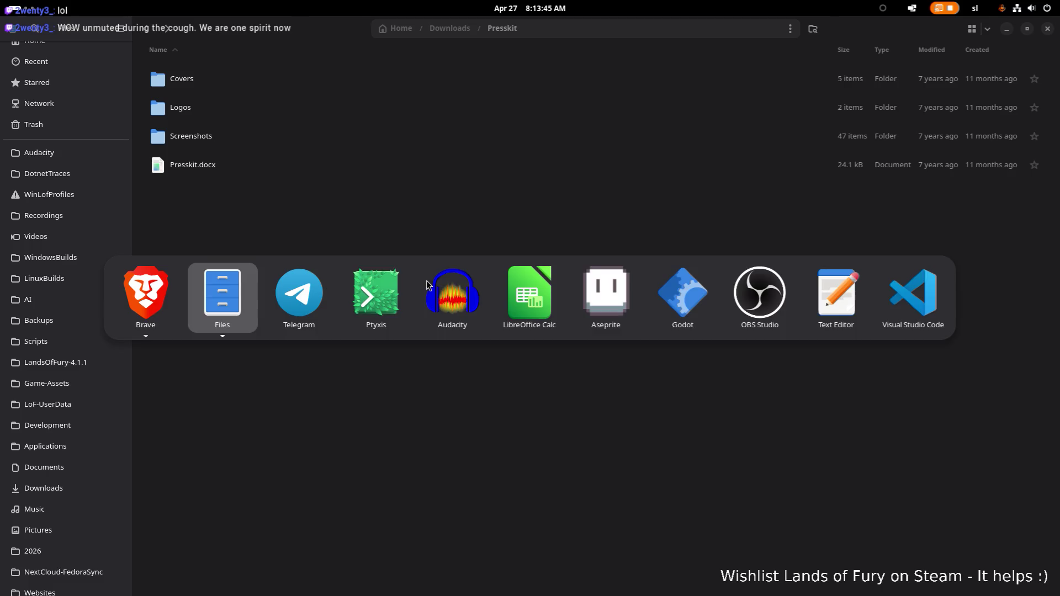
left_click(689, 302)
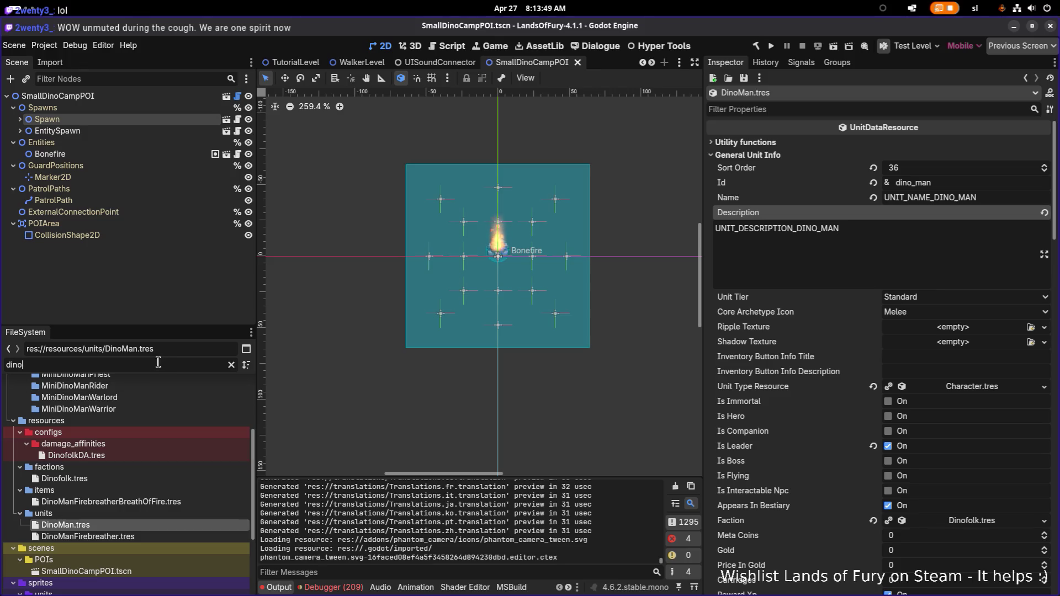
Clear the FileSystem filter, make DinoMan's Inventory Resource unique, and expand its item slots
key("BackSpace")
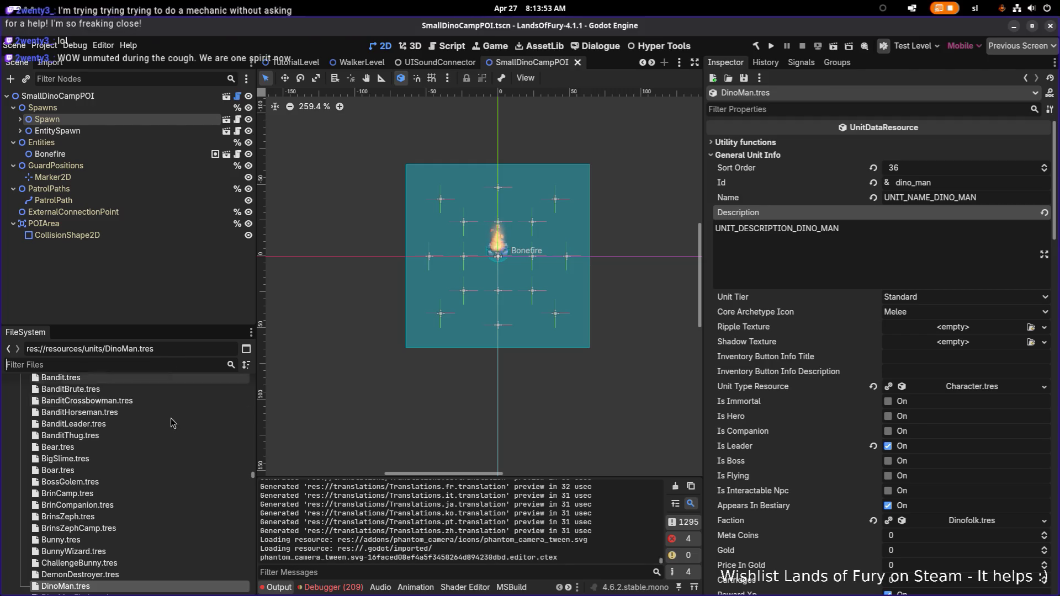
scroll(193, 457, "down", 2)
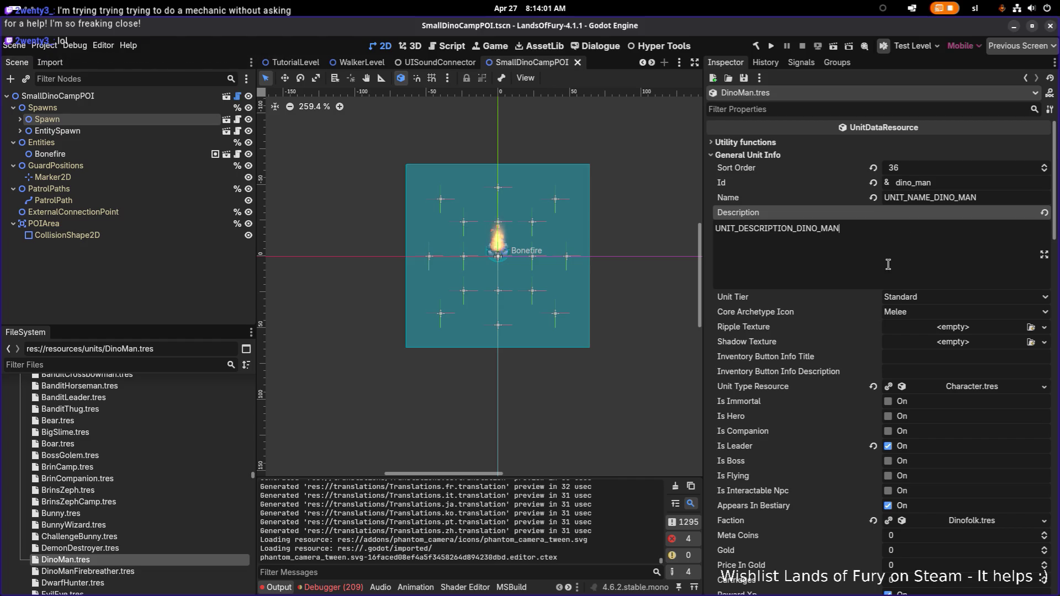
scroll(888, 265, "down", 4)
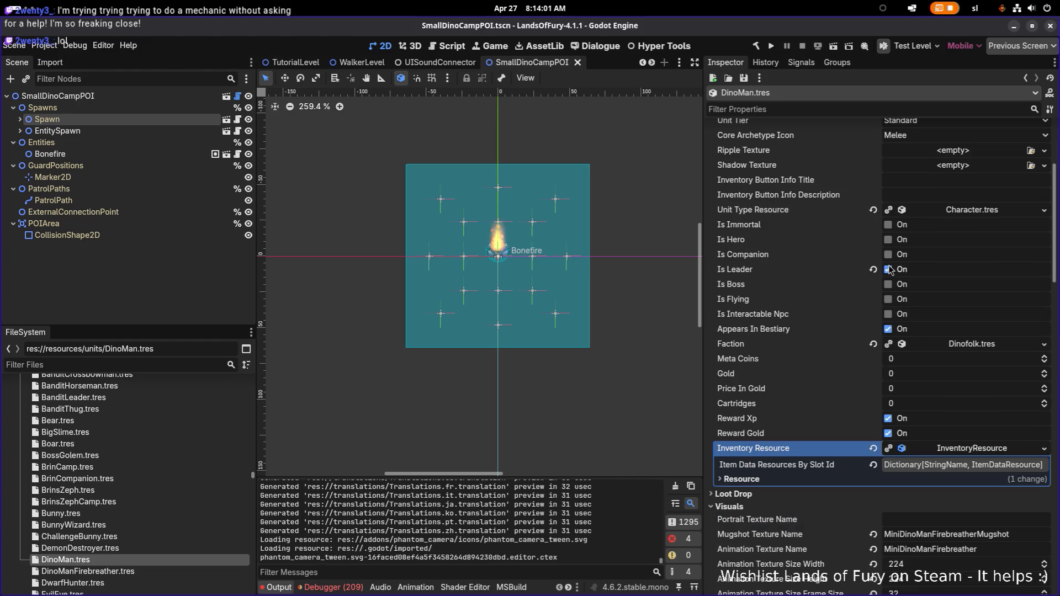
right_click(988, 448)
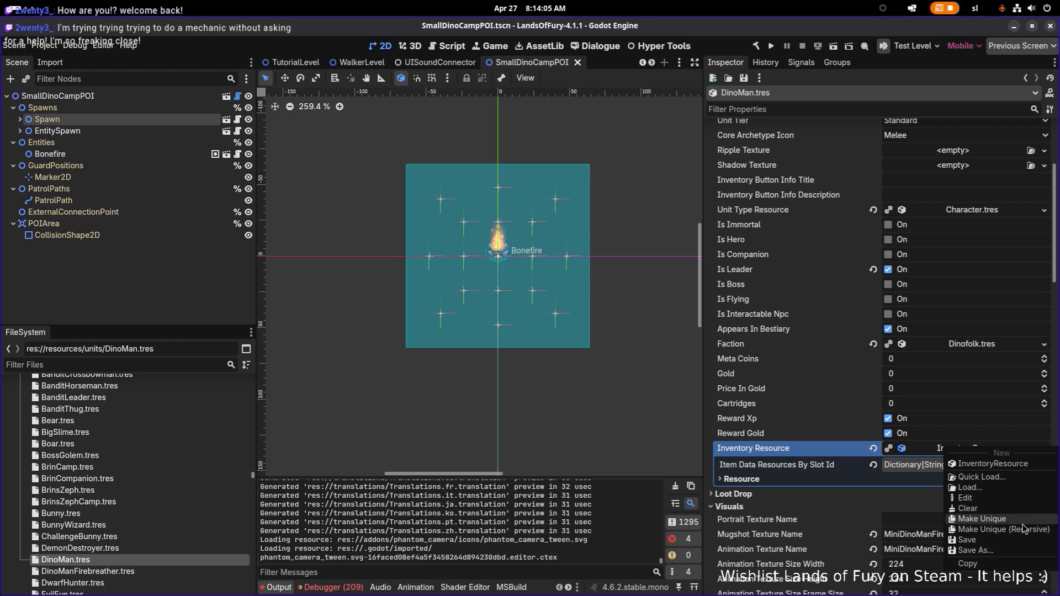
left_click(972, 464)
left_click(976, 467)
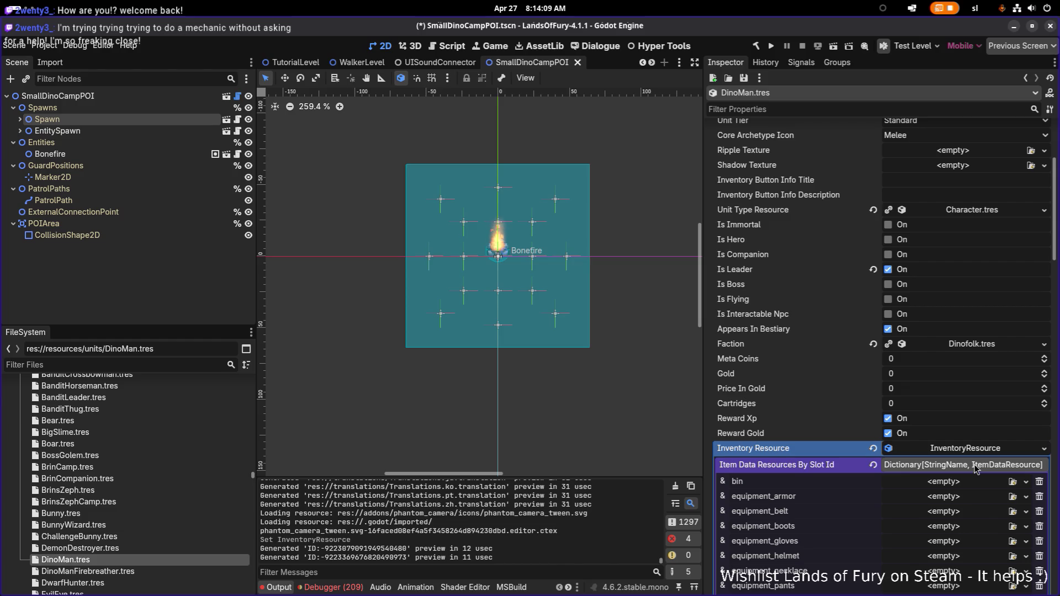
Widen the Inspector and check the item_1 breath-of-fire item's properties
scroll(911, 287, "down", 4)
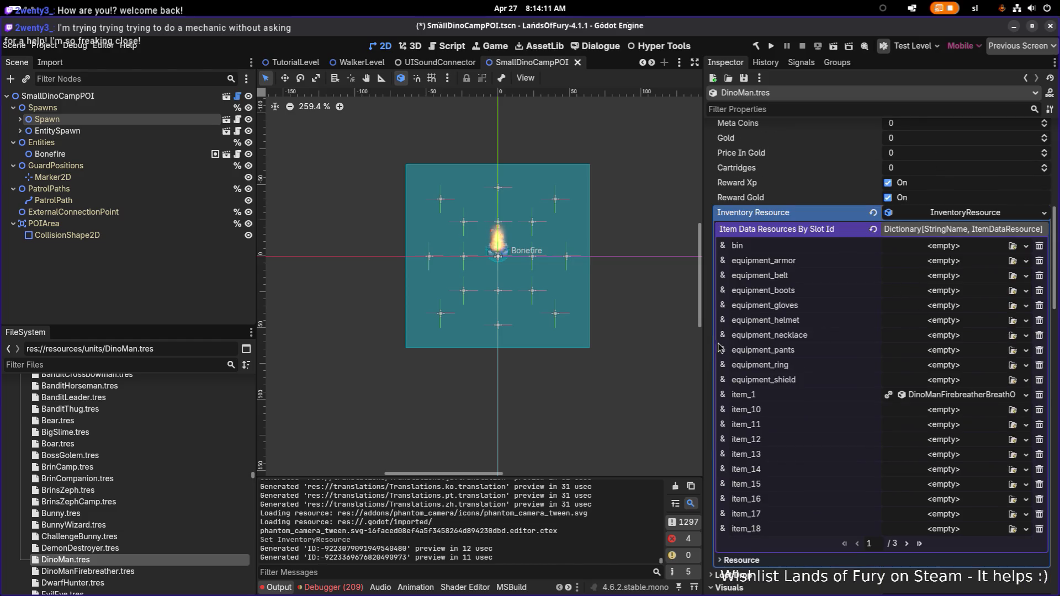
mouse_move(704, 345)
left_mouse_down()
mouse_move(680, 344)
mouse_move(789, 345)
mouse_move(695, 346)
mouse_move(761, 346)
left_mouse_up()
left_click_drag(766, 345, 746, 347)
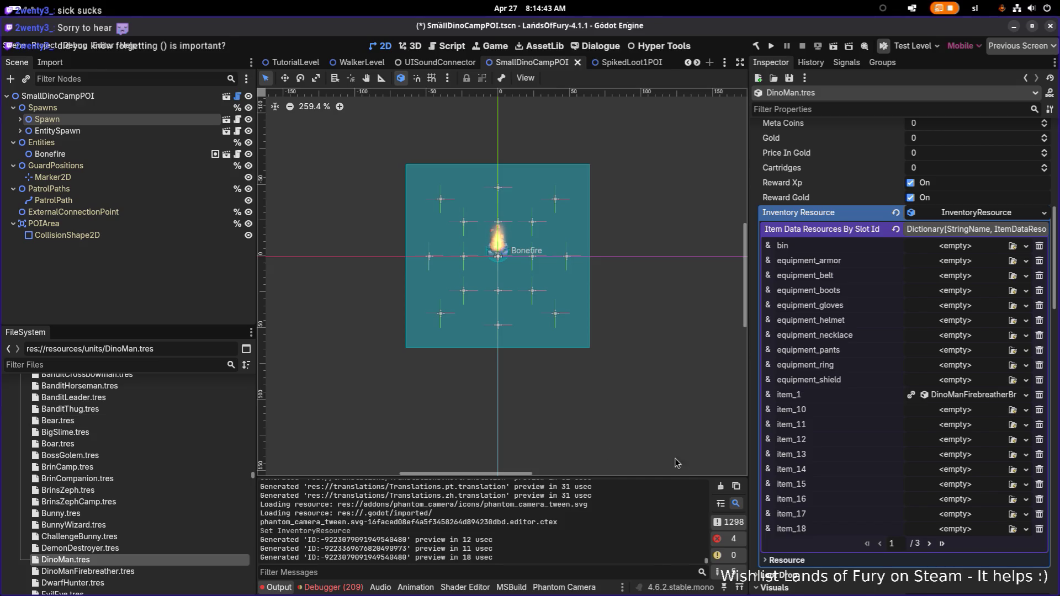
left_click(966, 395)
left_click(960, 395)
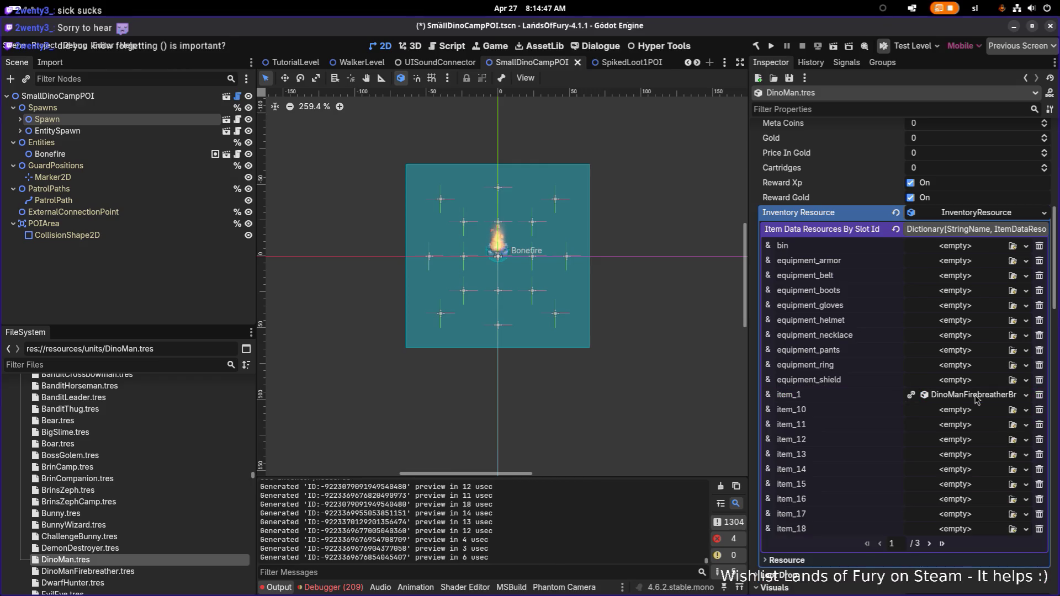
scroll(823, 420, "down", 5)
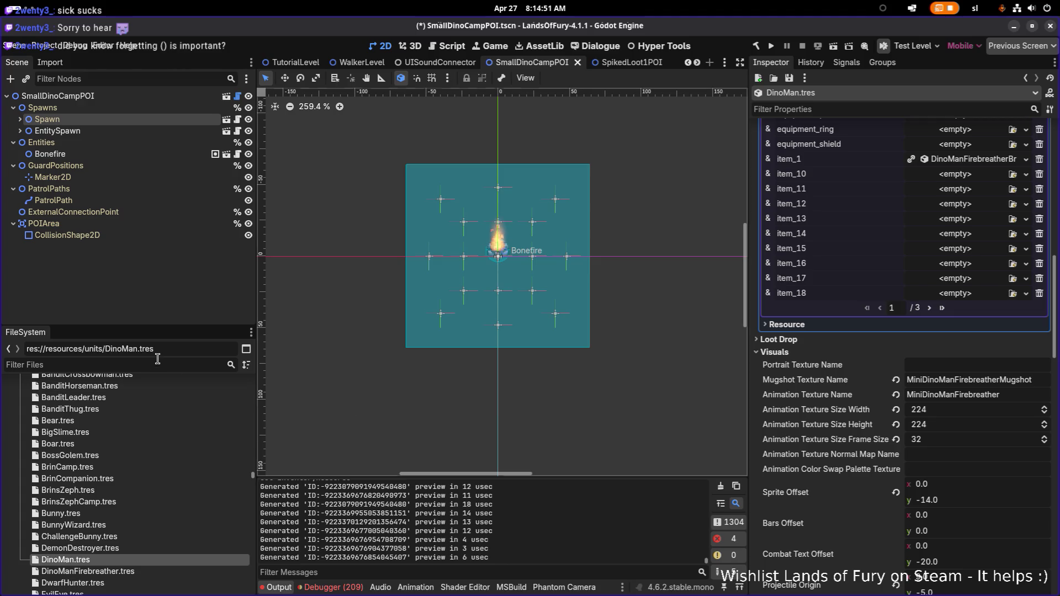
Filter files by 'dino', then set DinoMan's animation texture width and height to 192
type("dino")
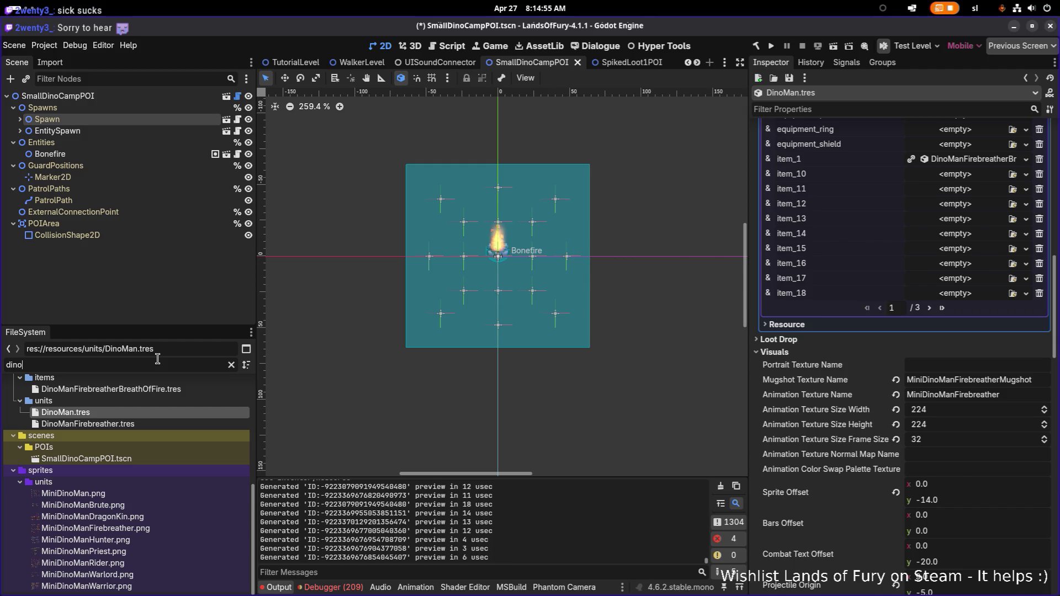
mouse_move(145, 493)
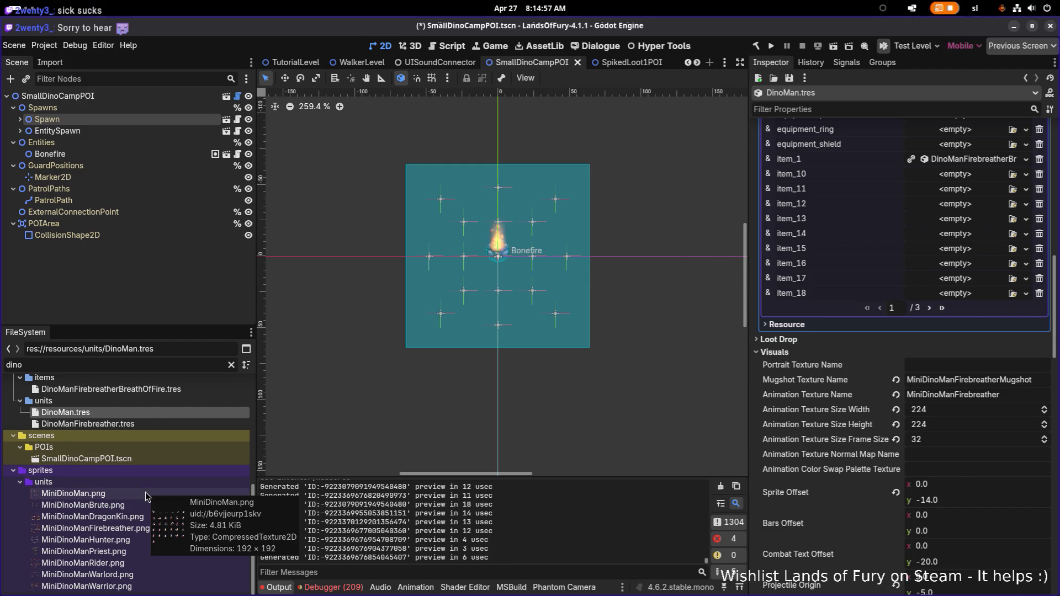
left_click(946, 412)
type("192")
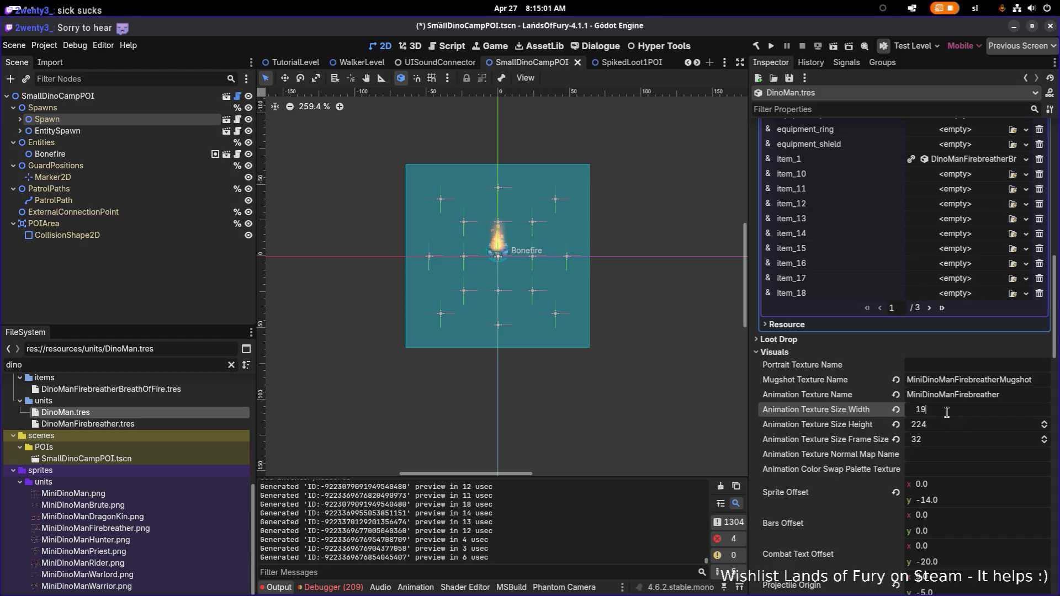
key("Tab")
type("192")
key("Return")
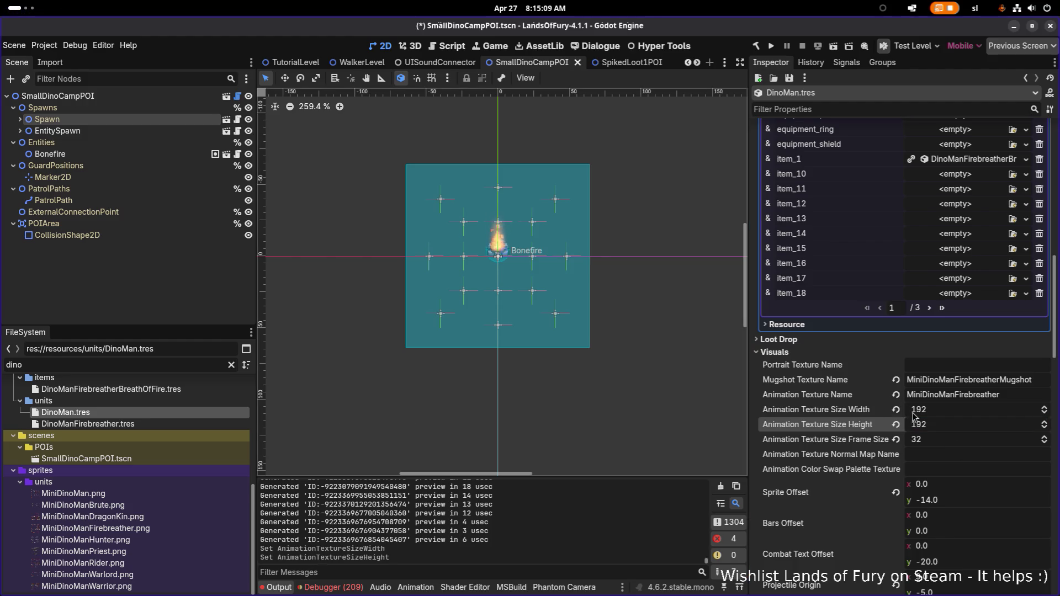
scroll(944, 442, "down", 6)
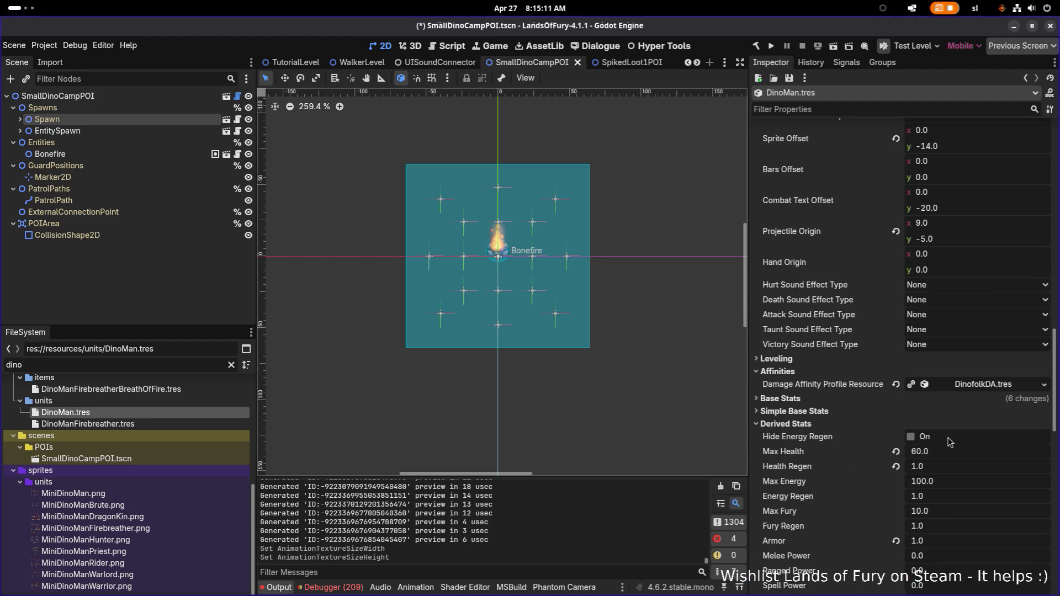
Expand and collapse DinoMan's base stats sections to review them
left_click(809, 399)
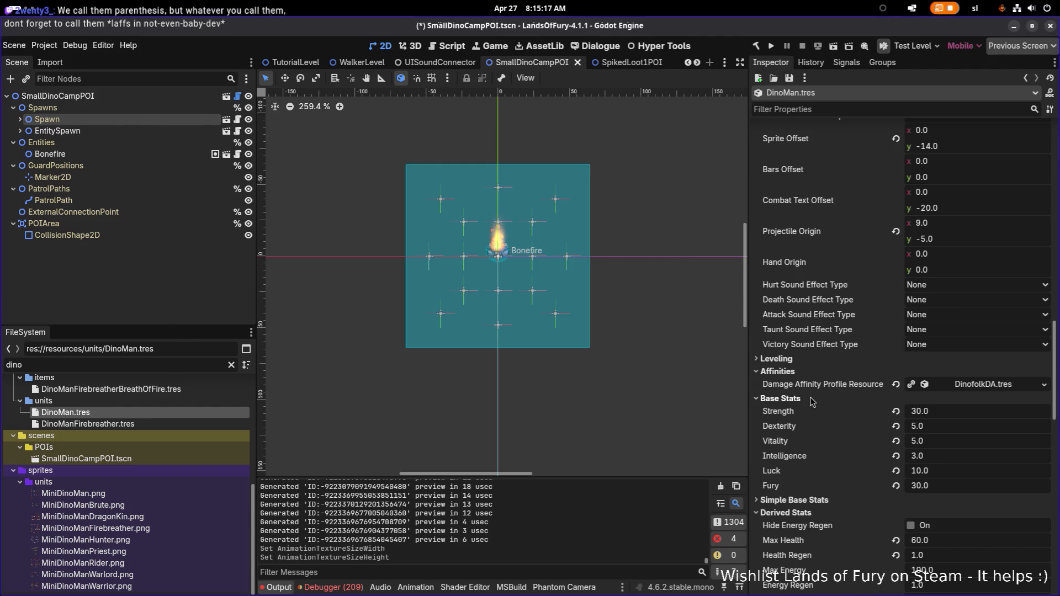
left_click(810, 397)
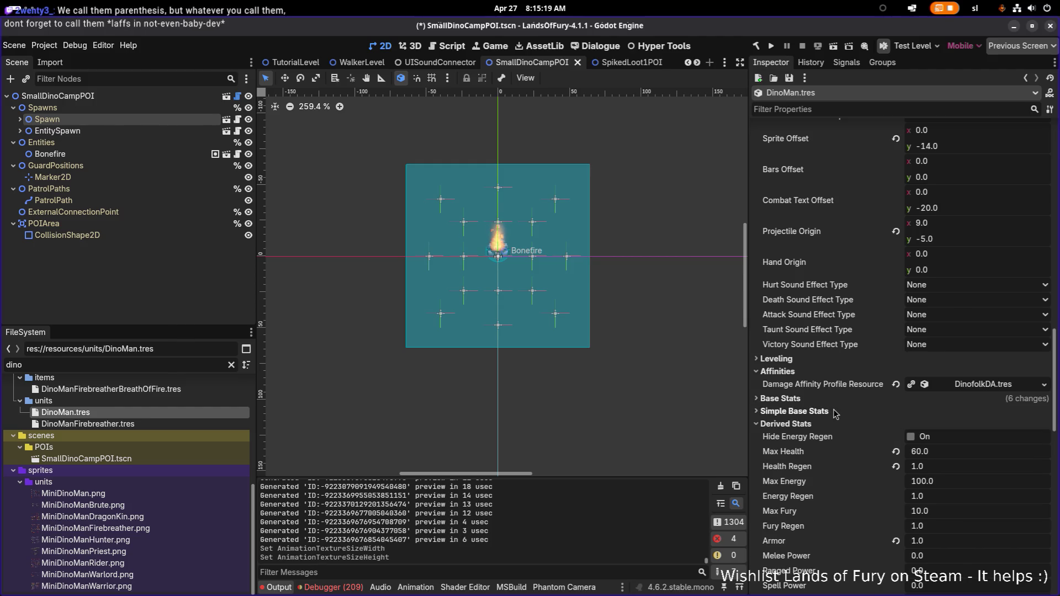
left_click(833, 409)
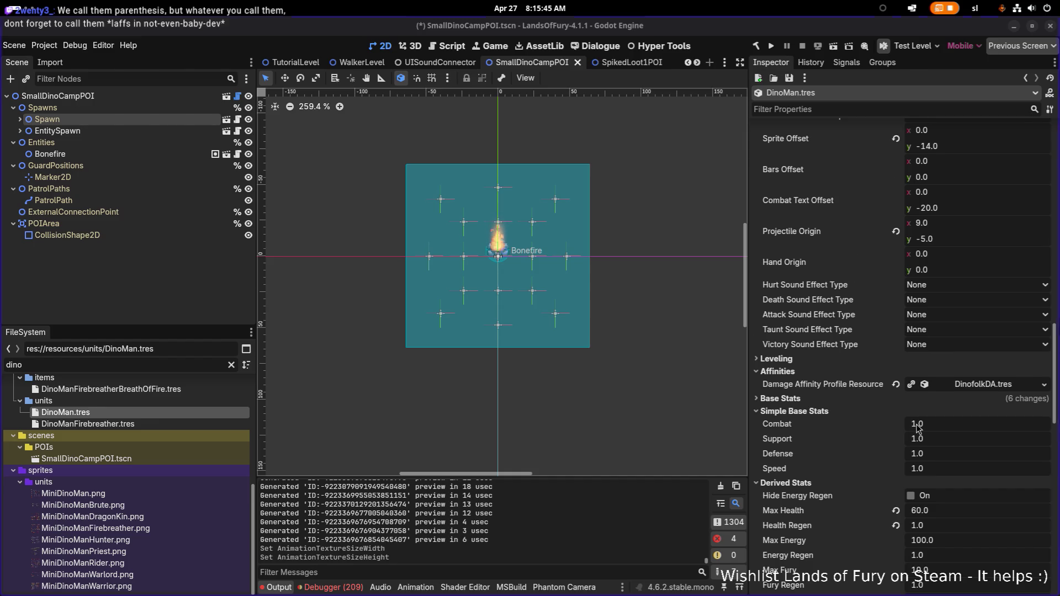
Scroll down to the AI Actions array and bring up AttackAction's resource options
scroll(873, 347, "down", 2)
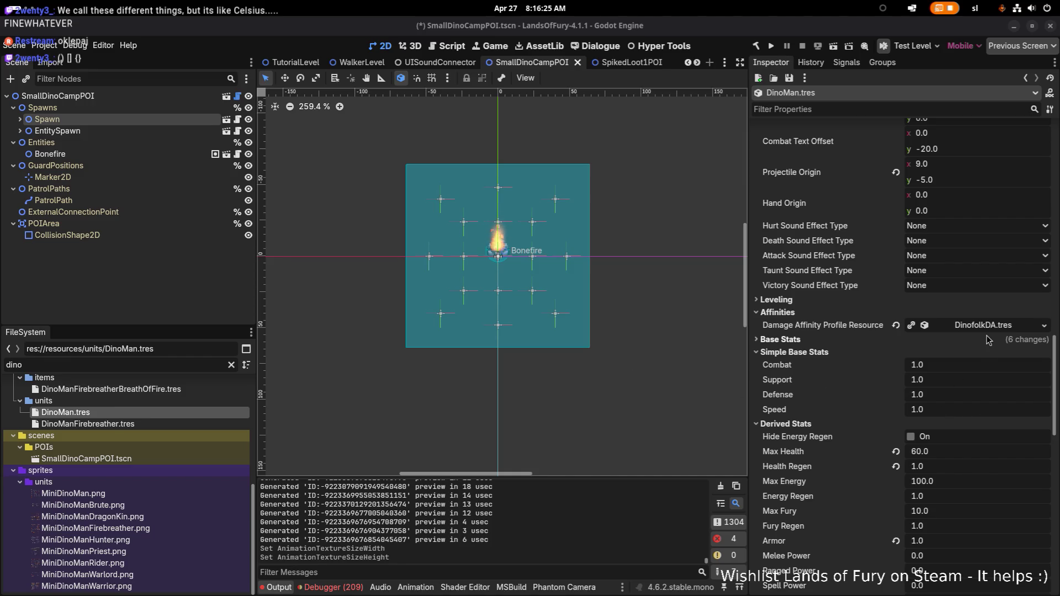
scroll(964, 409, "down", 5)
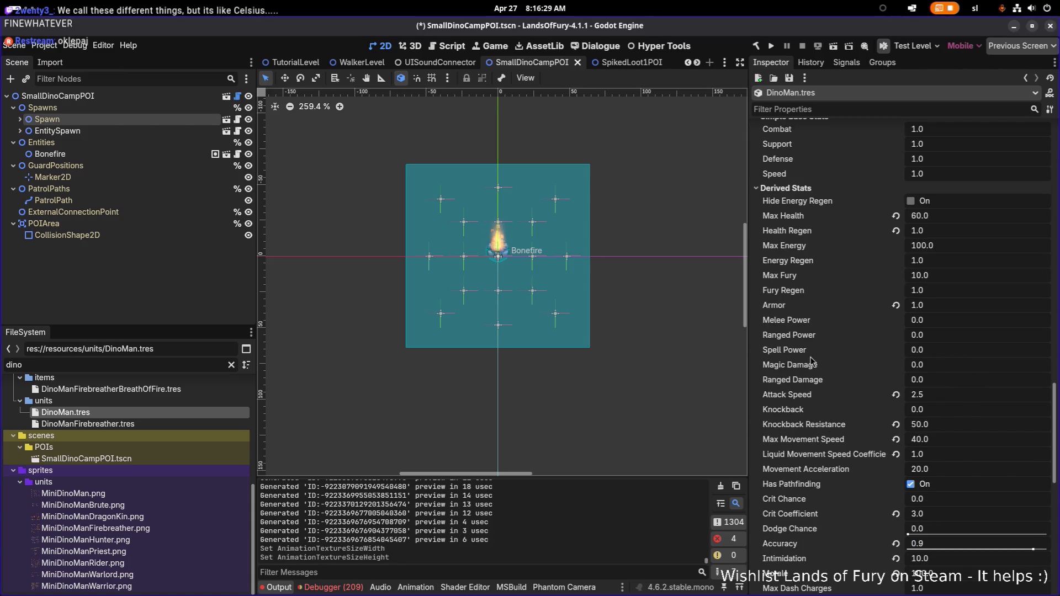
scroll(865, 376, "down", 1)
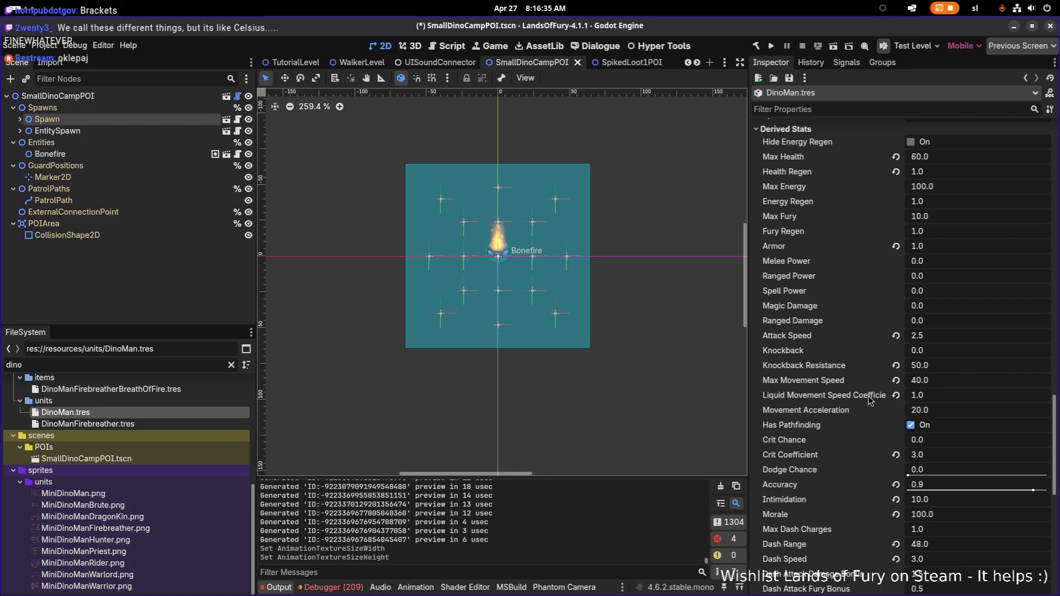
scroll(870, 396, "down", 3)
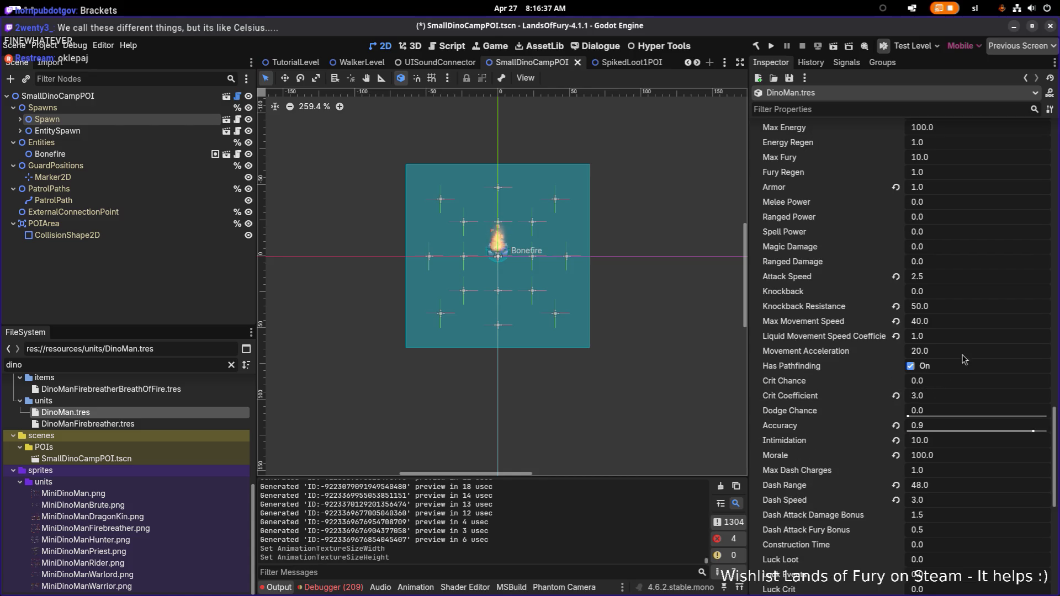
scroll(930, 375, "down", 3)
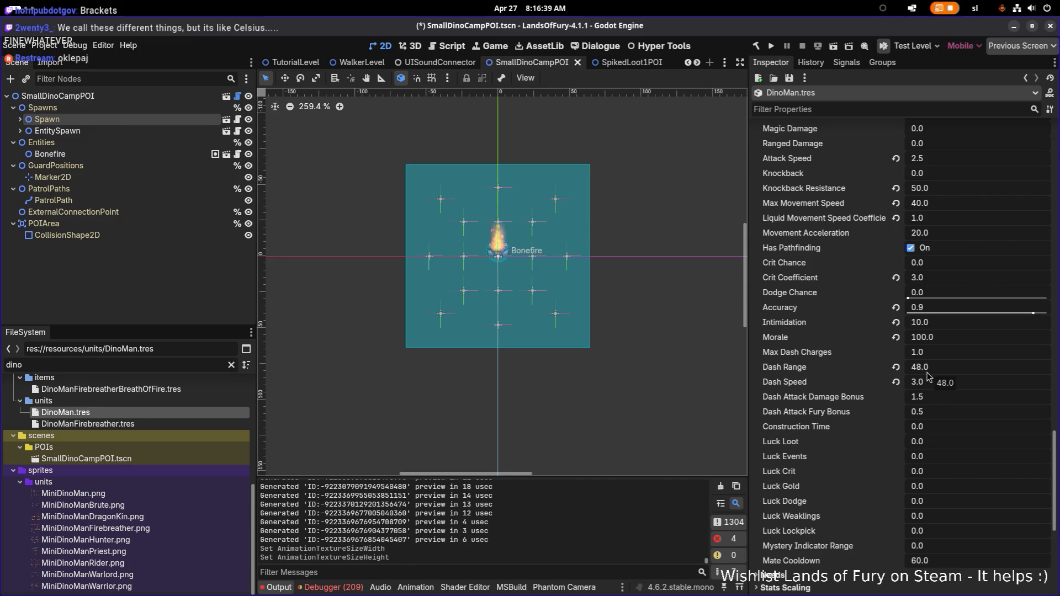
scroll(922, 376, "down", 5)
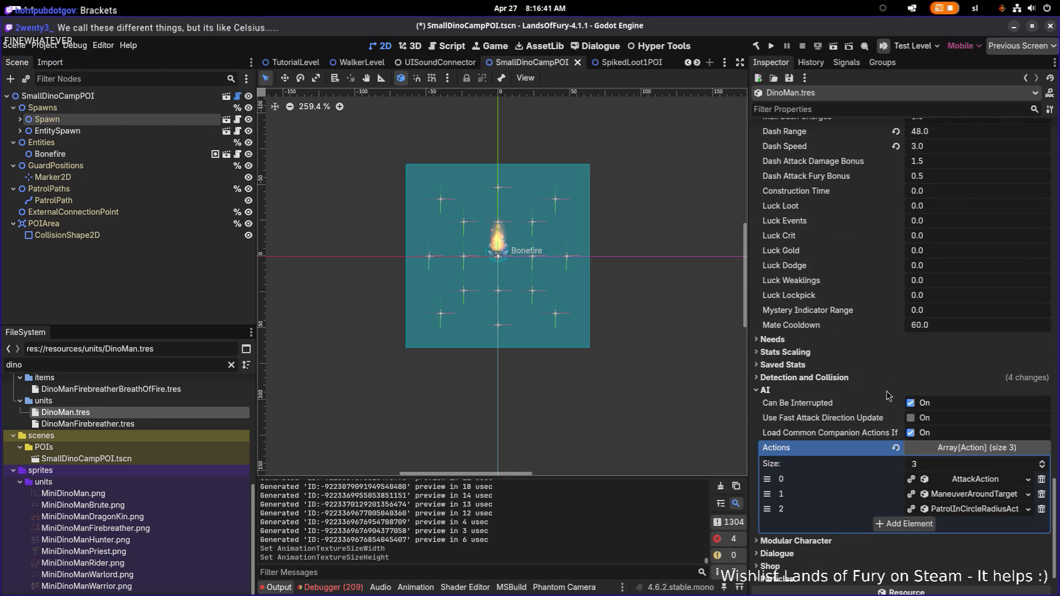
right_click(982, 482)
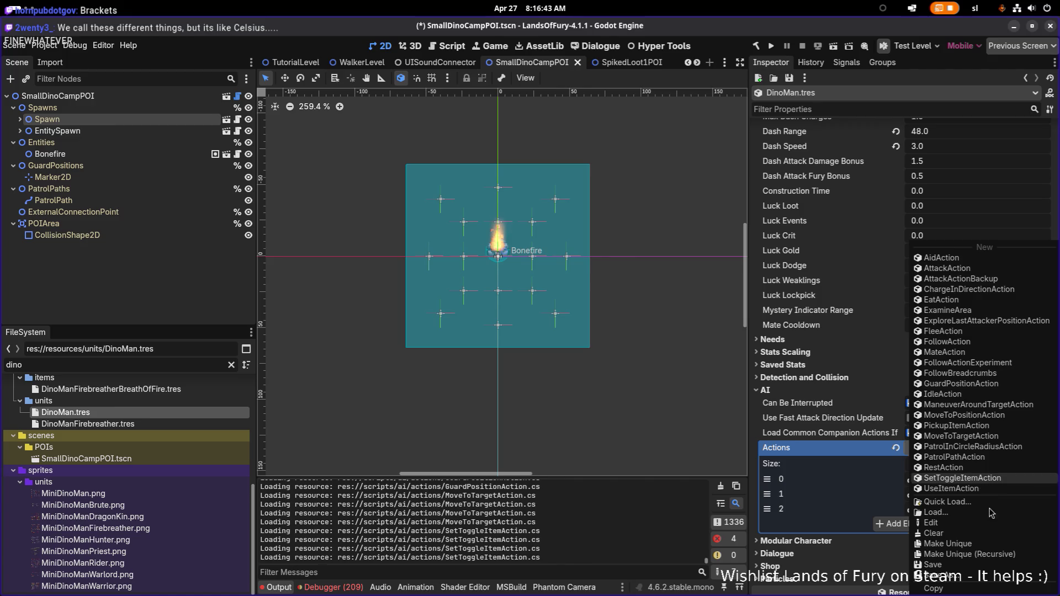
Make AttackAction, ManeuverAroundTarget and PatrolInCircleRadiusAction recursively unique, confirming each
left_click(969, 555)
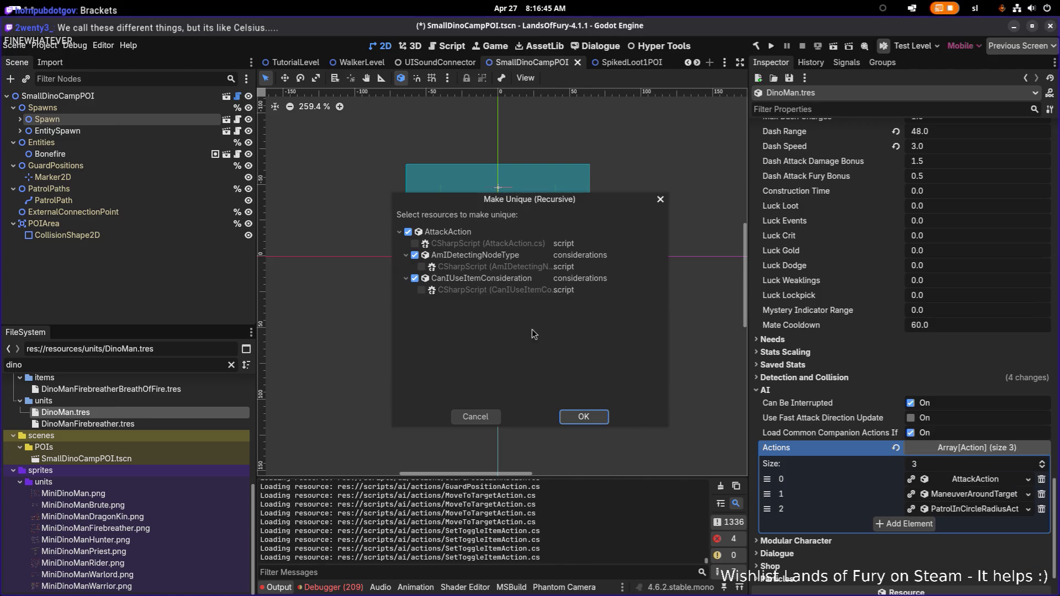
left_click(587, 418)
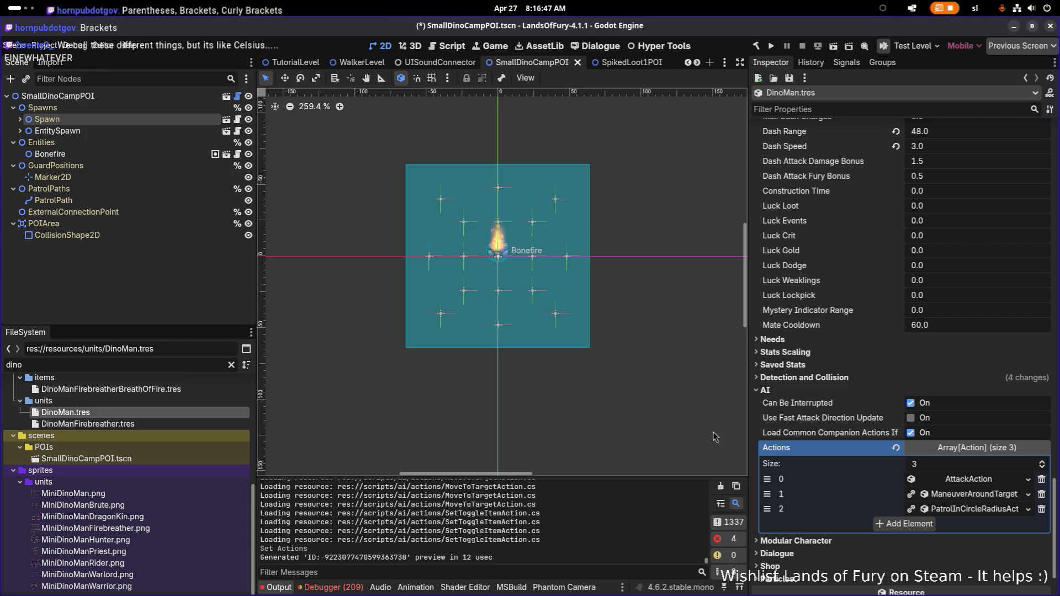
right_click(969, 496)
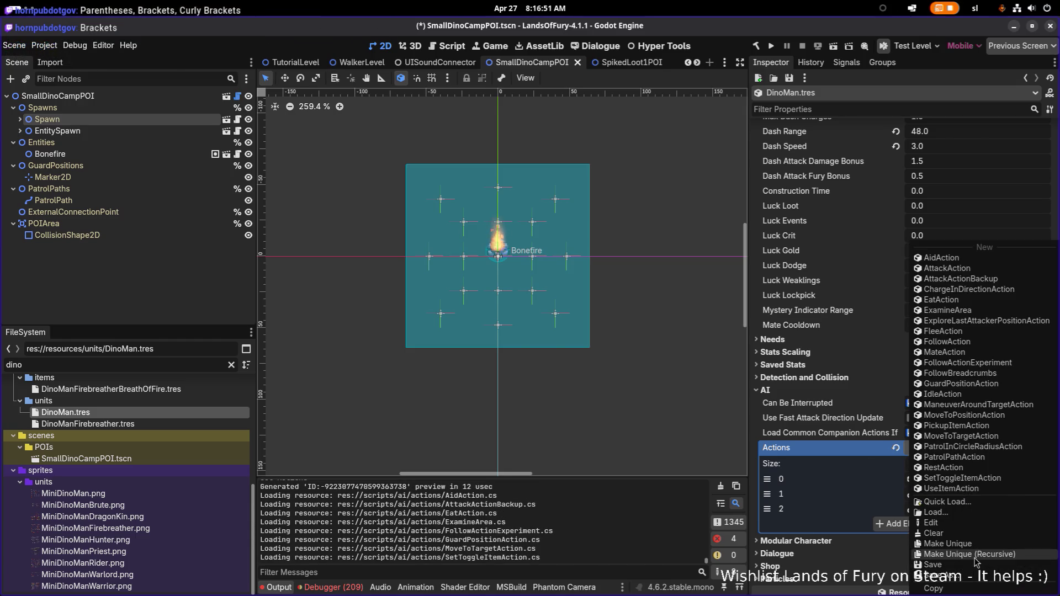
left_click(969, 554)
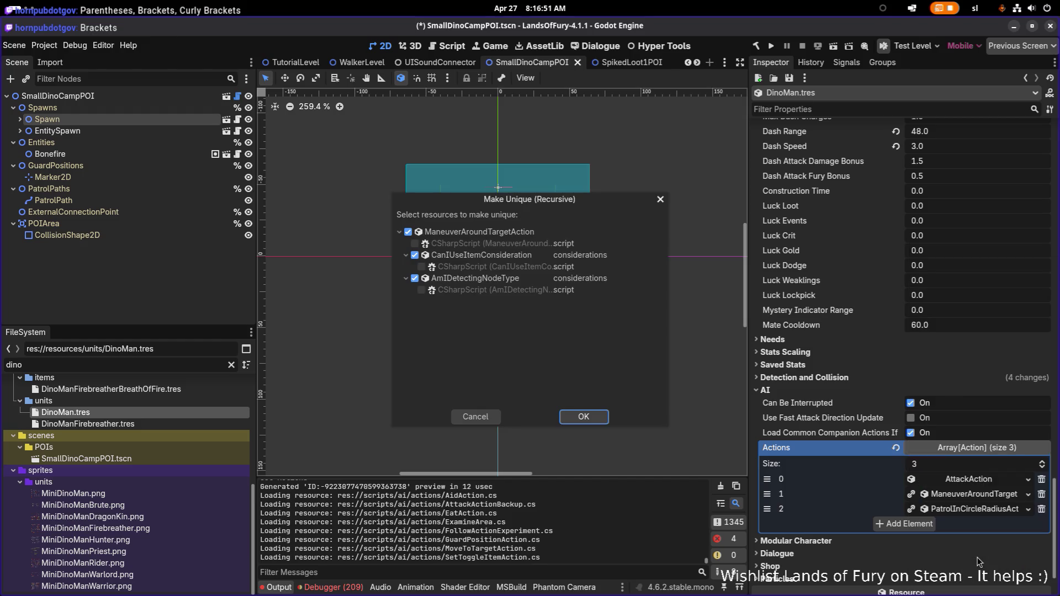
left_click(600, 419)
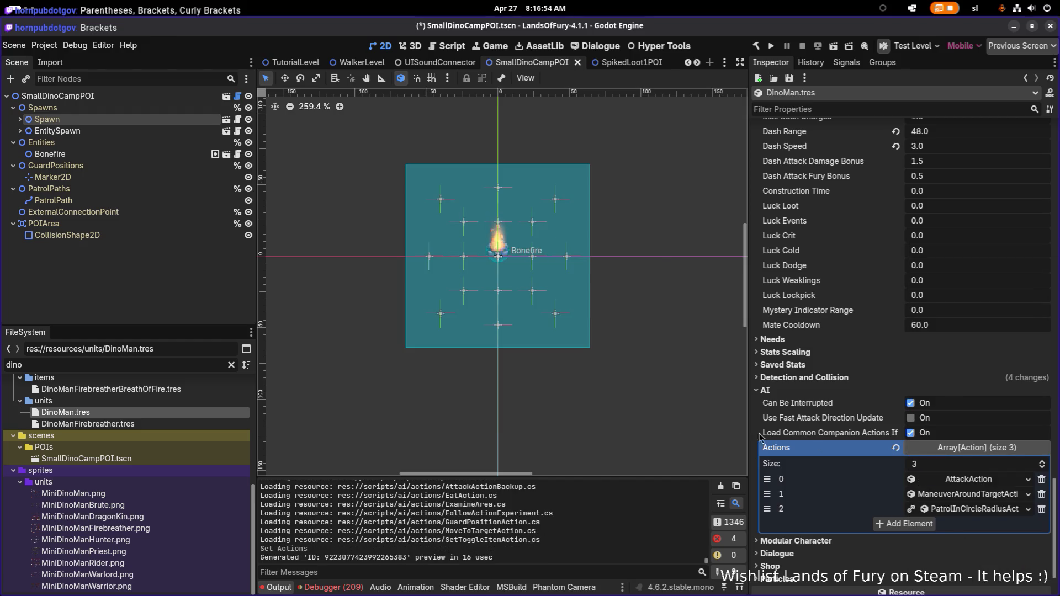
right_click(960, 512)
left_click(969, 554)
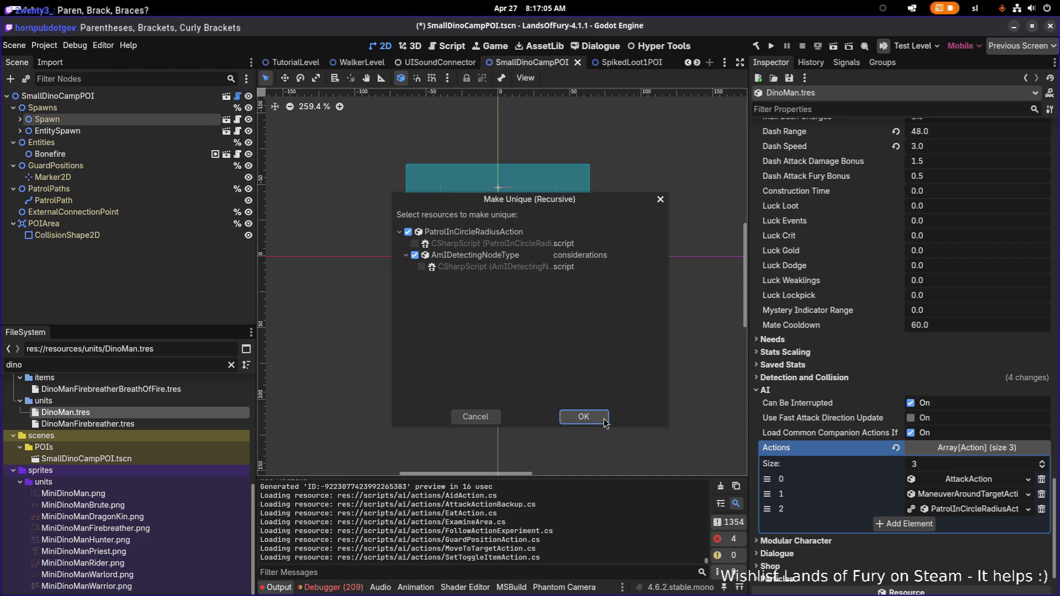
left_click(604, 419)
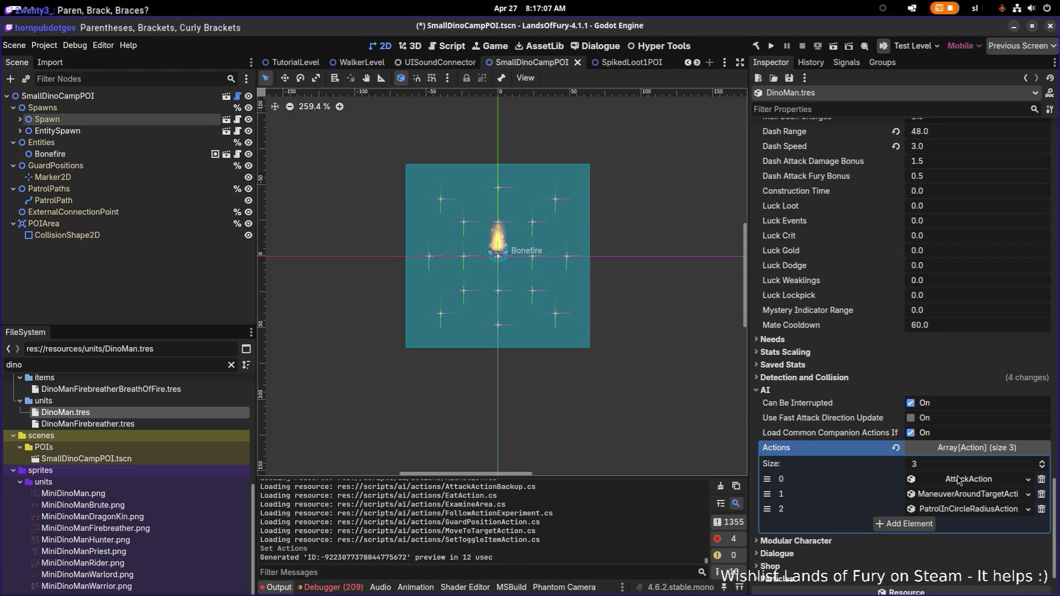
Expand the AttackAction entry's settings in the Actions array
left_click(849, 377)
left_click(849, 377)
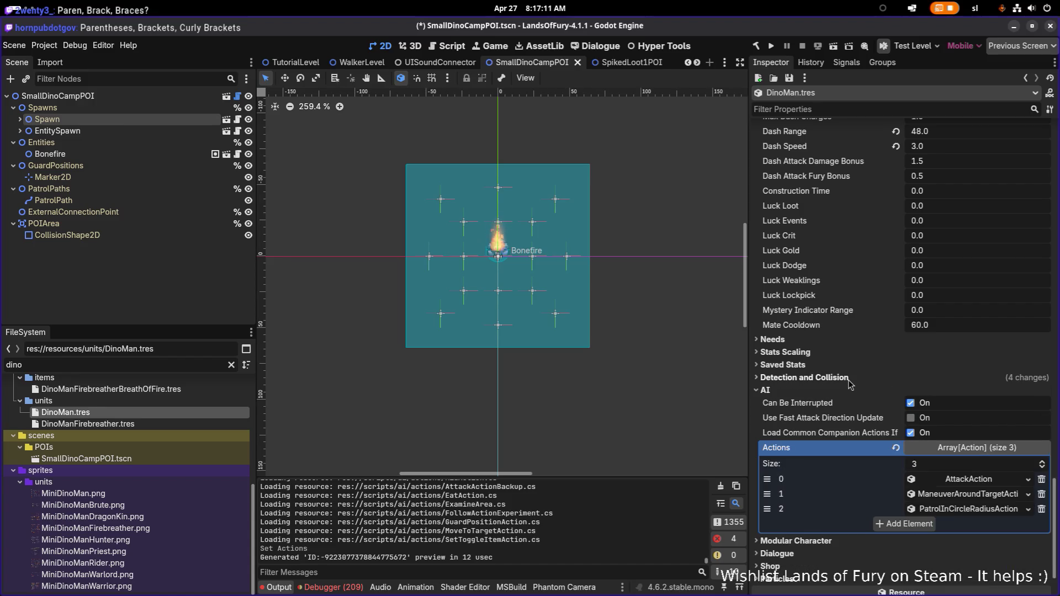
left_click(970, 483)
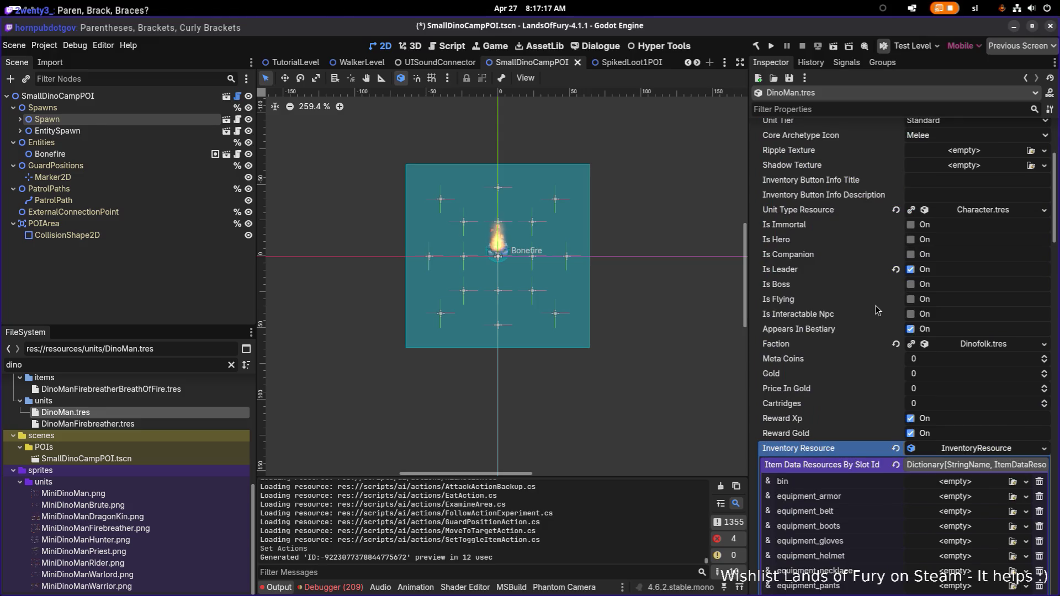
Clear the 'dino' file filter, select BanditBrute.tres, and browse the project file list
left_click(124, 370)
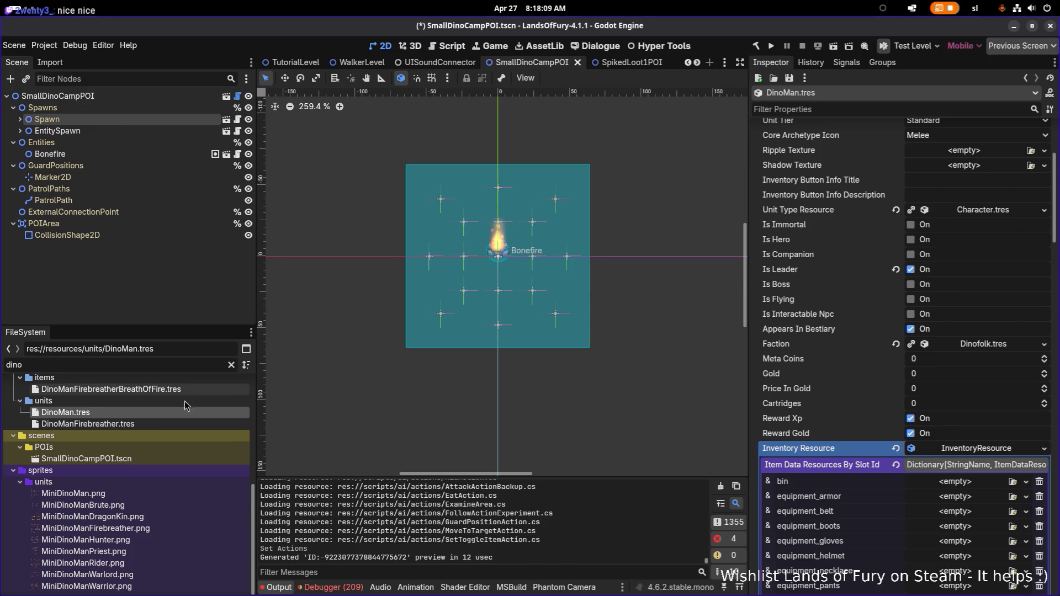
scroll(184, 401, "up", 2)
left_click(231, 366)
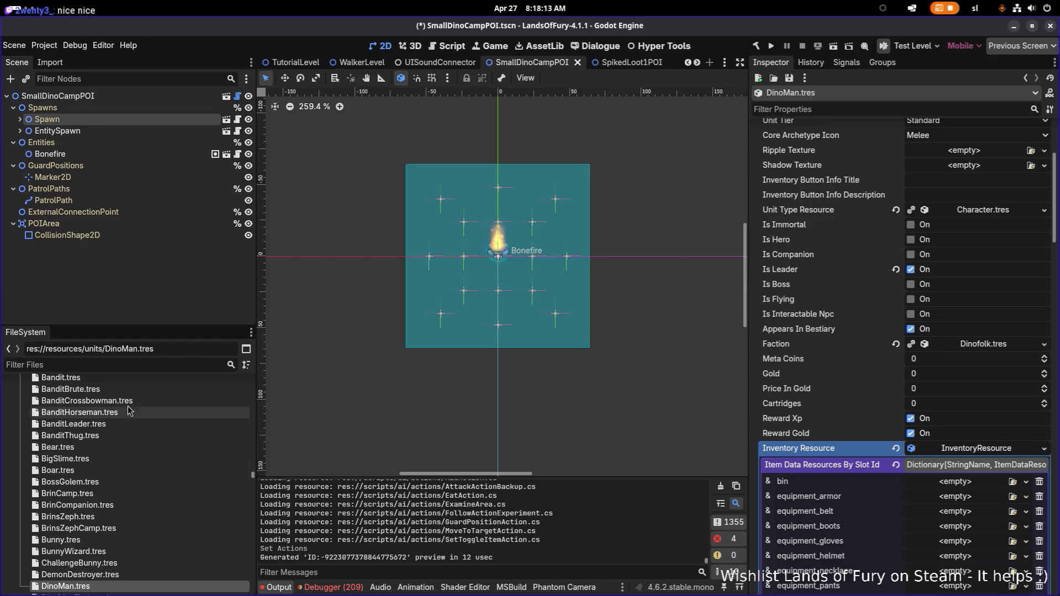
left_click(147, 390)
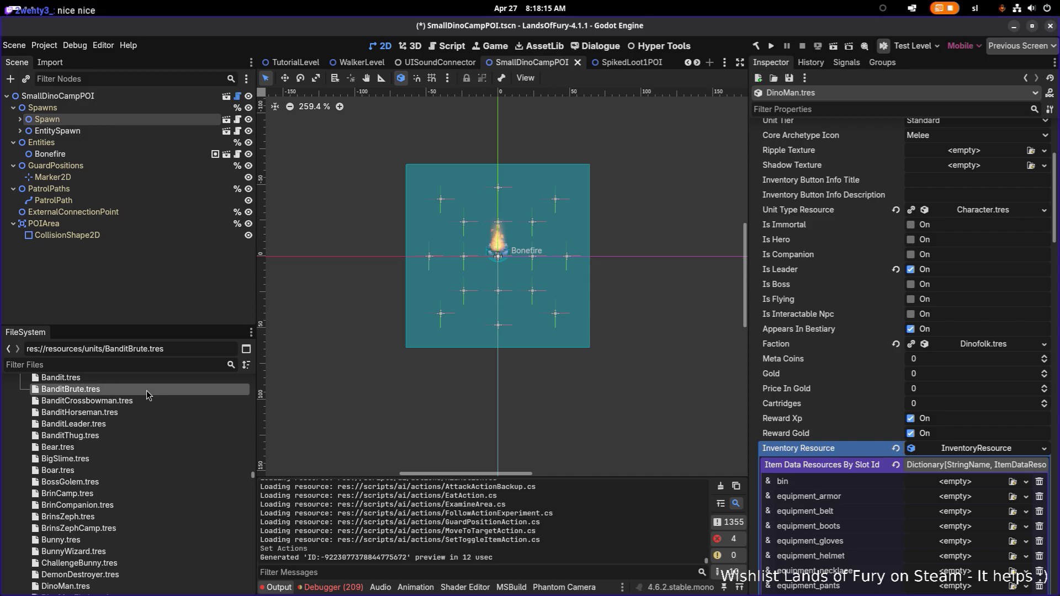
scroll(143, 395, "down", 10)
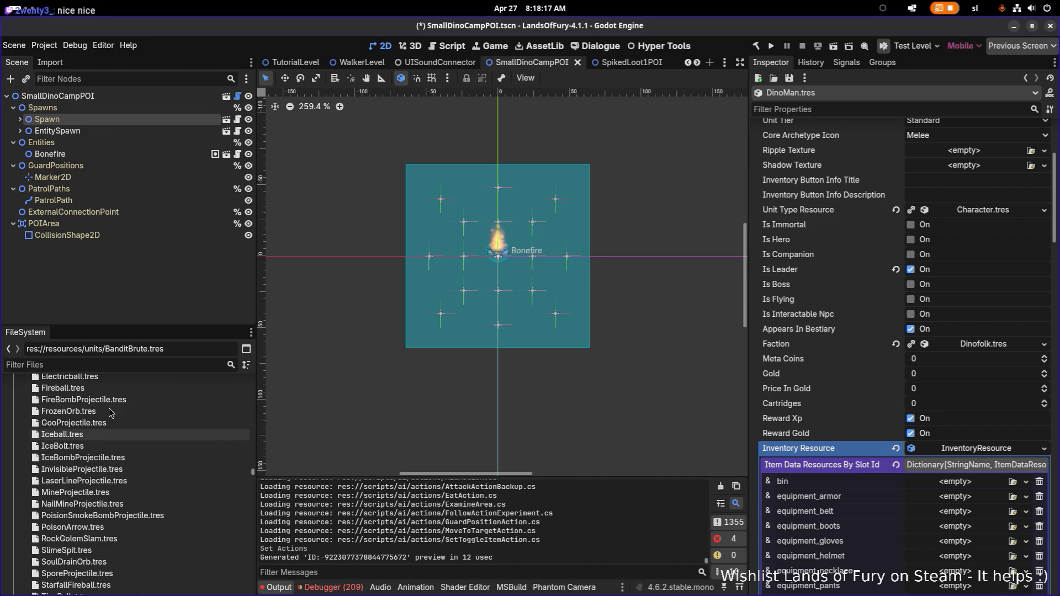
scroll(106, 411, "up", 5)
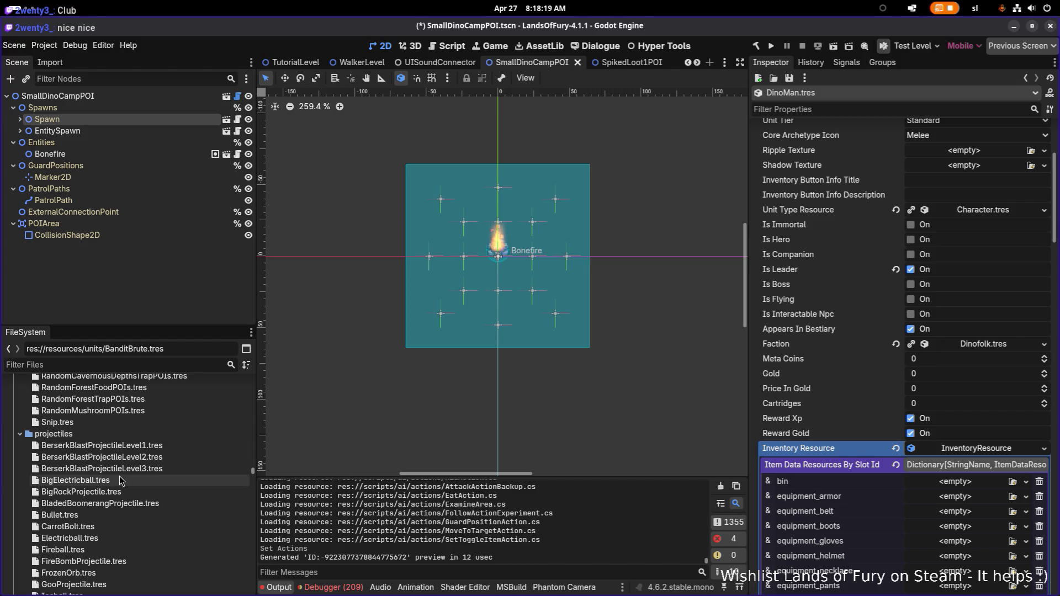
scroll(112, 505, "down", 2)
scroll(112, 506, "down", 3)
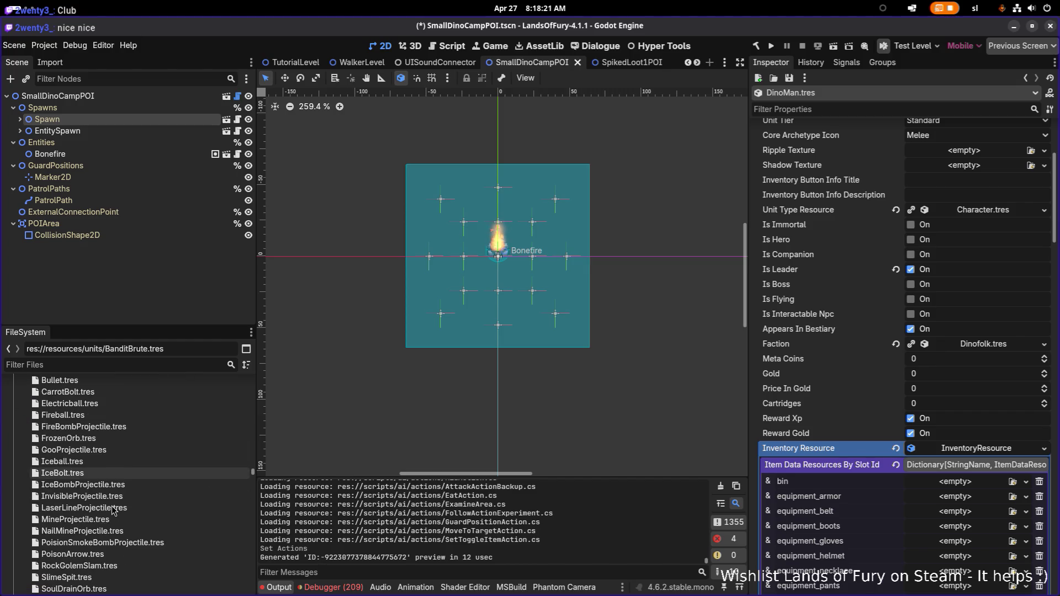
scroll(112, 508, "up", 15)
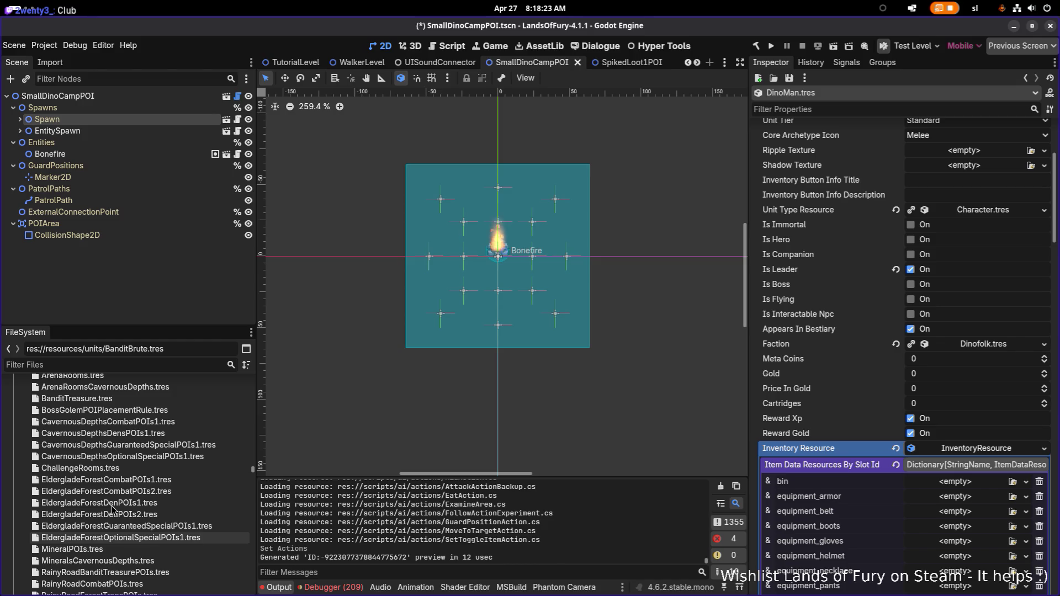
scroll(112, 506, "up", 10)
Filter the FileSystem by 'bandits' and select BanditsAxe.tres
left_click(147, 368)
type("bandit")
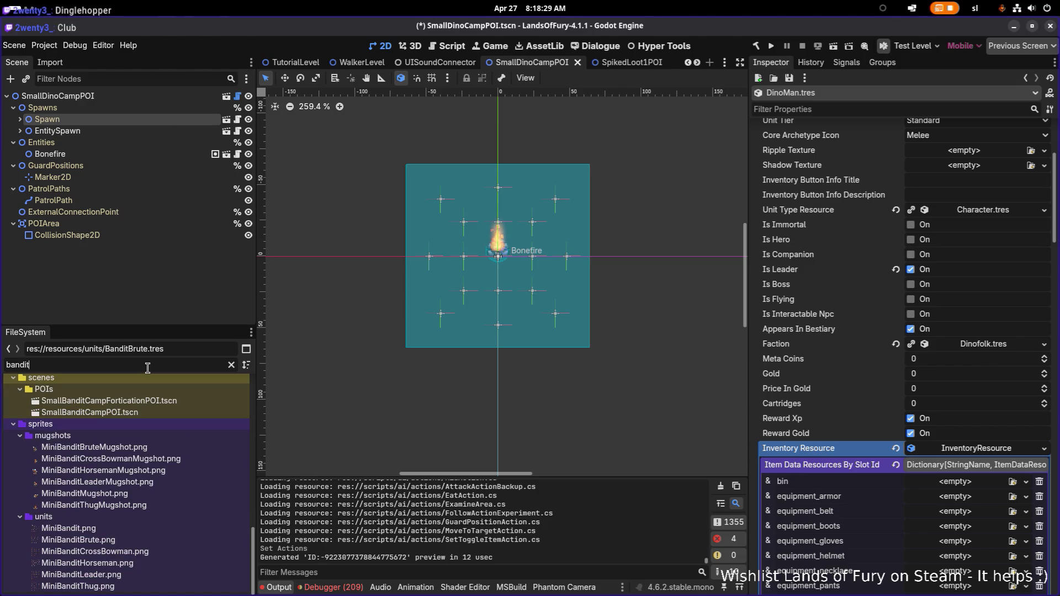
key("BackSpace")
type("ts")
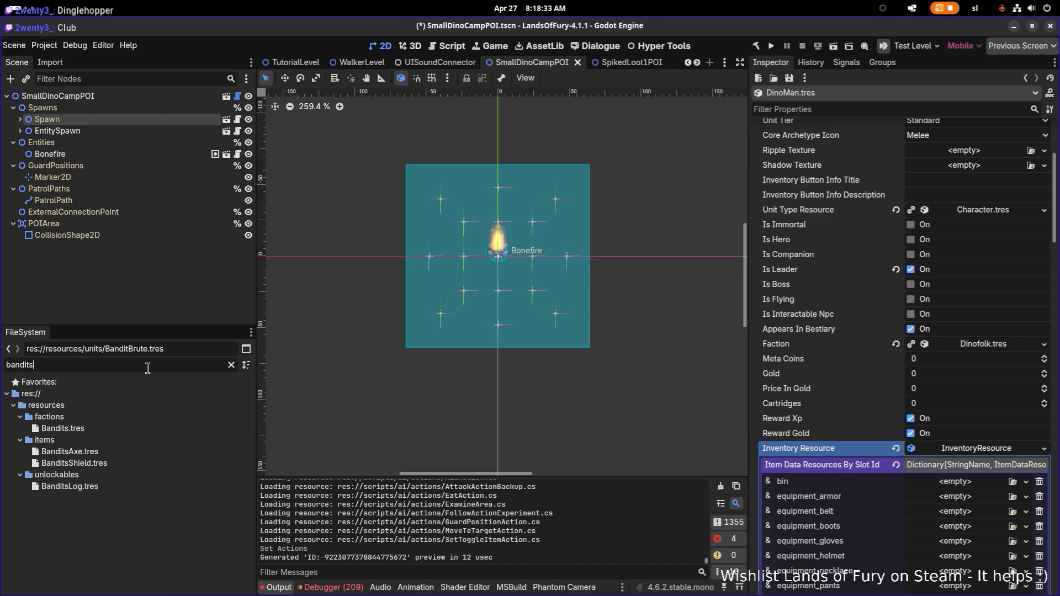
left_click(124, 455)
Duplicate BanditsAxe.tres, begin naming it 'Dinom', and switch to Aseprite
key("ctrl+d")
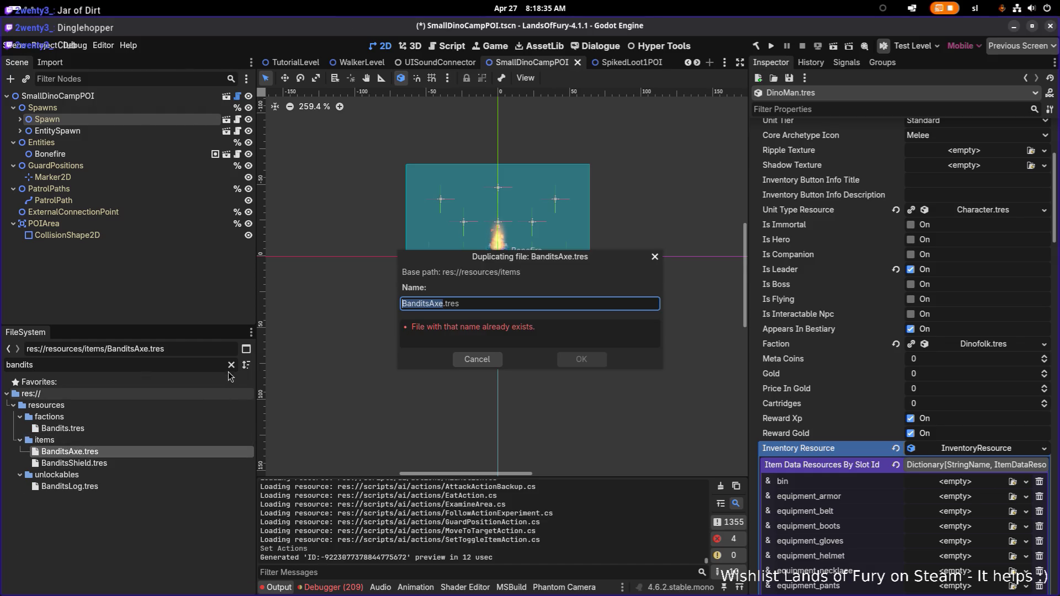
type("Dinom")
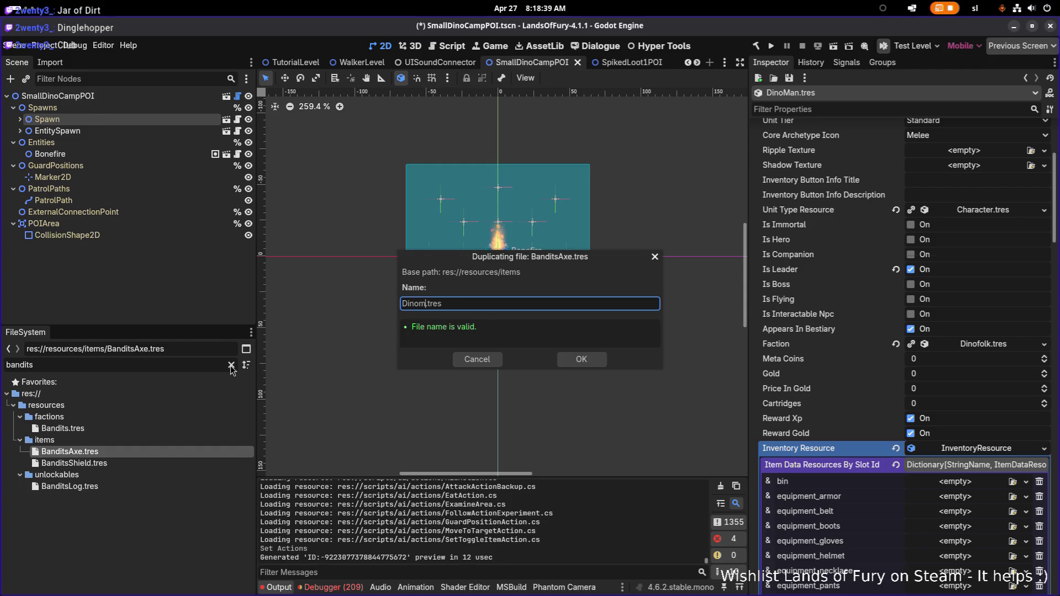
key("alt+Tab")
key("alt+Tab")
key("alt+Tab")
key("alt+Tab")
key("alt+Tab")
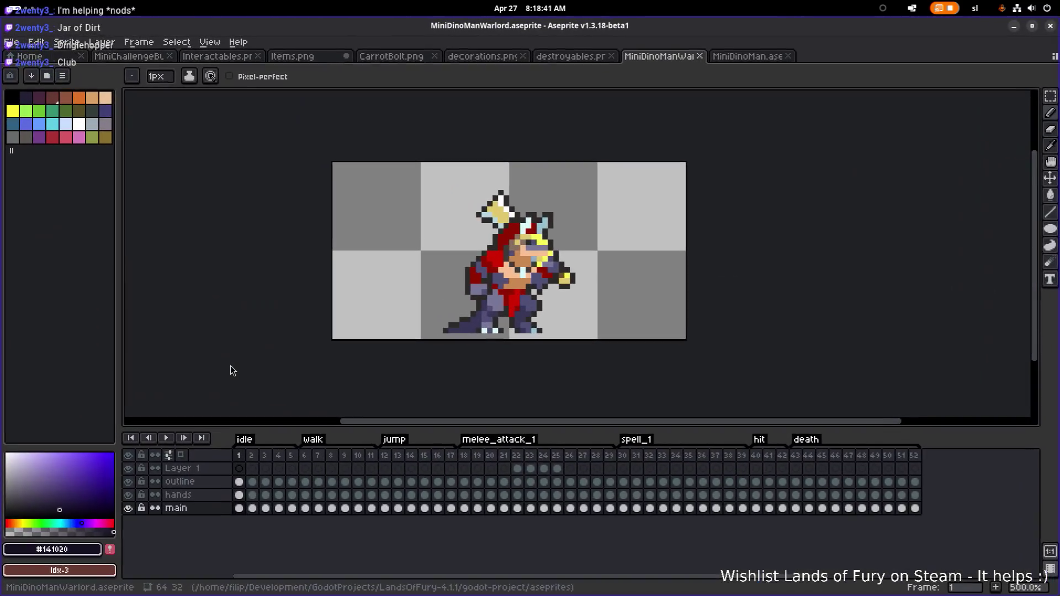
Open MiniDinoMan.aseprite, review melee attack frames 17–19, then minimise Aseprite
left_click(725, 56)
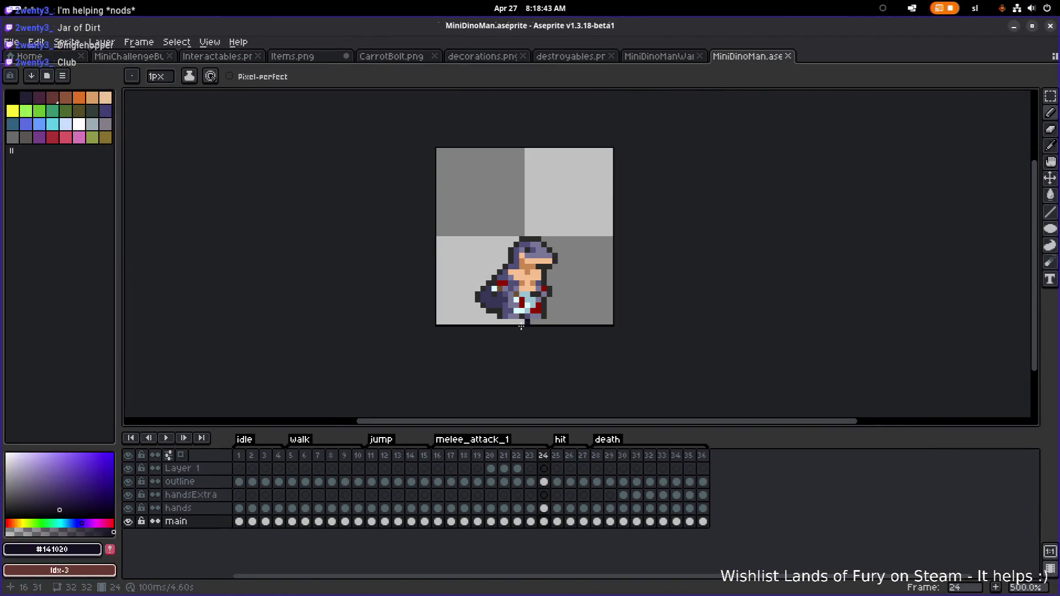
left_click(306, 458)
mouse_move(451, 458)
left_mouse_down()
mouse_move(505, 455)
mouse_move(478, 456)
left_mouse_up()
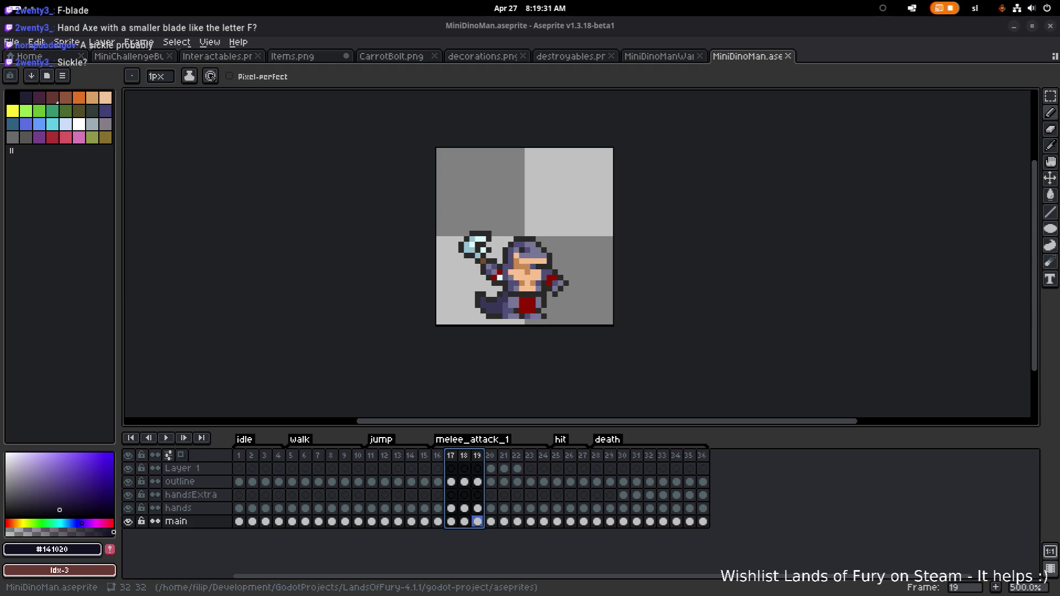
left_click(1015, 27)
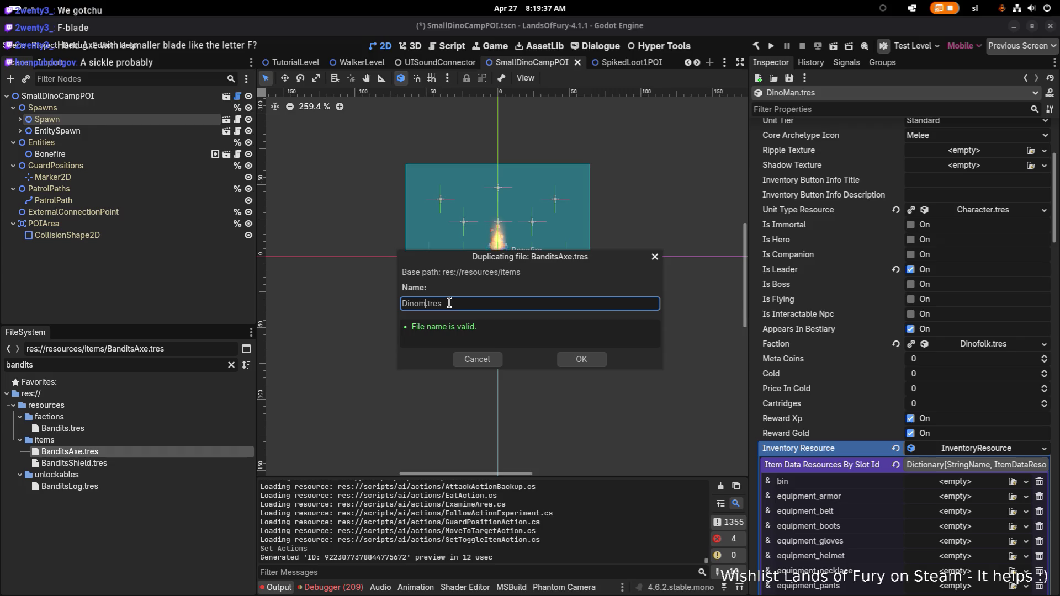
Finish naming the duplicate DinoManSickle.tres and confirm the duplication
key("BackSpace")
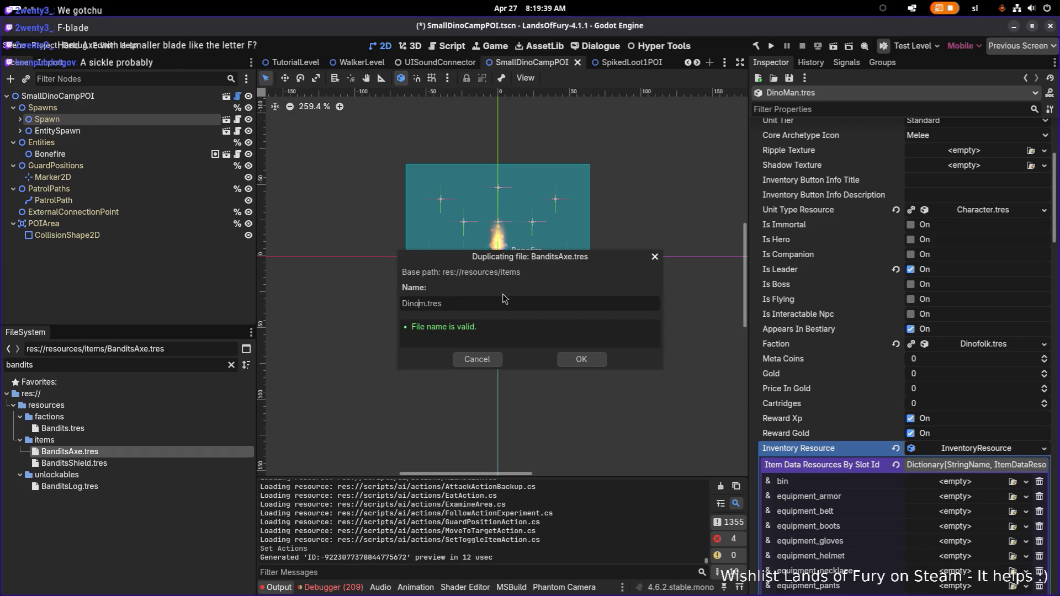
type("ManSci")
type("ckle")
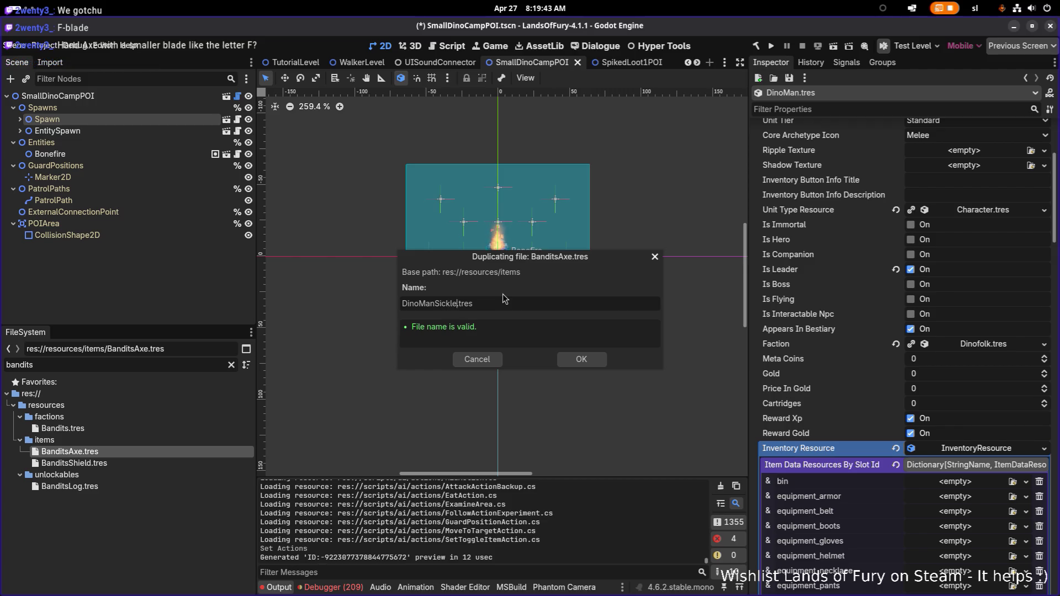
key("Return")
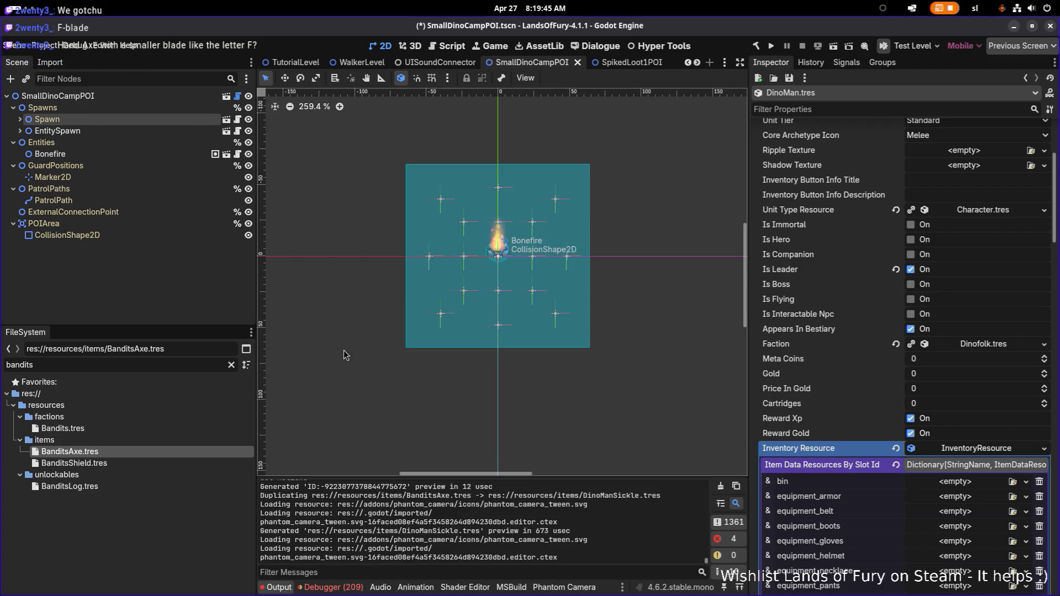
Filter the FileSystem for 'dinoman' and open DinoMan.tres
double_click(113, 365)
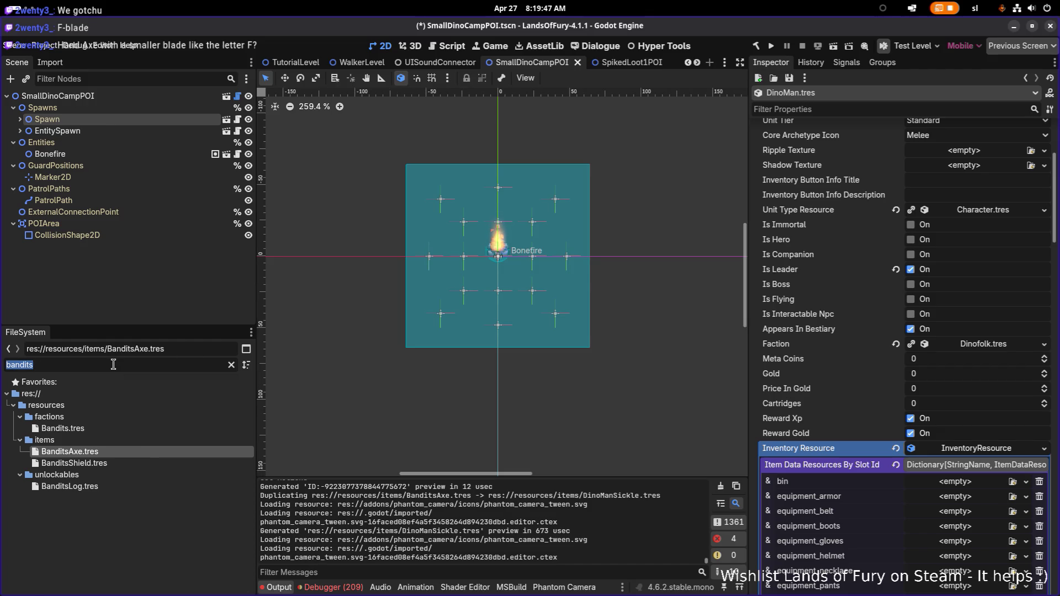
key("BackSpace")
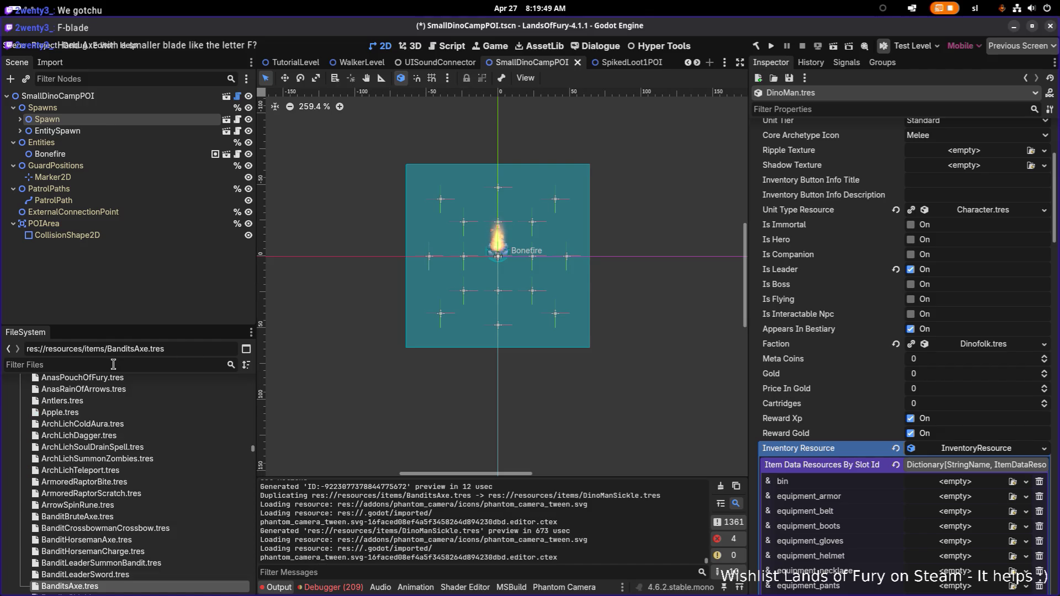
type("dinoman")
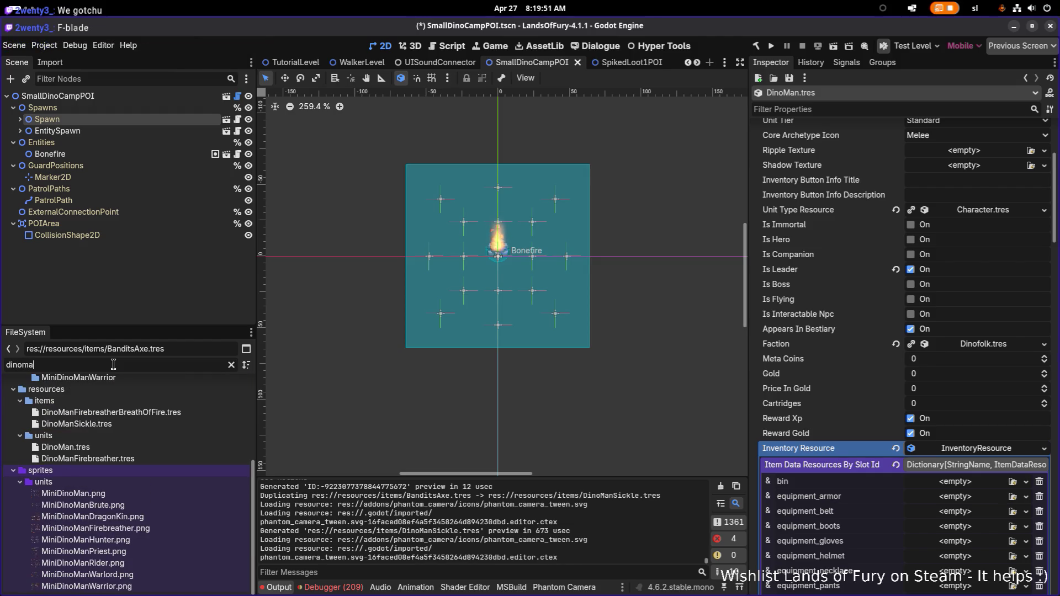
left_click(116, 450)
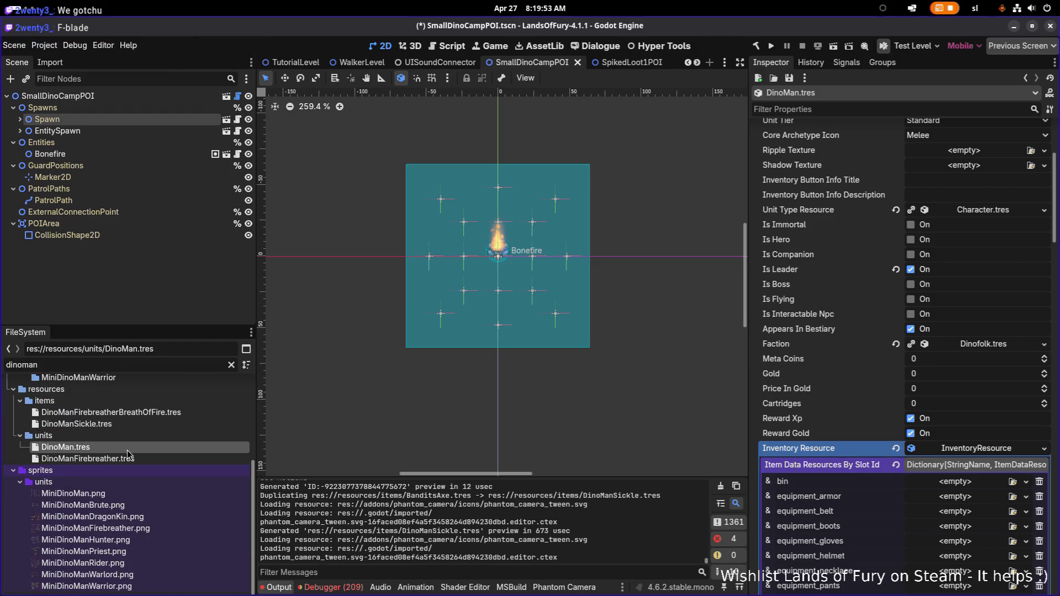
Quick-load DinoManSickle.tres into DinoMan's item_1 inventory slot
scroll(789, 348, "down", 5)
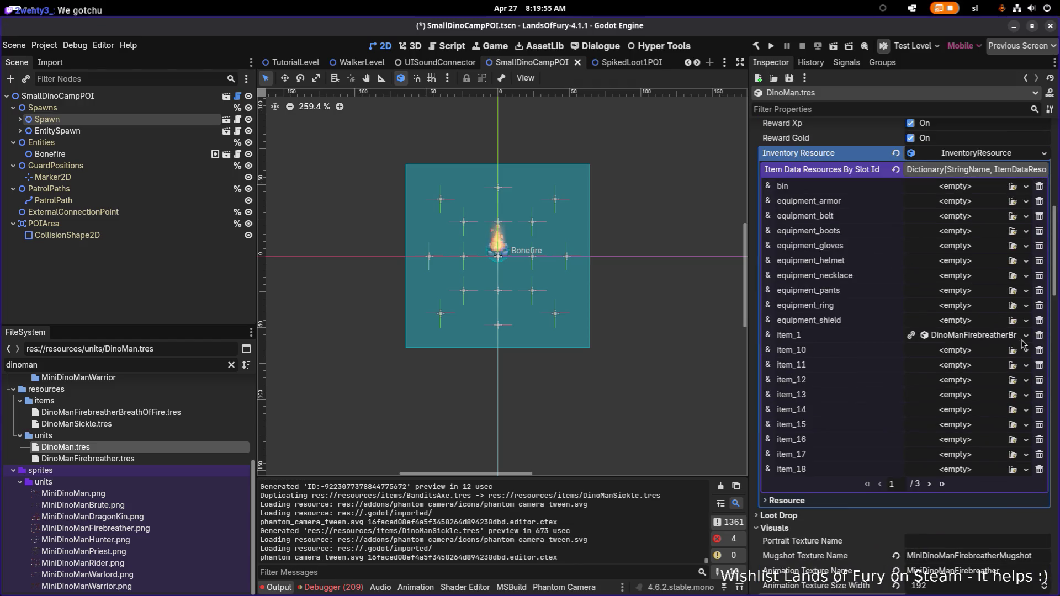
left_click(1027, 338)
left_click(984, 375)
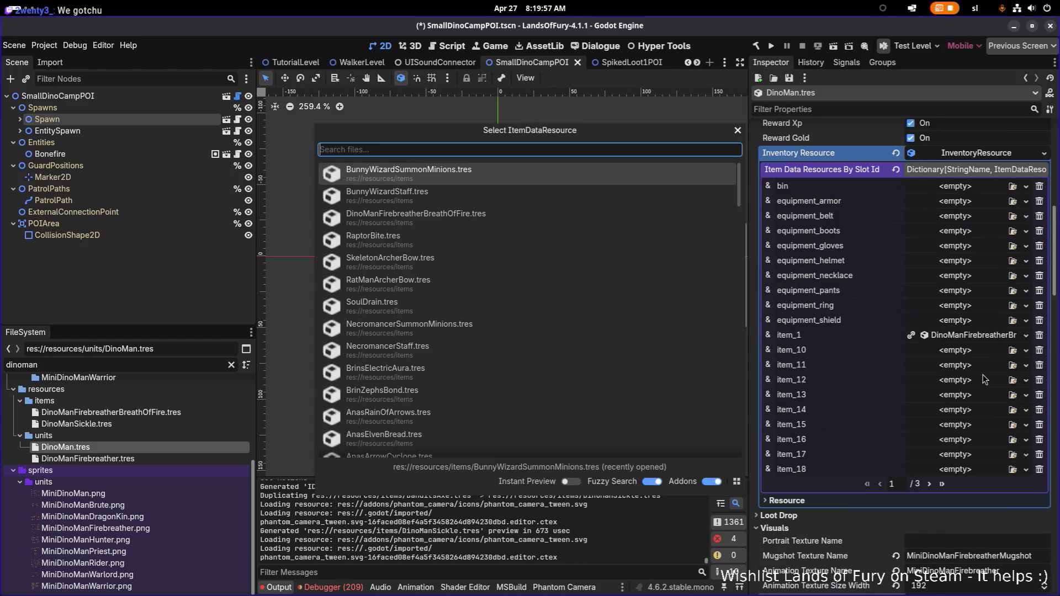
type("sickle")
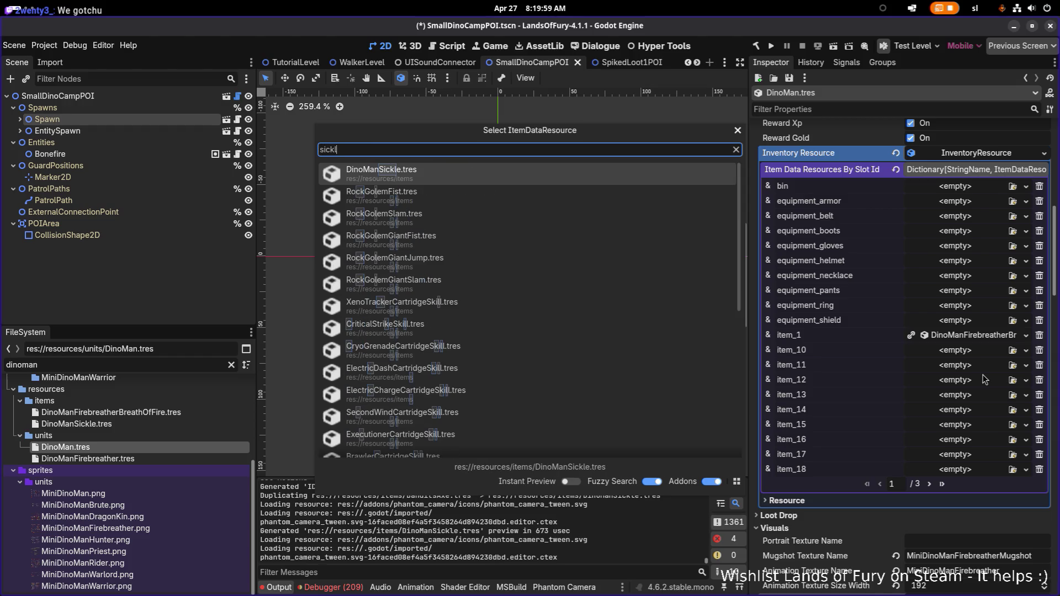
key("Return")
Page through the inventory slots back to the first page and save
left_click(930, 484)
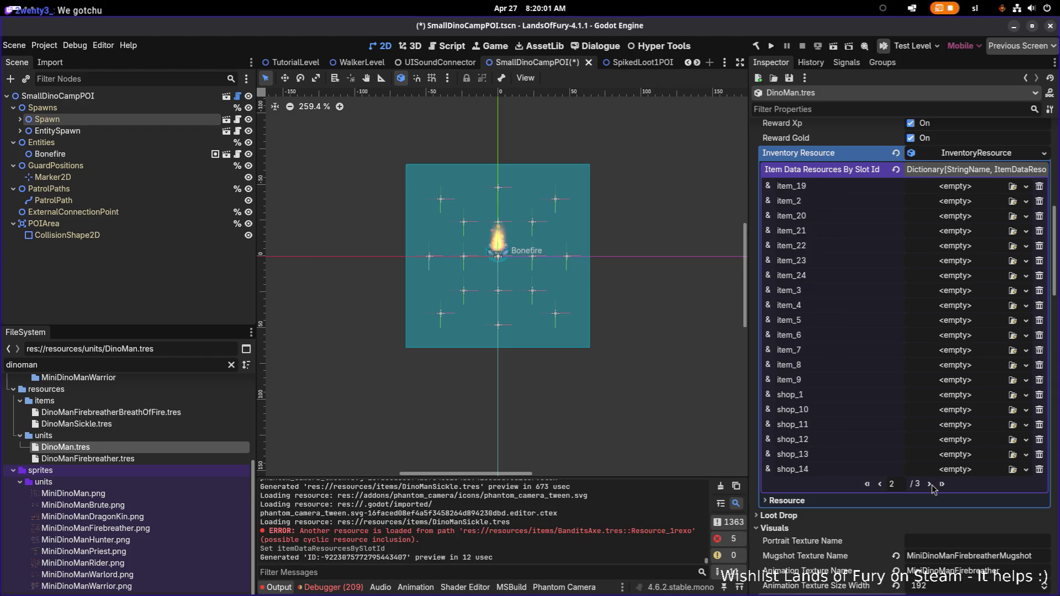
left_click(931, 486)
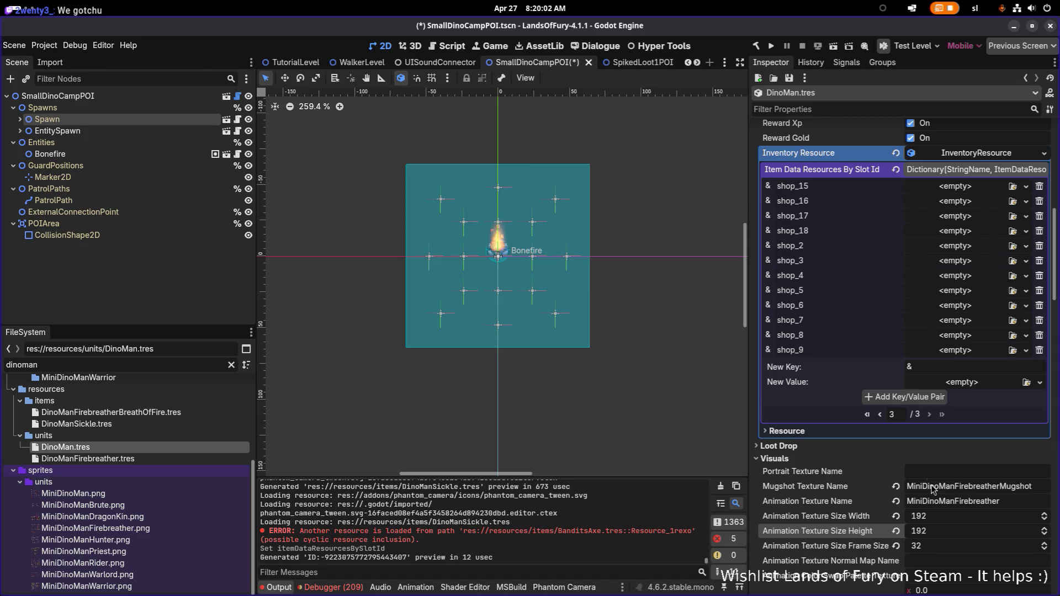
left_click(881, 419)
left_click(880, 484)
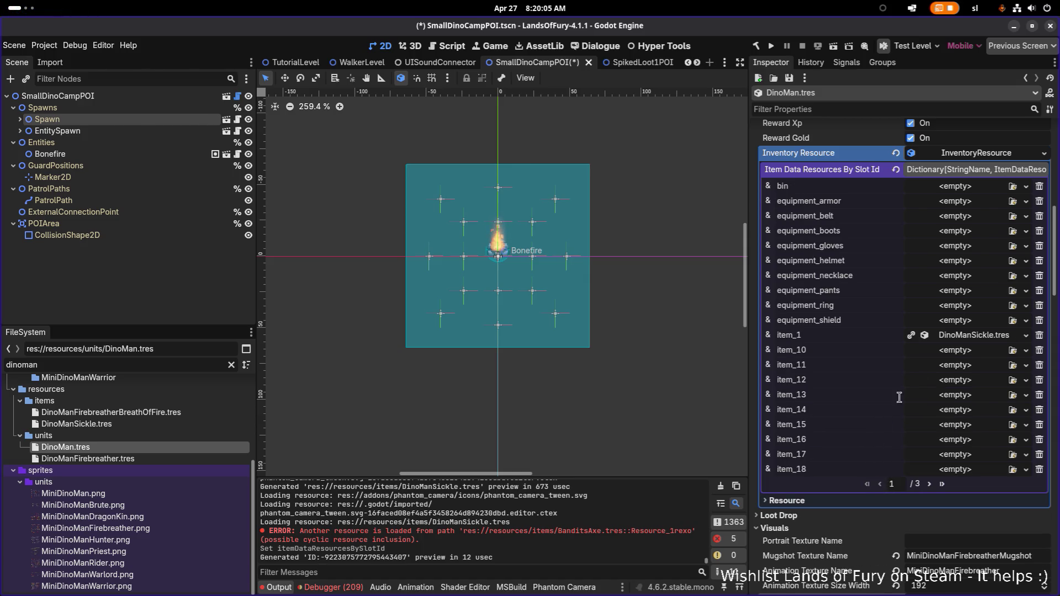
key("ctrl+s")
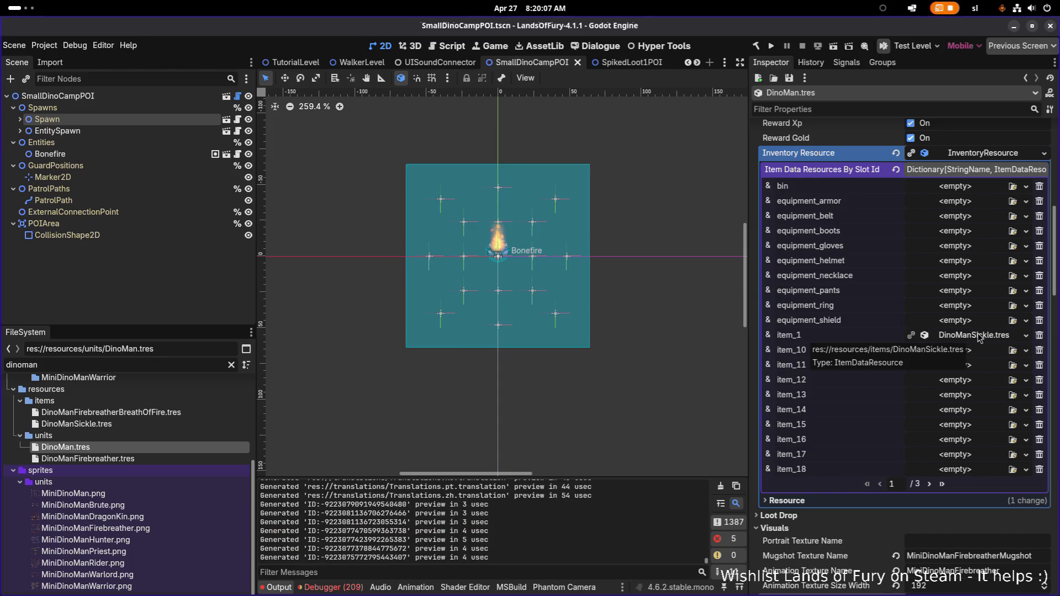
Expand the item_1 sickle, replace its bandits_axe Id with dino_man_sickle, and save
scroll(980, 331, "down", 3)
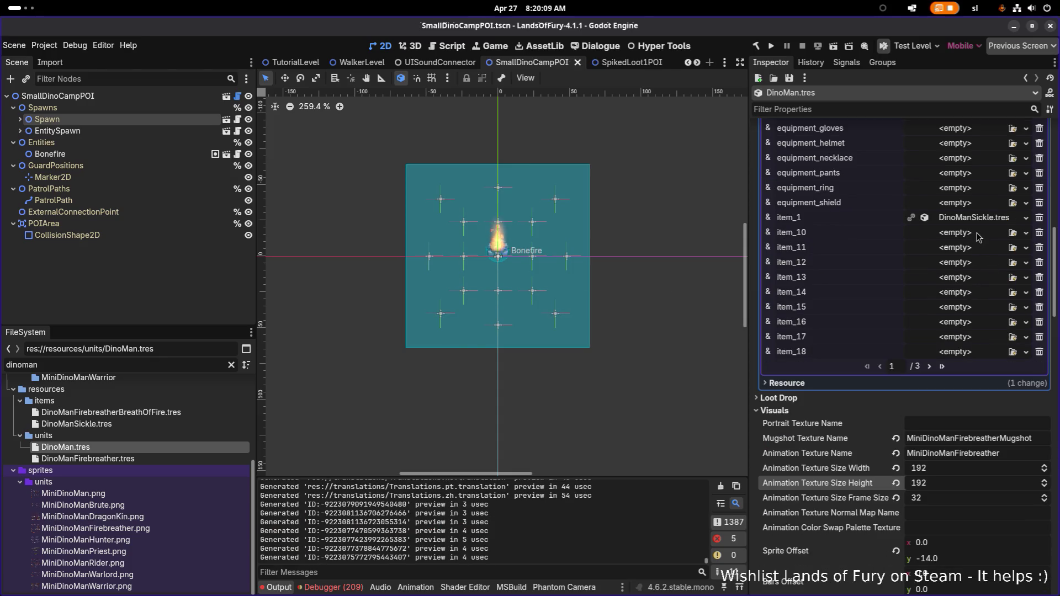
left_click(979, 218)
double_click(980, 265)
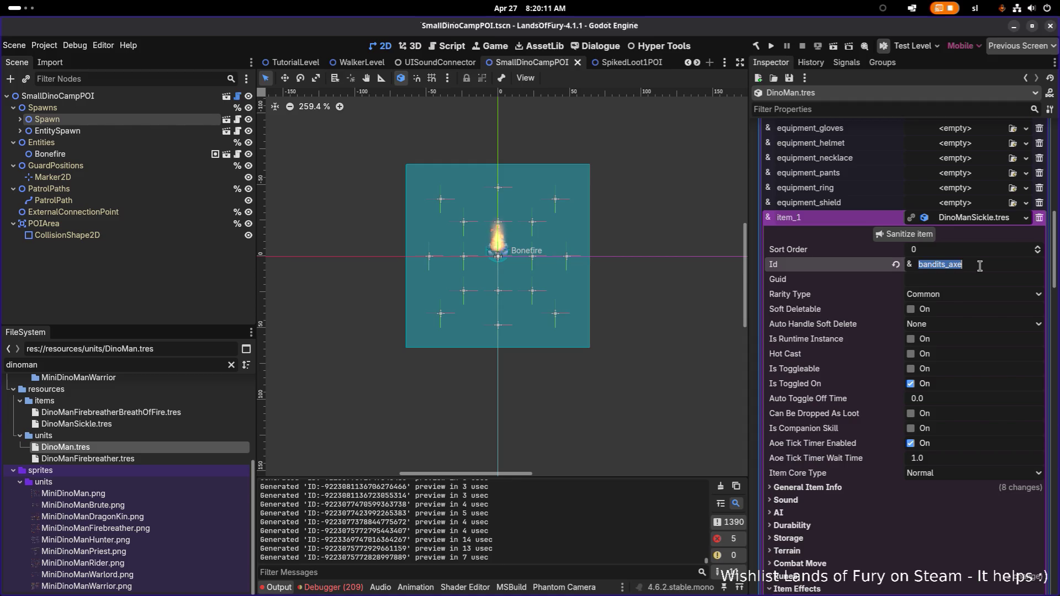
type("dino")
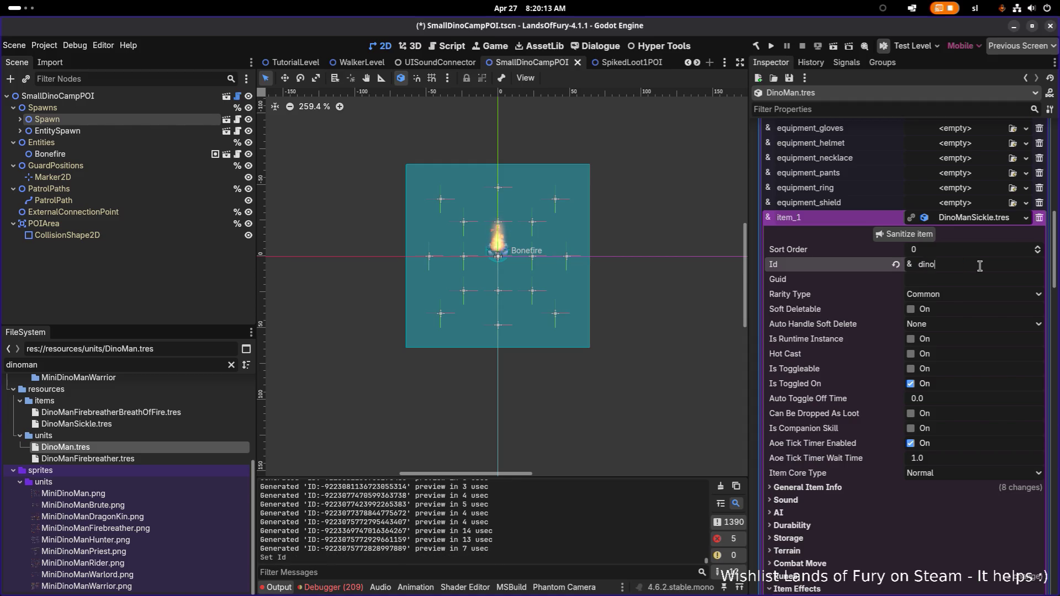
type("_man_sick")
type("le")
key("Return")
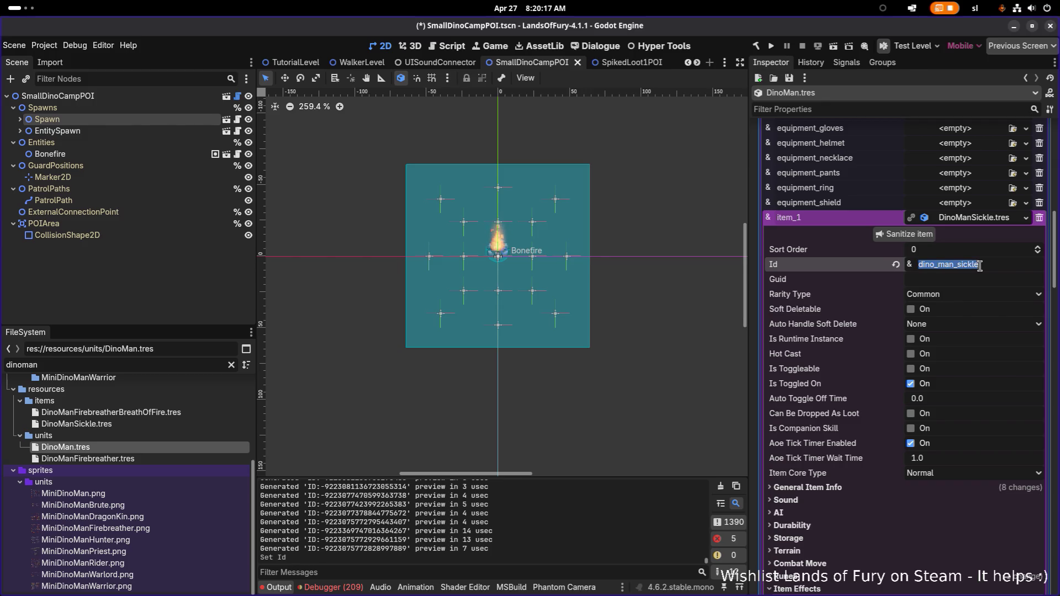
left_click(977, 276)
key("ctrl+s")
scroll(927, 359, "down", 5)
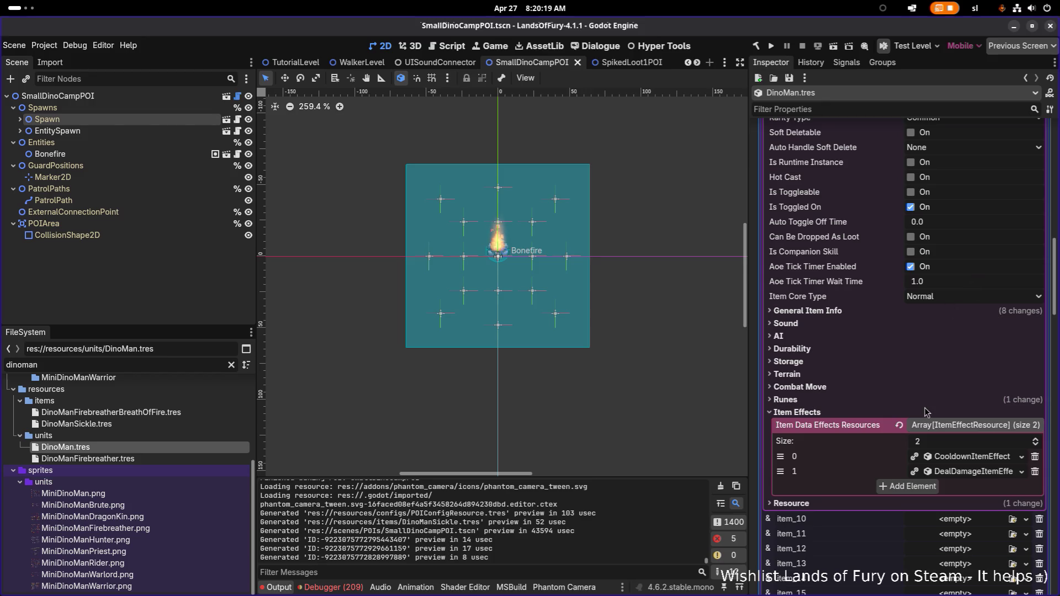
Make the cooldown and deal-damage effects unique, leaving DealDamageUnitStatResource shared
right_click(982, 397)
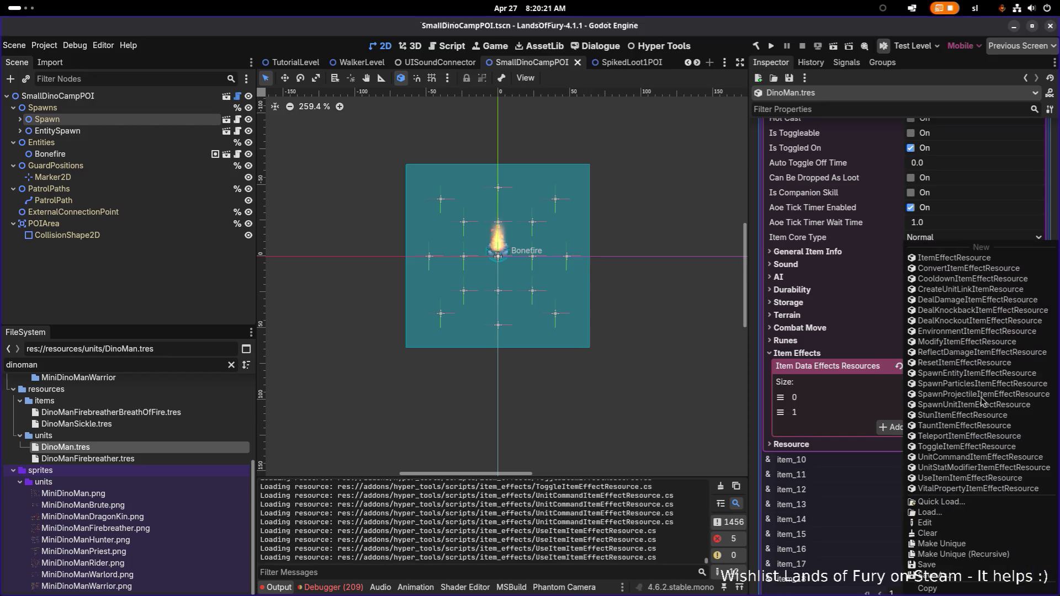
left_click(963, 554)
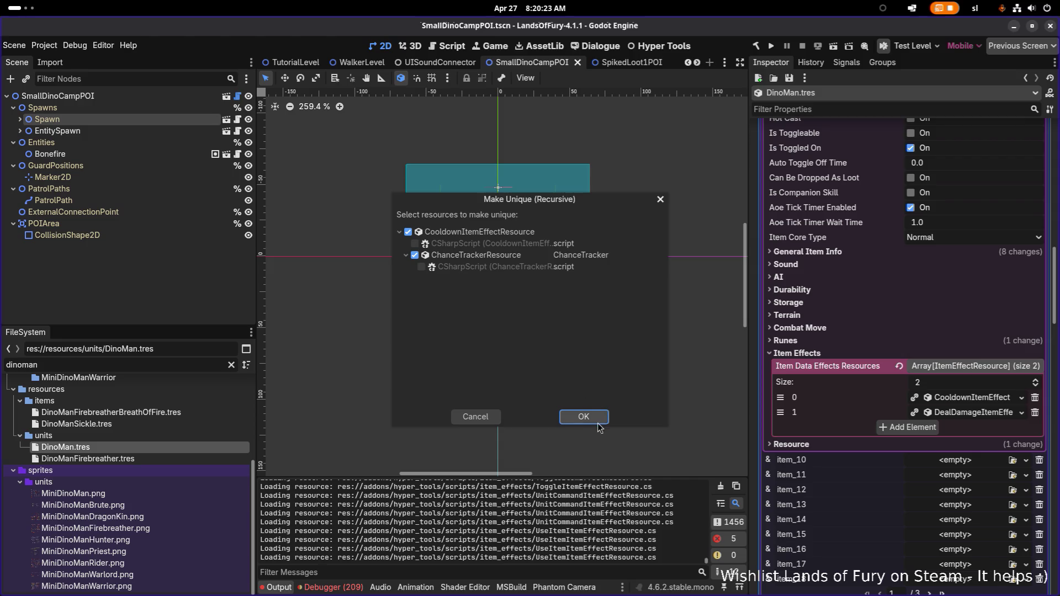
left_click(586, 420)
right_click(955, 418)
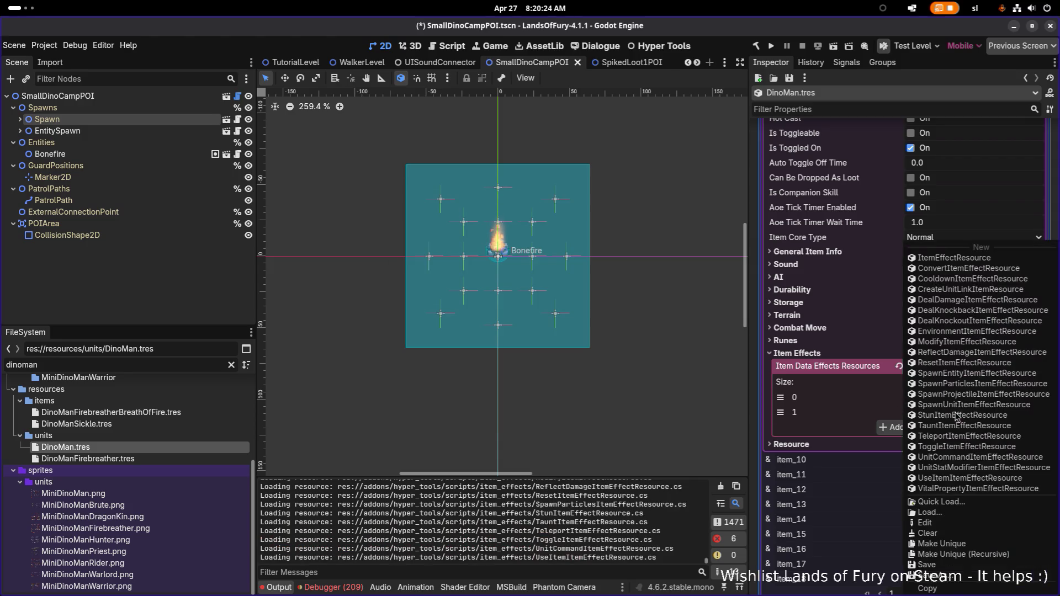
left_click(964, 554)
left_click(480, 254)
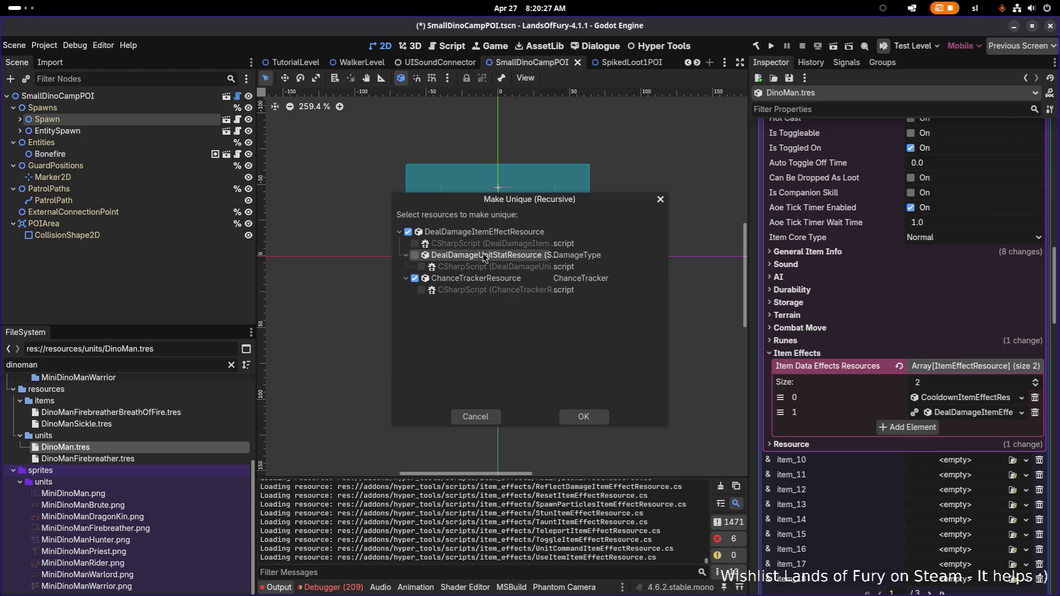
left_click(594, 417)
Check the damage effect's Damage Type without changing it, then add a third item-effect slot
left_click(974, 412)
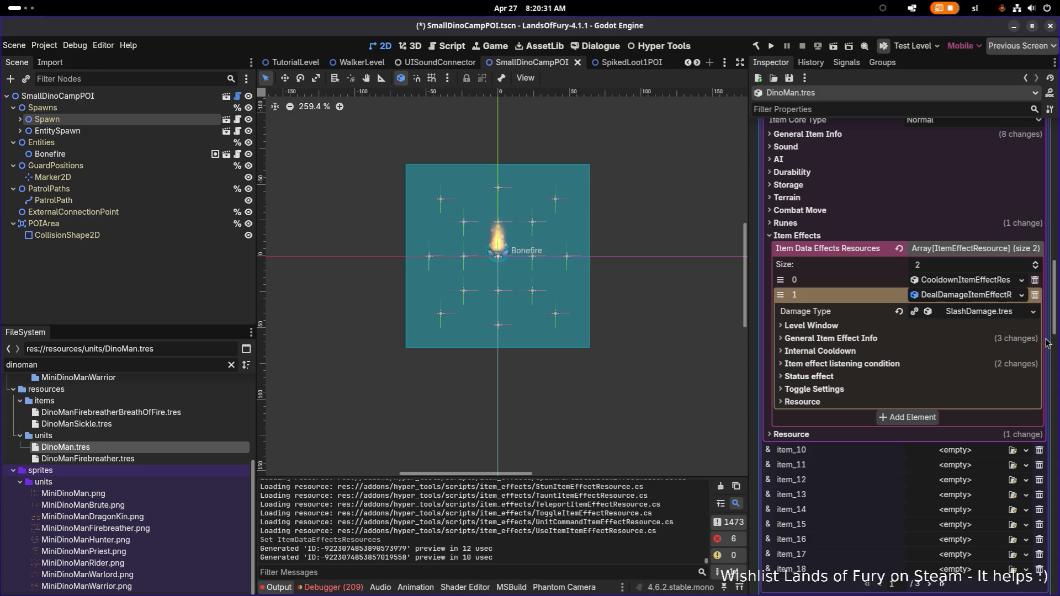
left_click(1031, 310)
left_click(992, 349)
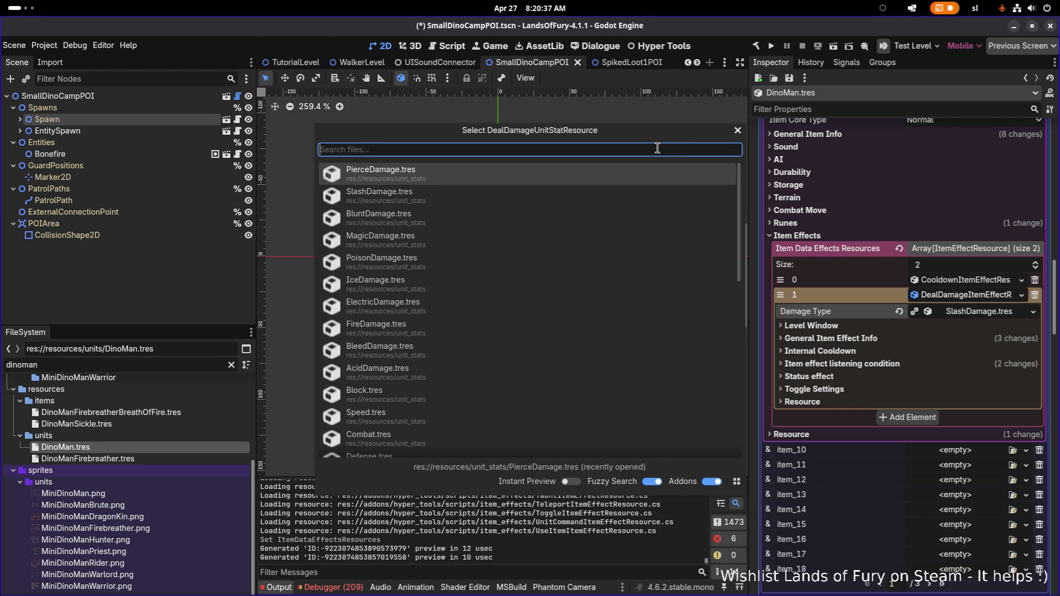
left_click(738, 131)
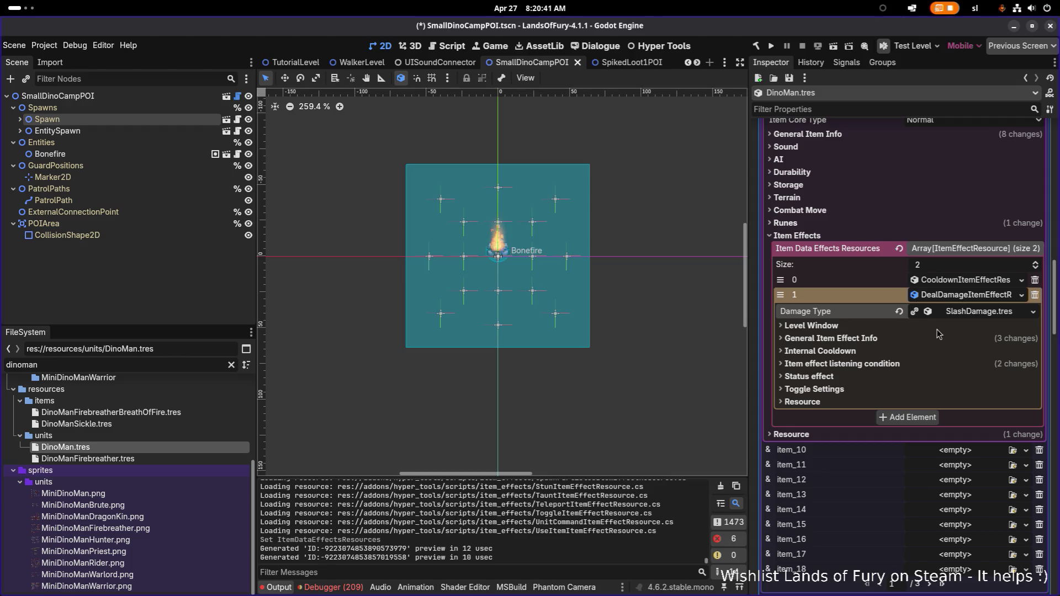
left_click(957, 297)
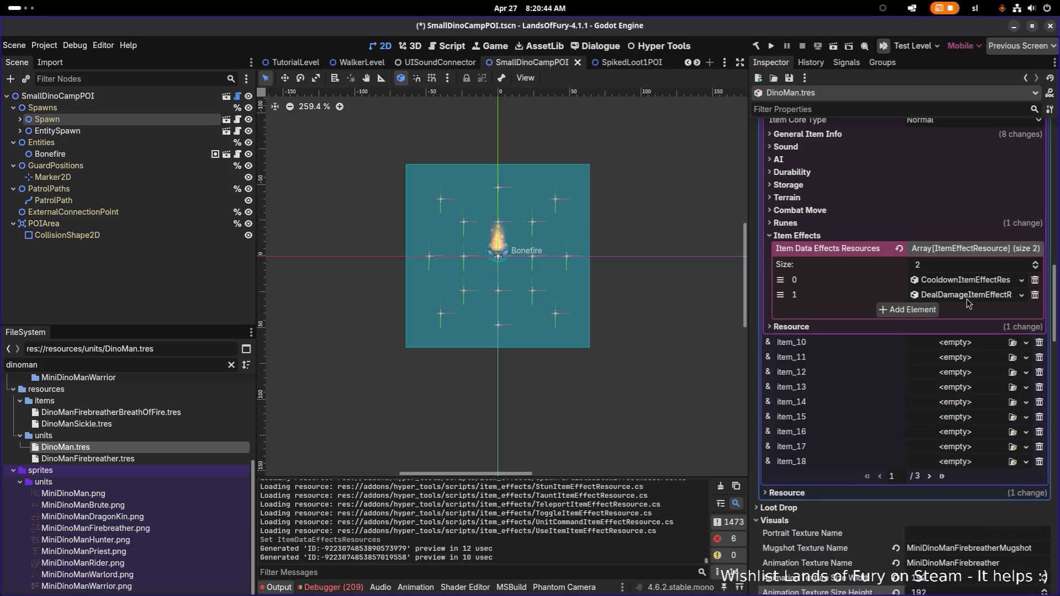
left_click(919, 311)
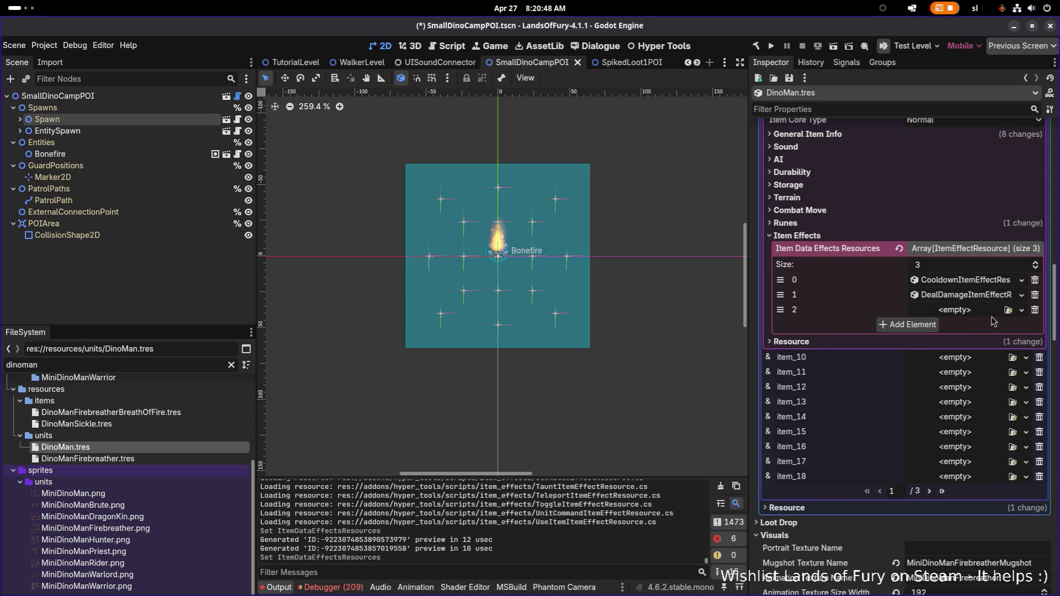
Replace the 'dinoman' file filter with 'bleeding' to list BleedingSlashRune.tres and BleedingSlashSkill.tres
left_click(852, 325)
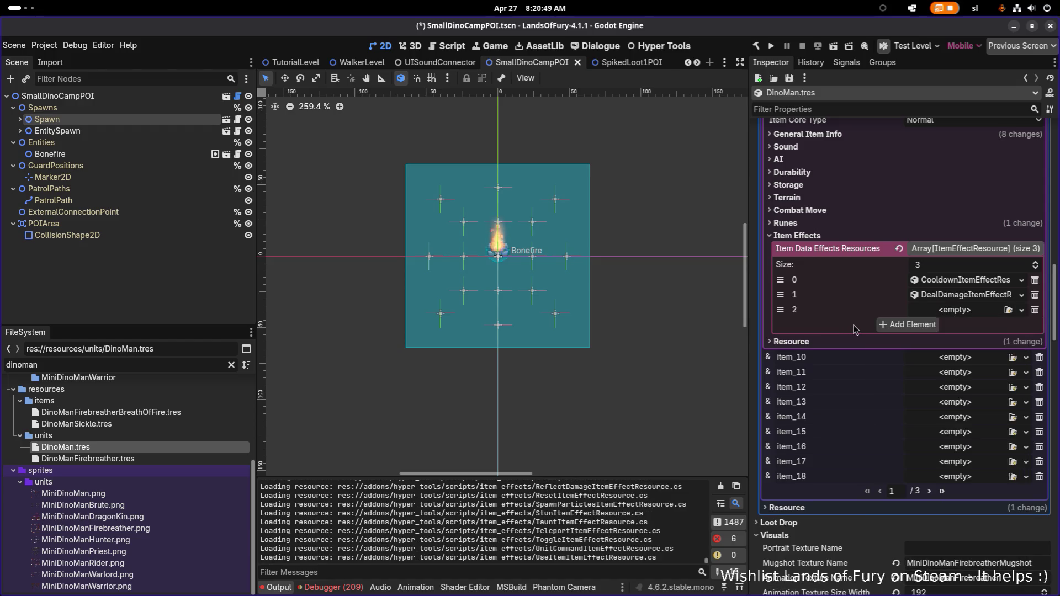
left_click(135, 363)
key("ctrl+a")
key("BackSpace")
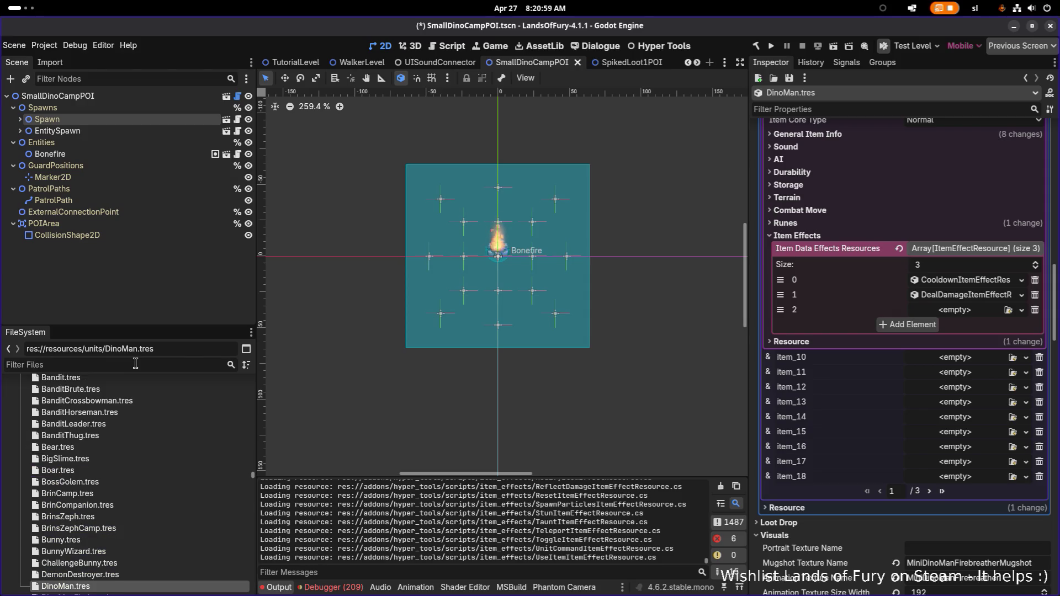
type("bl")
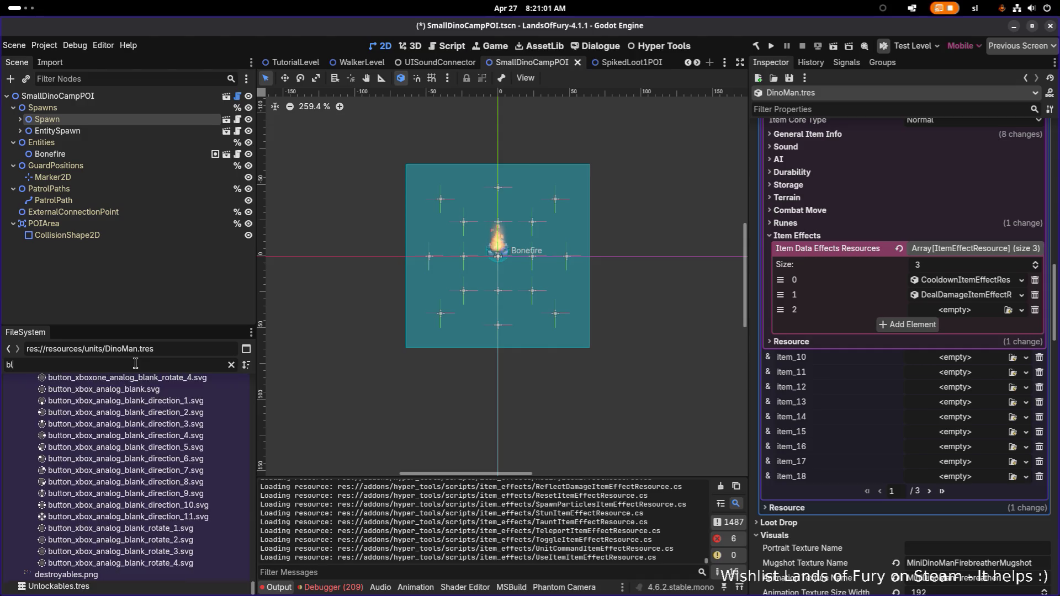
type("eedingda")
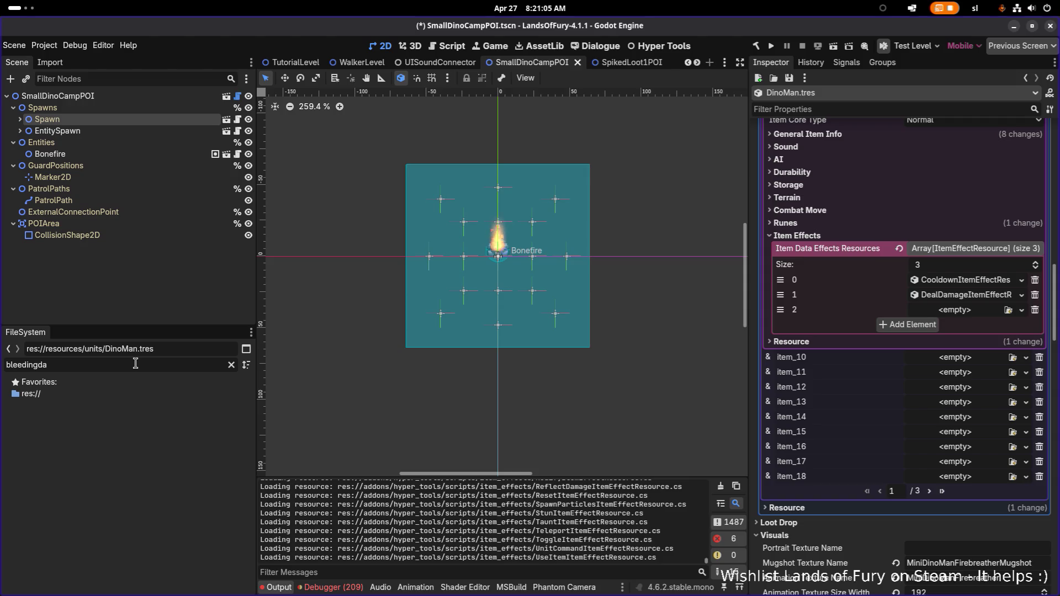
key("BackSpace")
key("BackSpace")
left_click(110, 451)
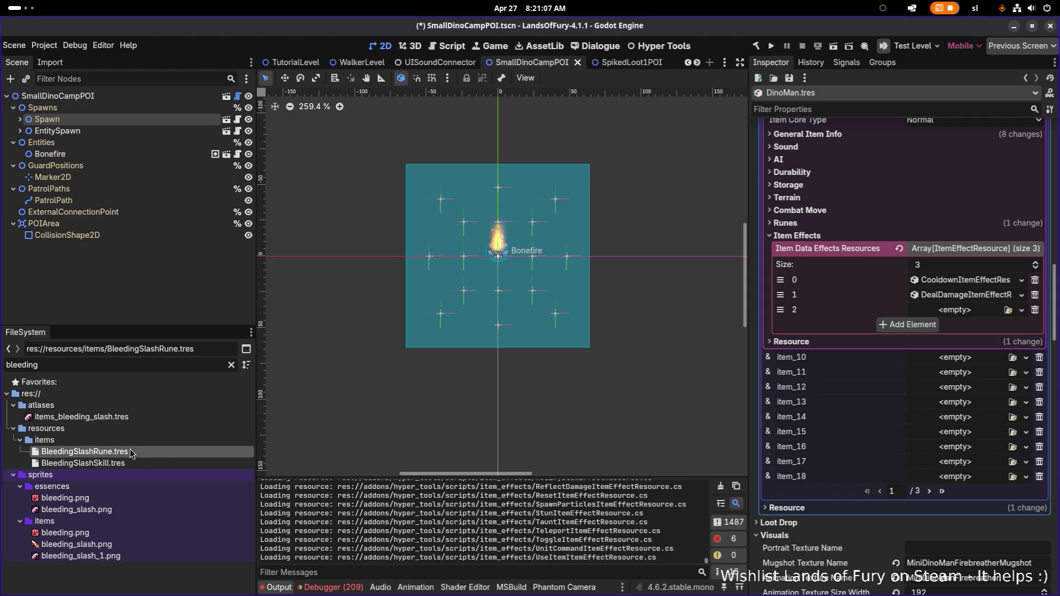
Expand the Bleeding Slash rune's three DealDamage effects, which use BleedDamage.tres
scroll(947, 323, "down", 10)
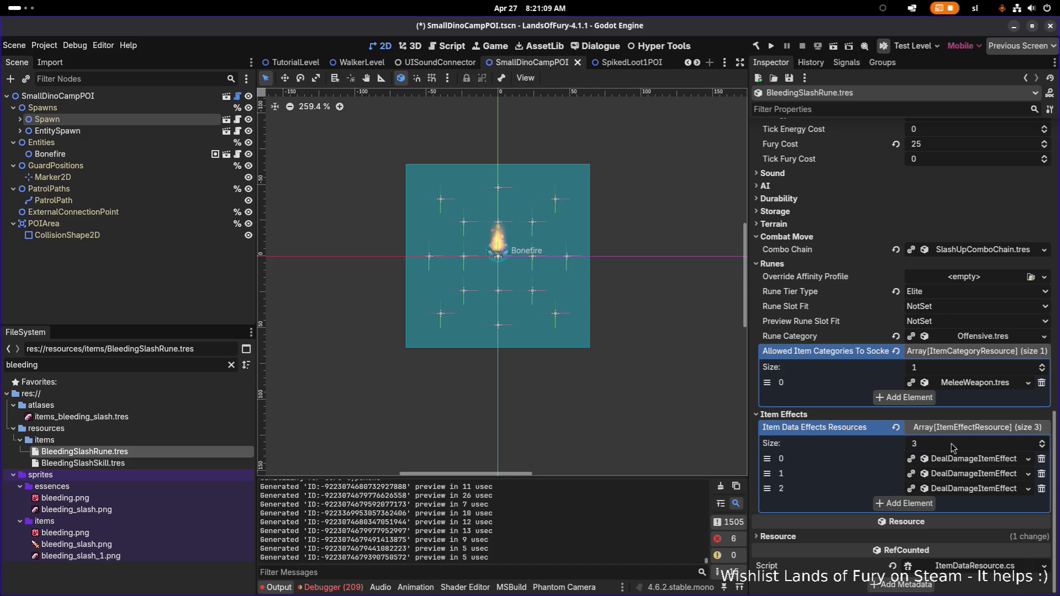
left_click(973, 463)
scroll(967, 430, "down", 2)
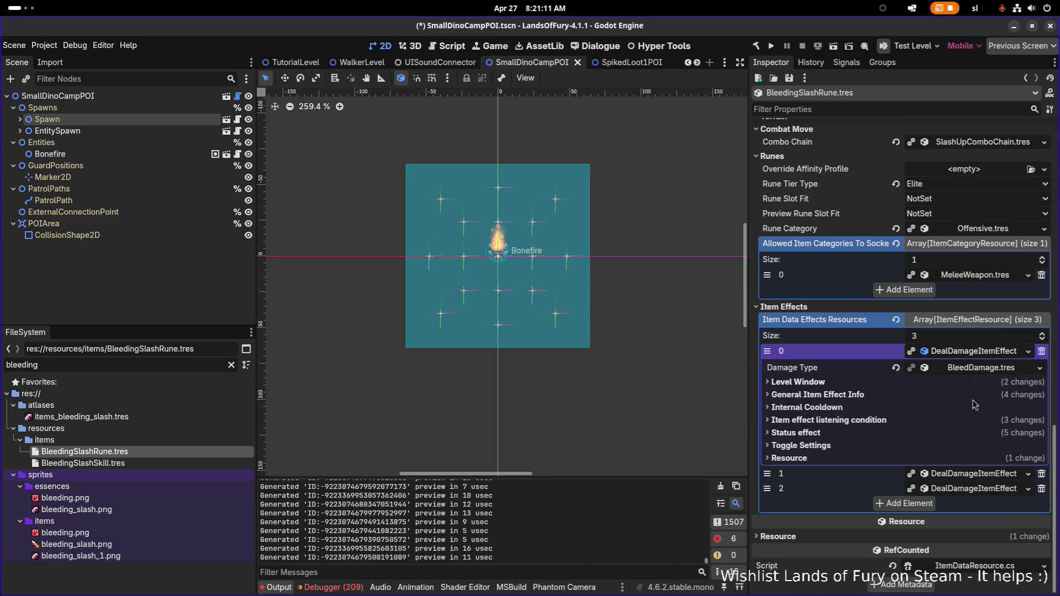
left_click(970, 475)
scroll(970, 475, "down", 2)
left_click(975, 487)
Check the third effect's Level Window and the first effect's resource options, then clear the file filter
scroll(976, 434, "down", 2)
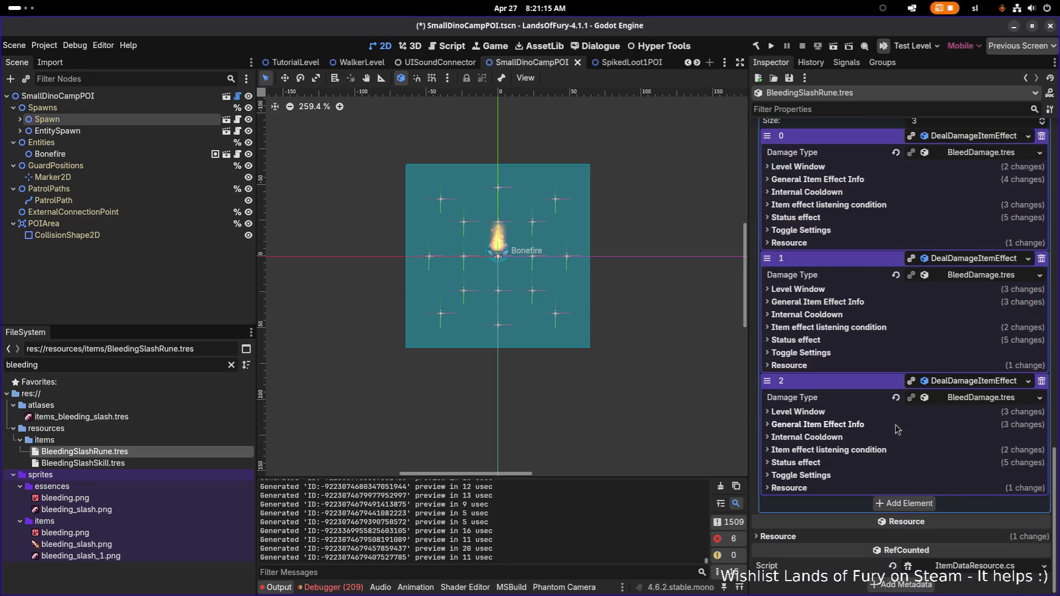
left_click(835, 416)
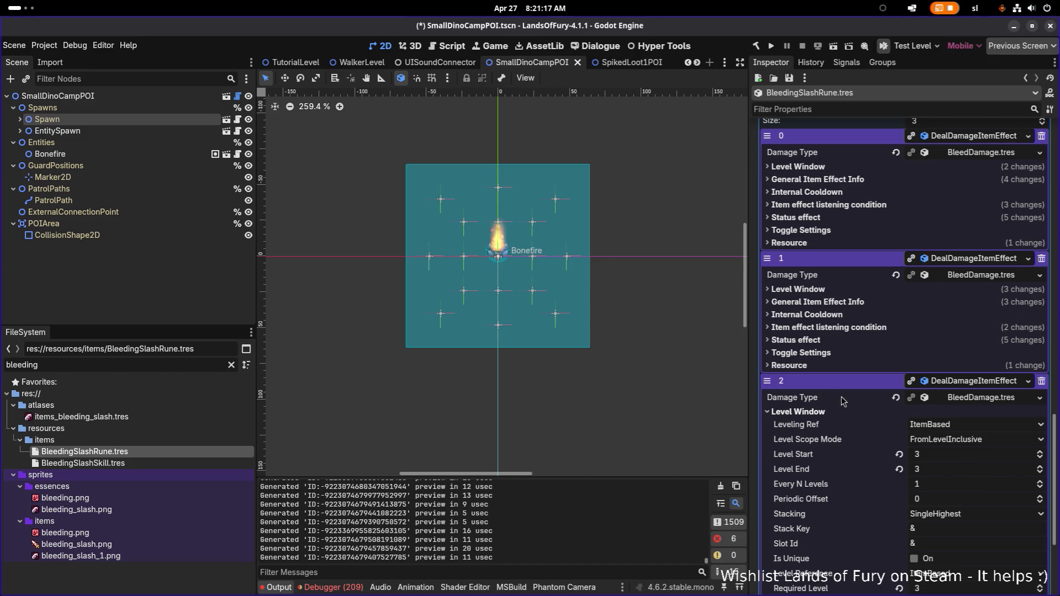
scroll(860, 208, "up", 3)
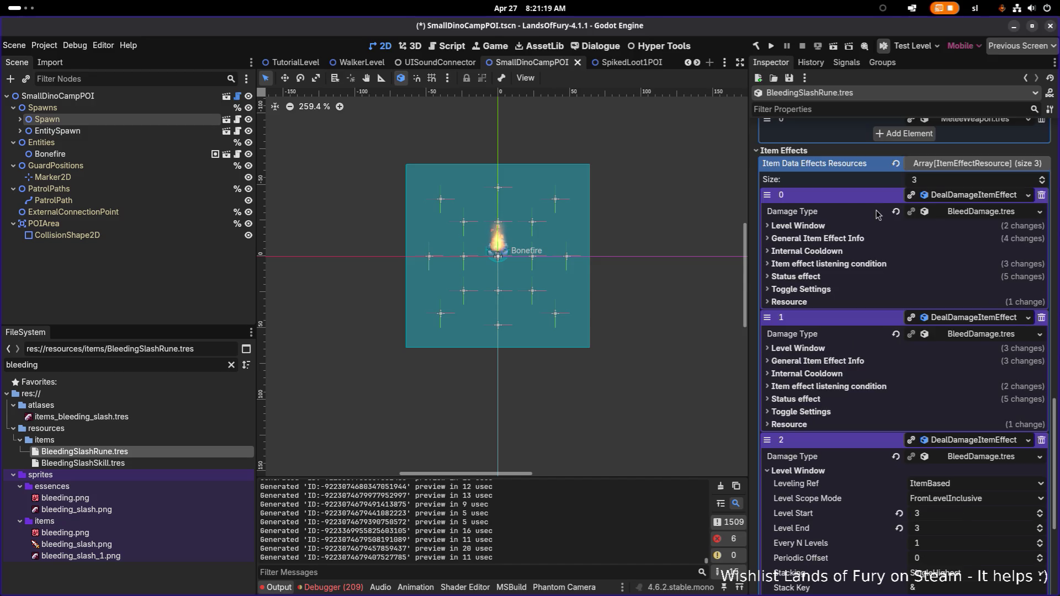
left_click(961, 197)
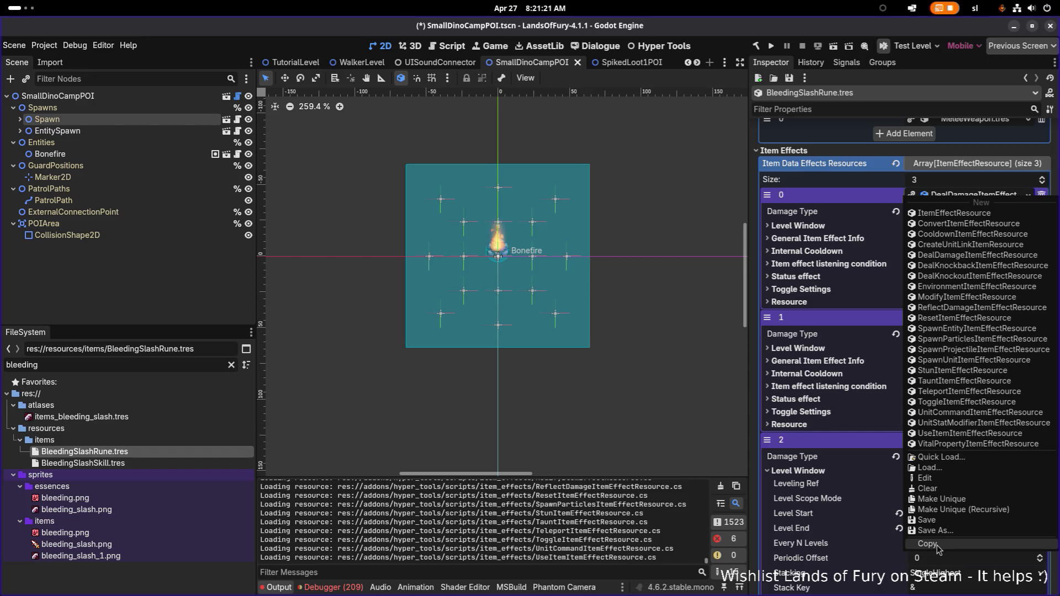
key("Escape")
double_click(173, 367)
key("BackSpace")
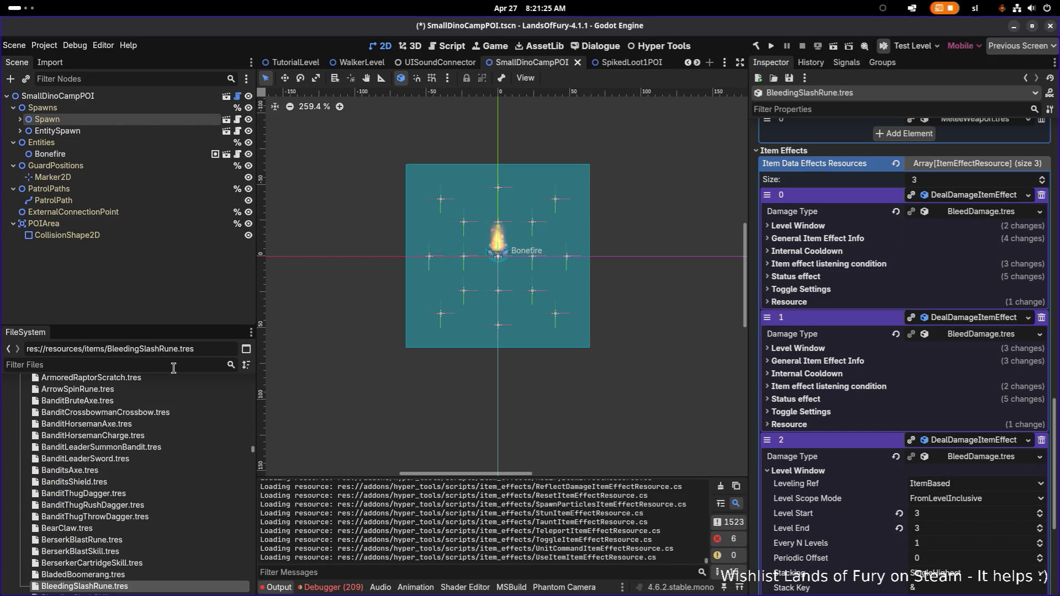
Open DinoManSickle.tres and paste a DealDamage effect into its empty third effect slot
type("sickle")
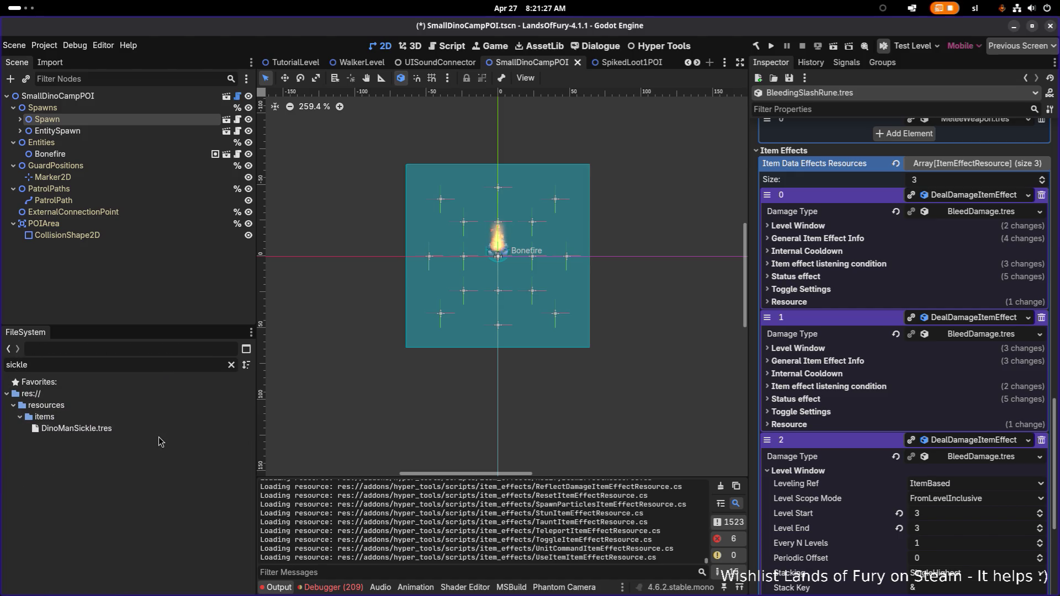
left_click(159, 431)
scroll(880, 412, "down", 3)
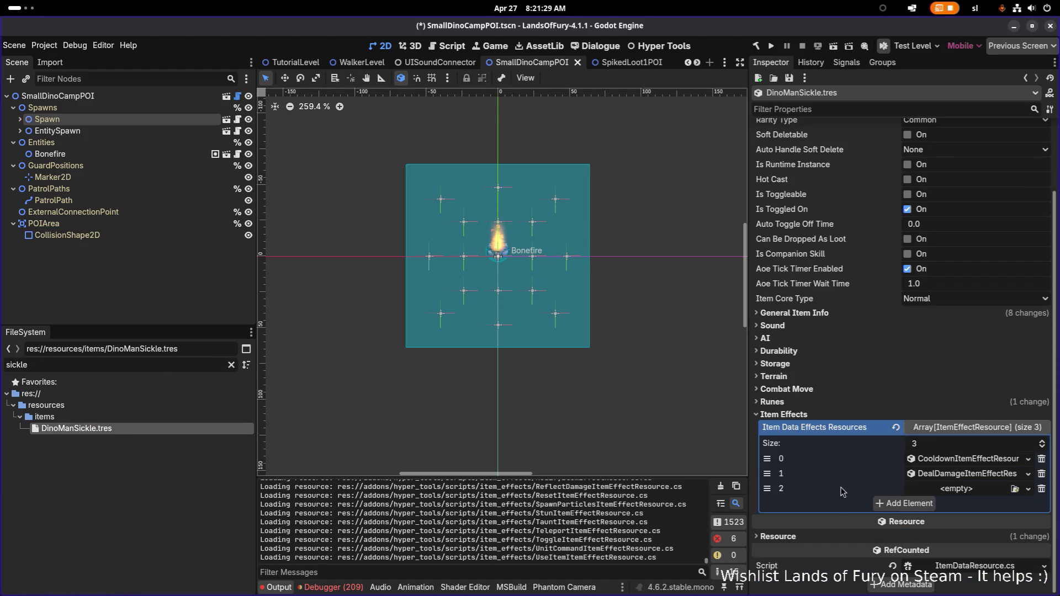
left_click(949, 490)
left_click(961, 580)
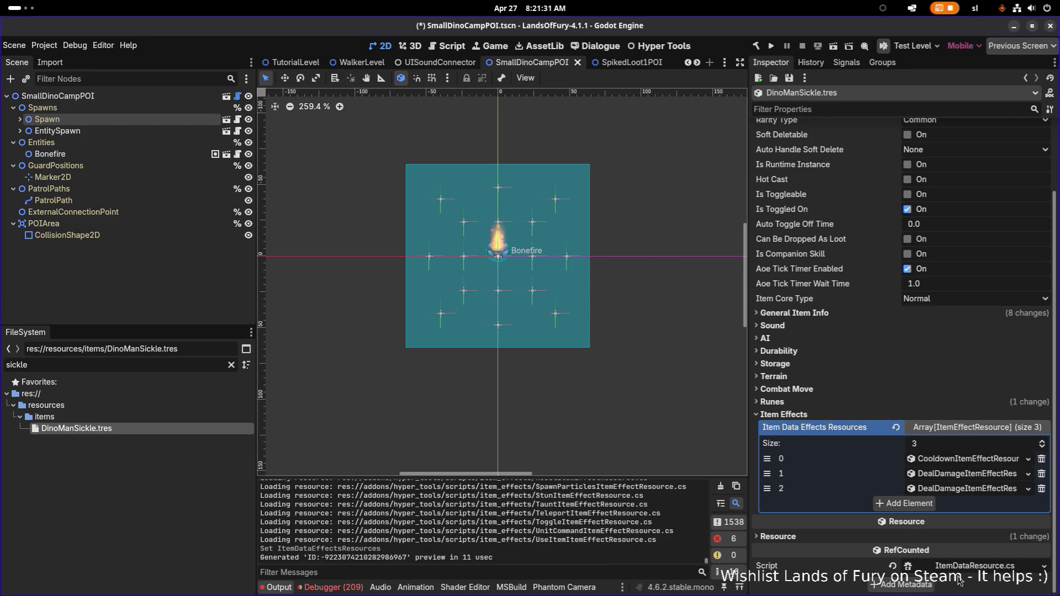
Make the new effect unique (recursive) and move damage ahead of cooldown
left_click(938, 488)
left_click(971, 534)
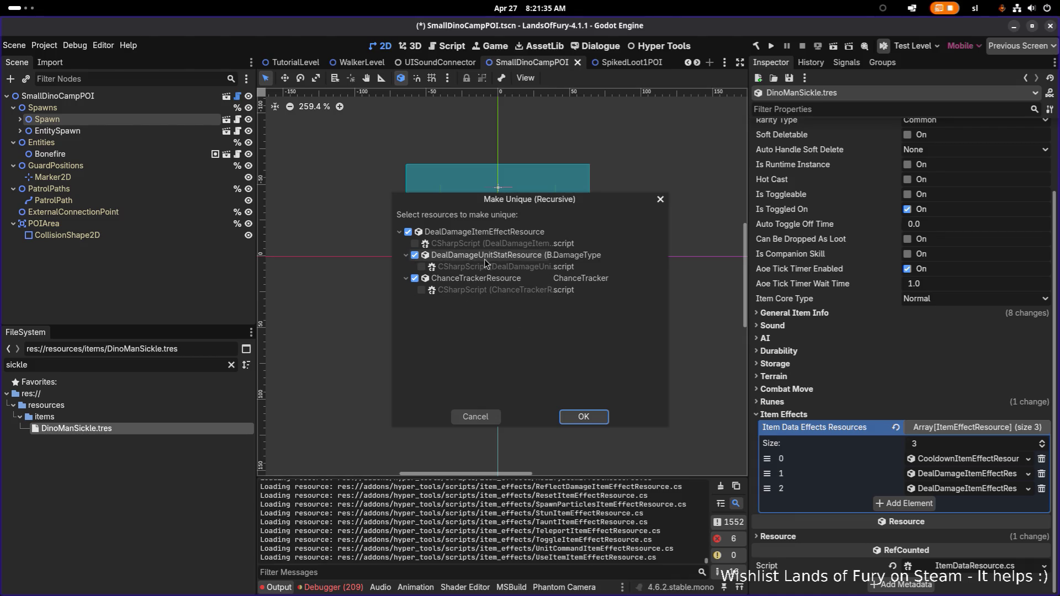
left_click(587, 417)
left_click_drag(767, 488, 767, 458)
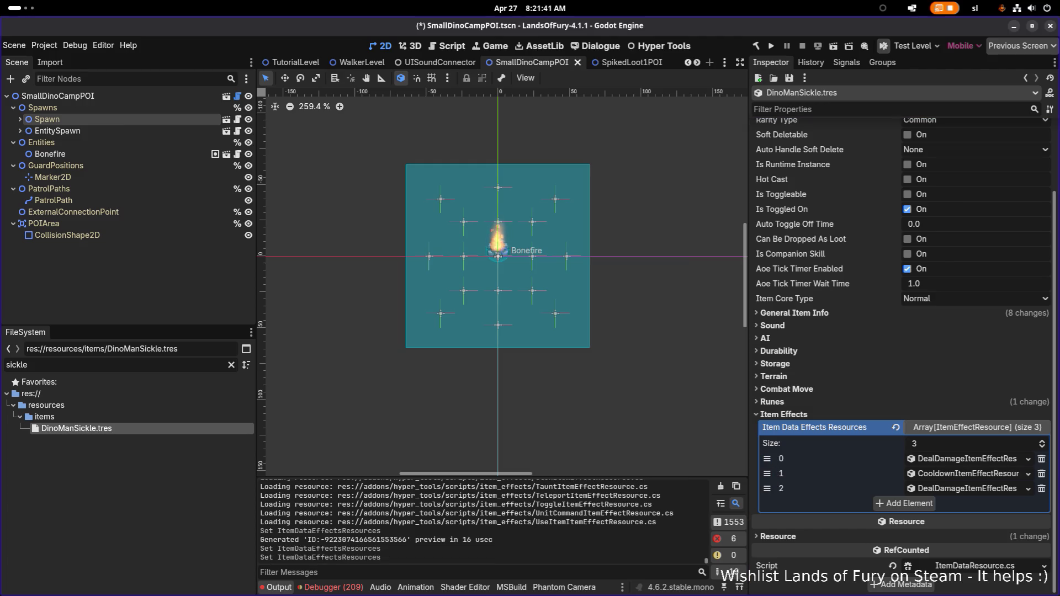
Set the sickle's SlashDamage effect to Min Amount 15 and Max Amount 20
left_click(941, 459)
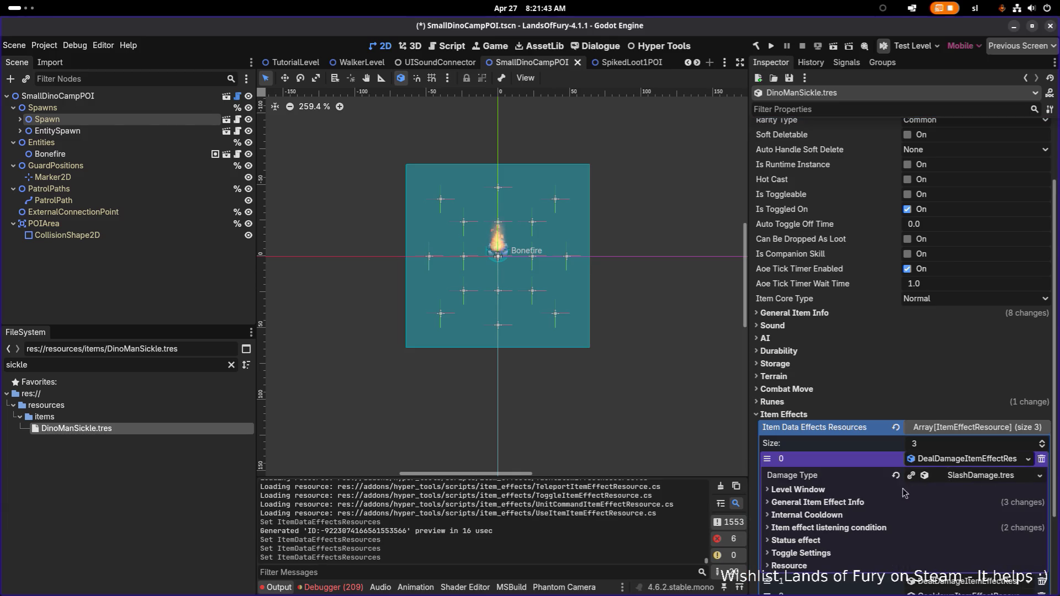
left_click(874, 502)
scroll(874, 502, "down", 2)
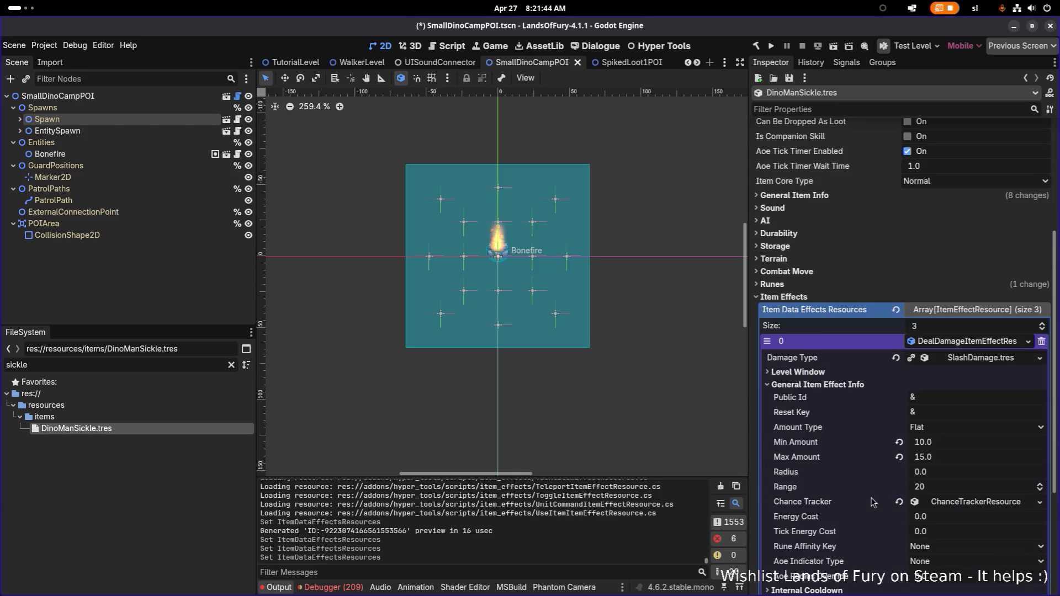
left_click(963, 443)
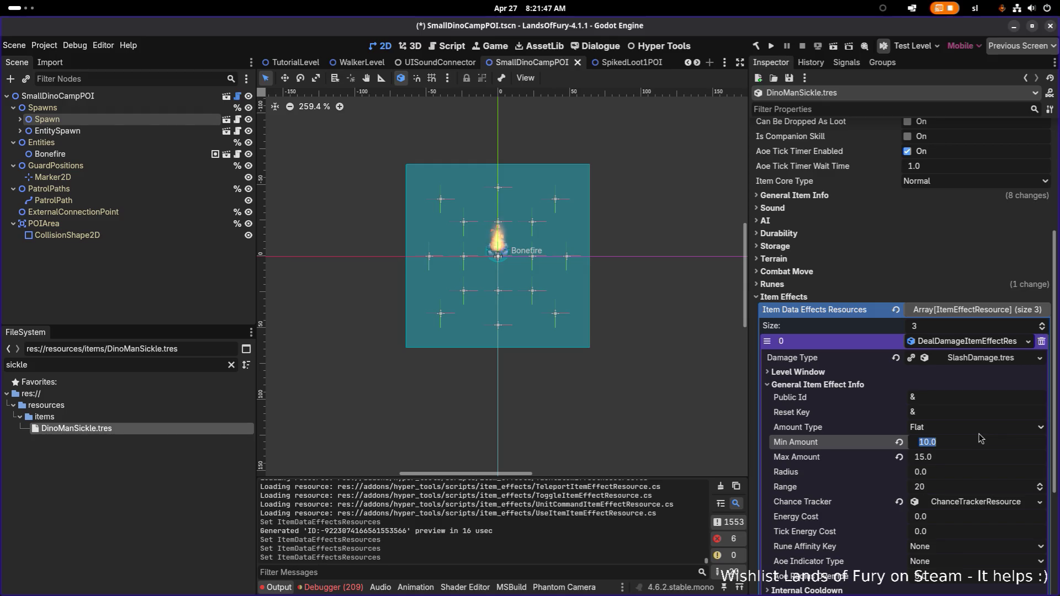
type("15")
key("Tab")
type("20")
key("Return")
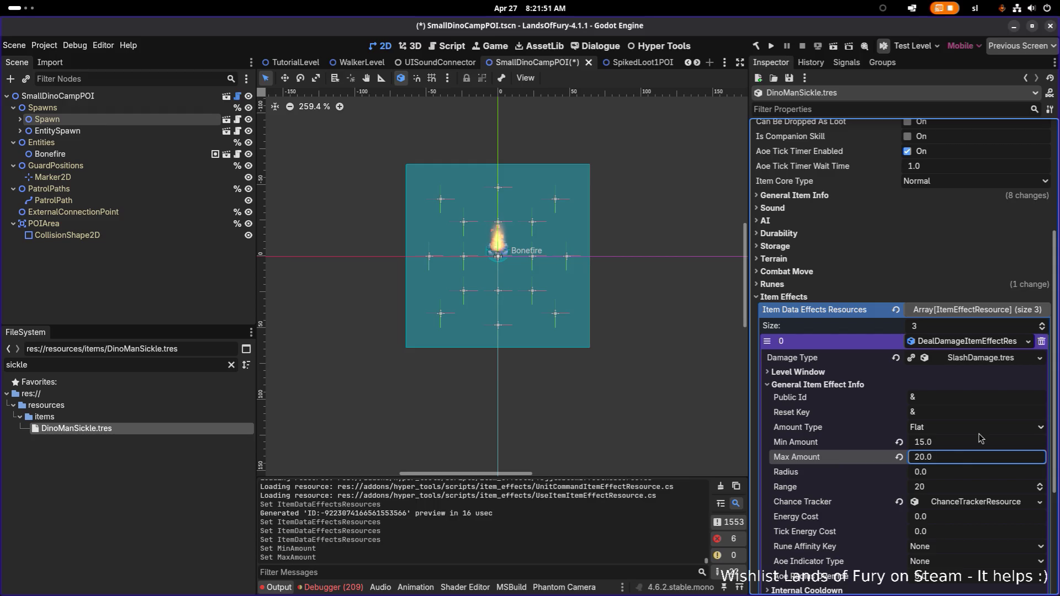
scroll(957, 386, "down", 3)
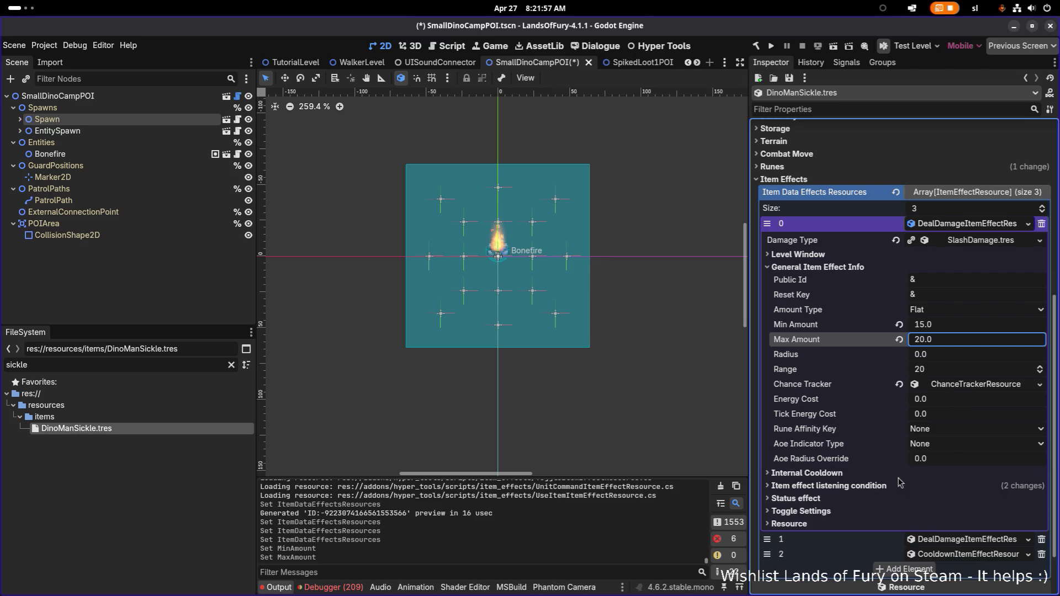
left_click(966, 539)
Expand the bleed effect's general damage values, listening condition and status effect settings
scroll(948, 476, "down", 4)
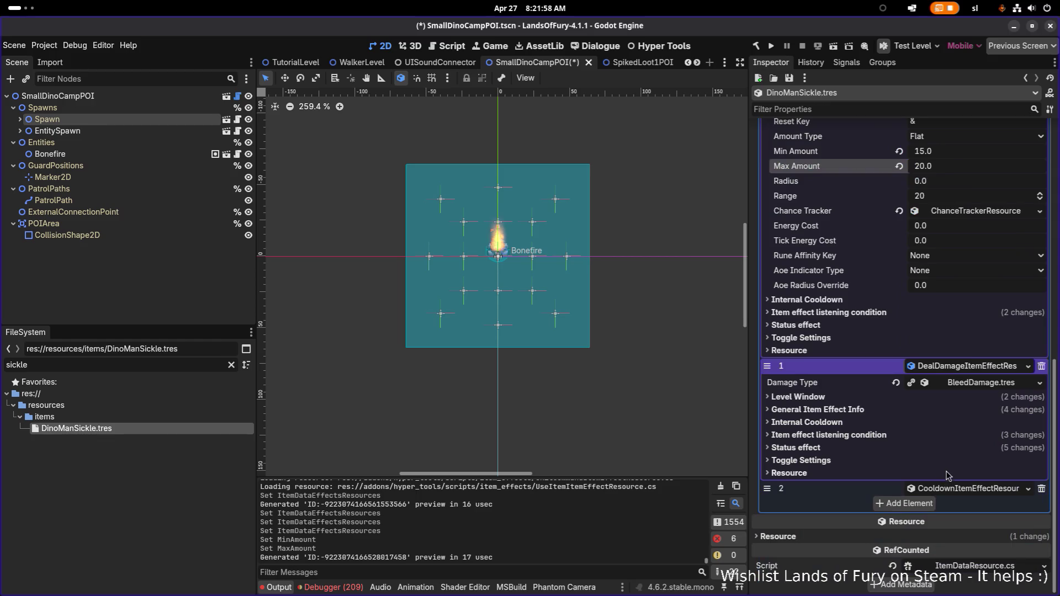
left_click(915, 410)
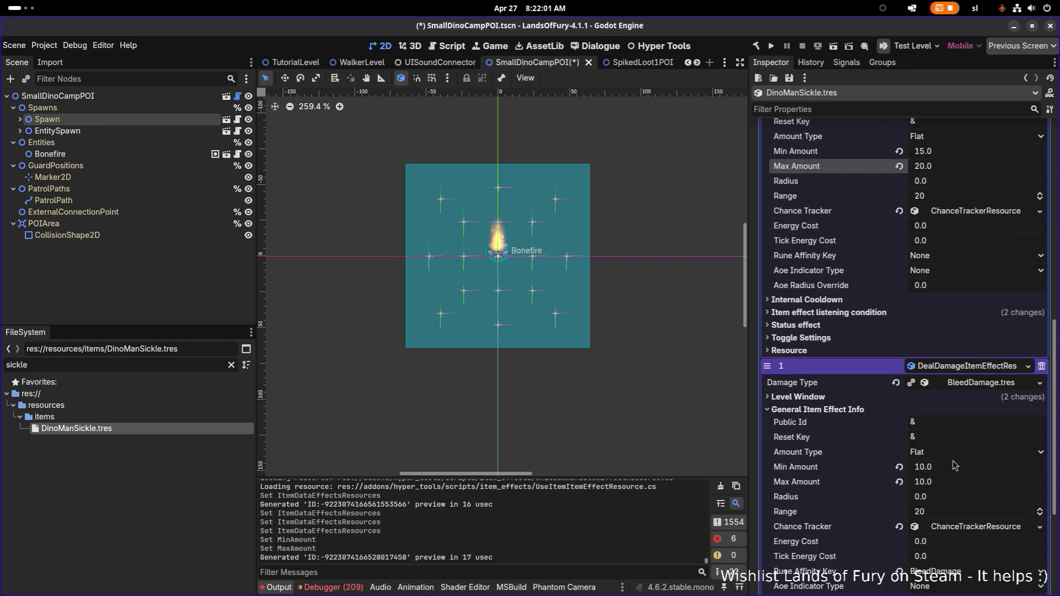
left_click(966, 471)
scroll(965, 470, "down", 4)
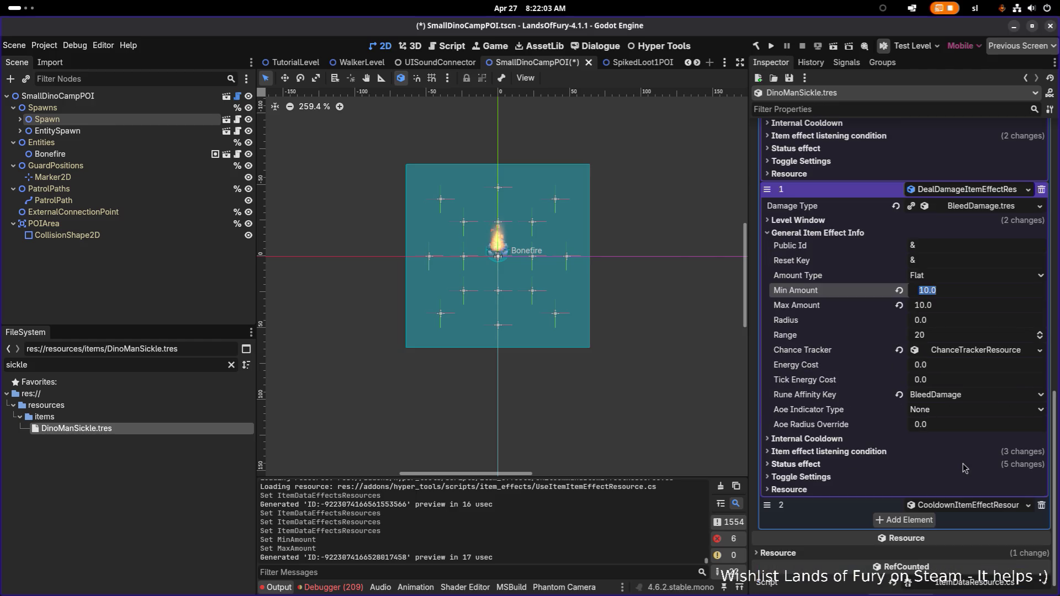
left_click(901, 454)
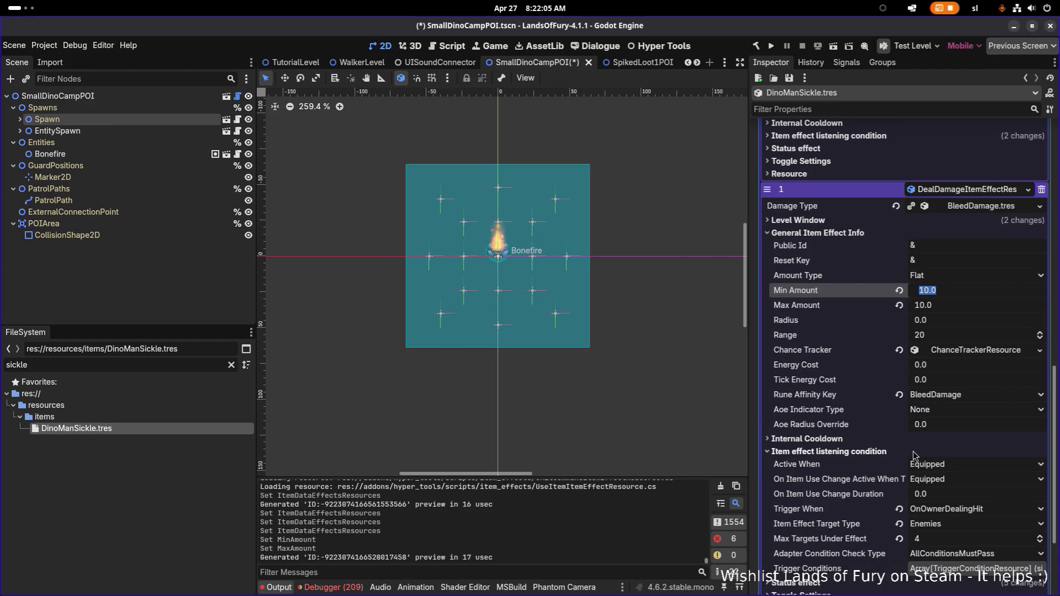
scroll(914, 456, "down", 3)
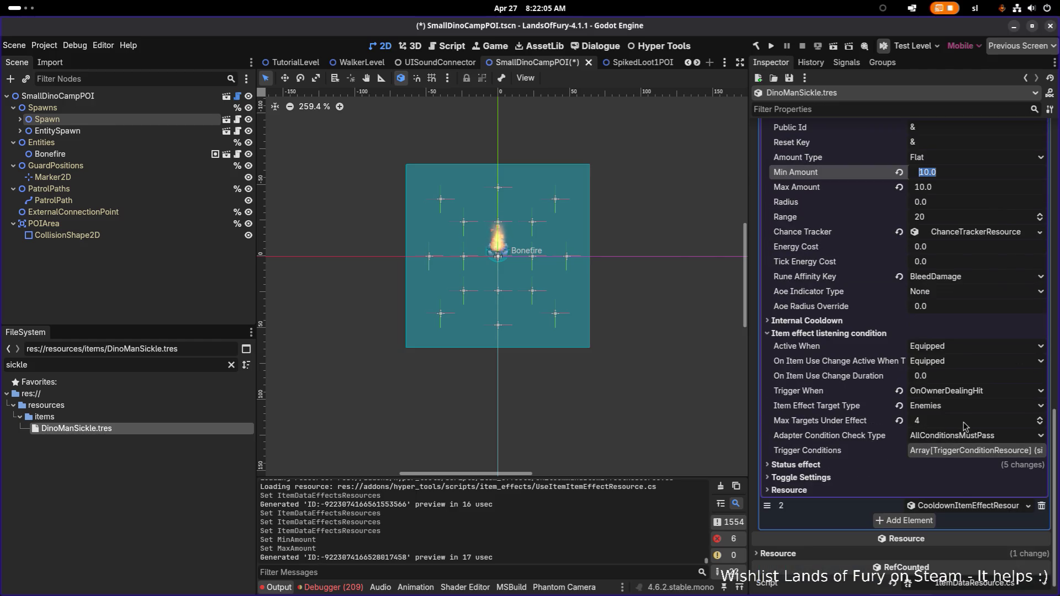
left_click(821, 466)
scroll(938, 294, "up", 3)
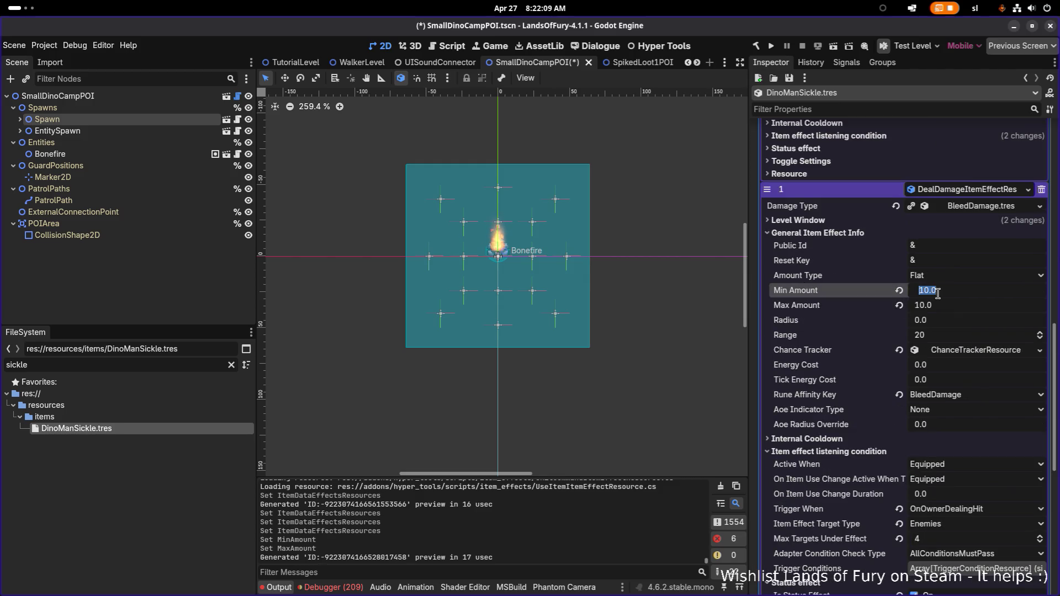
left_click(957, 290)
double_click(972, 287)
Give the bleed effect a 0.5 base chance and 5 to 10 damage, then save
left_click(968, 351)
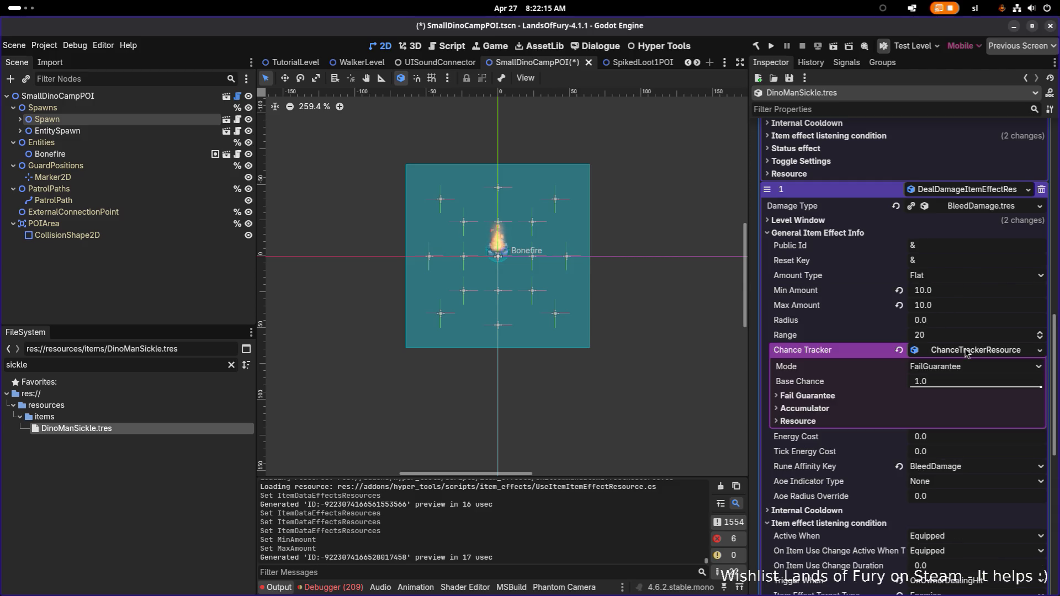
left_click(1000, 382)
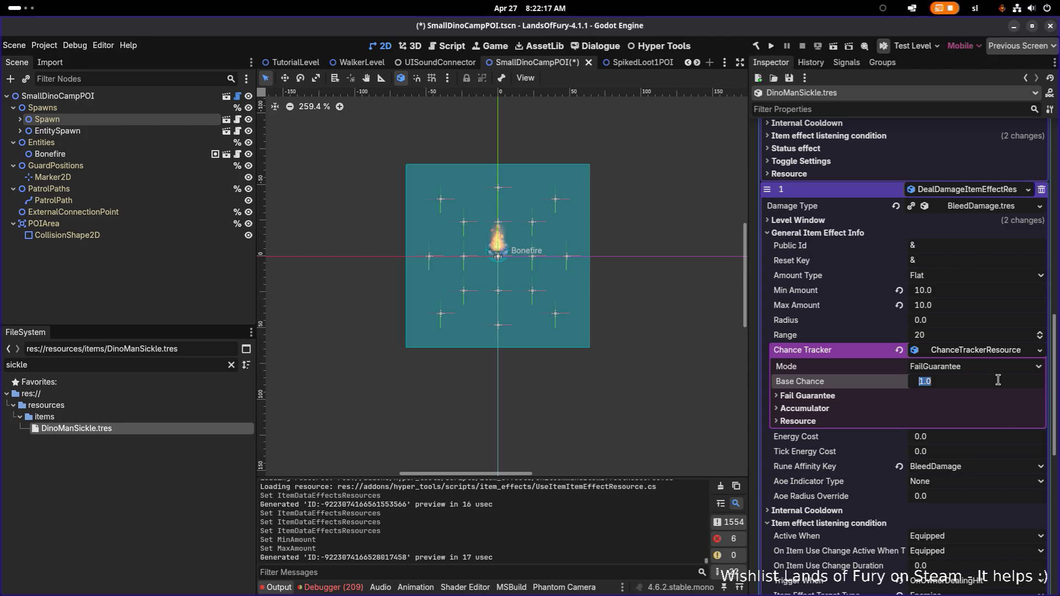
type("0.5")
key("Return")
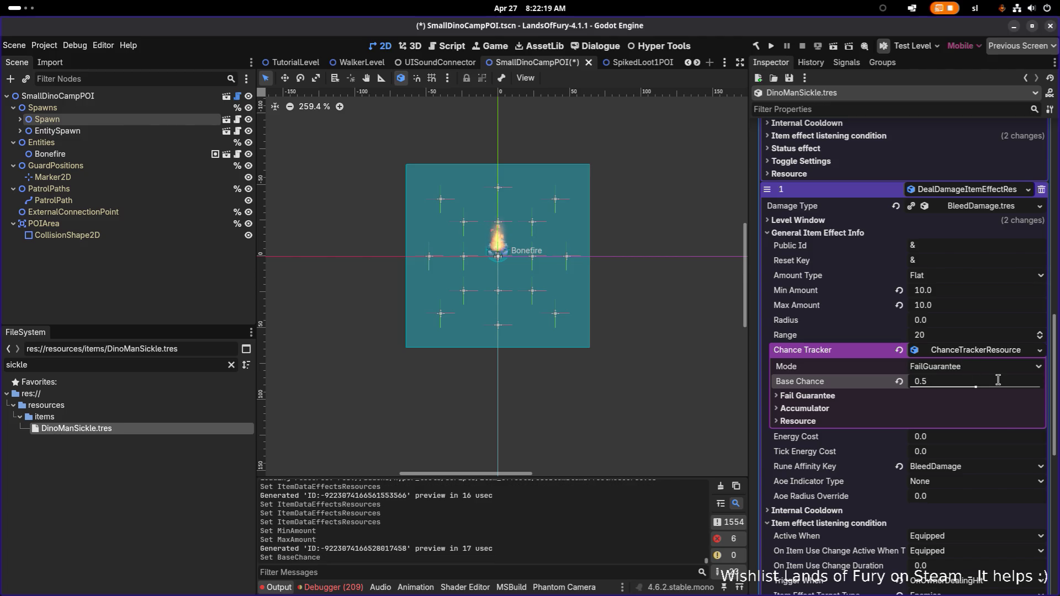
left_click(967, 291)
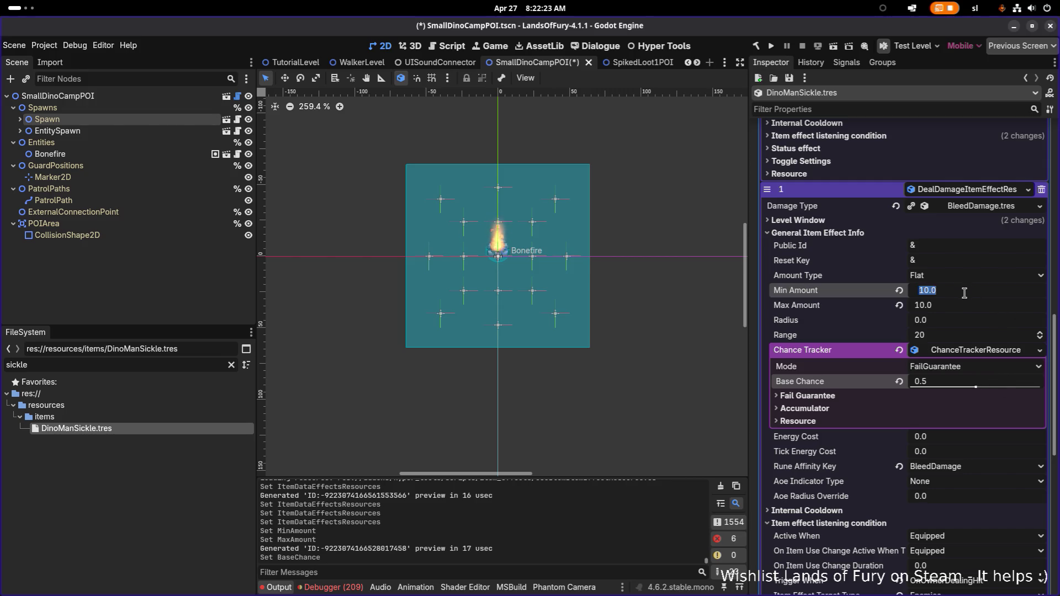
type("5")
key("Tab")
type("10")
key("ctrl+s")
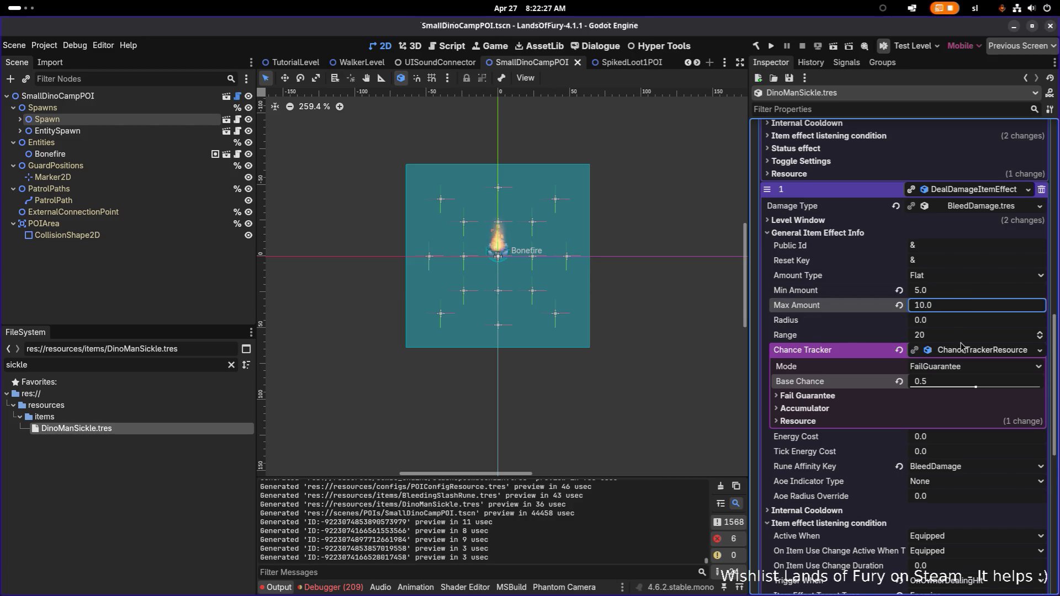
scroll(963, 348, "down", 5)
scroll(959, 345, "down", 3)
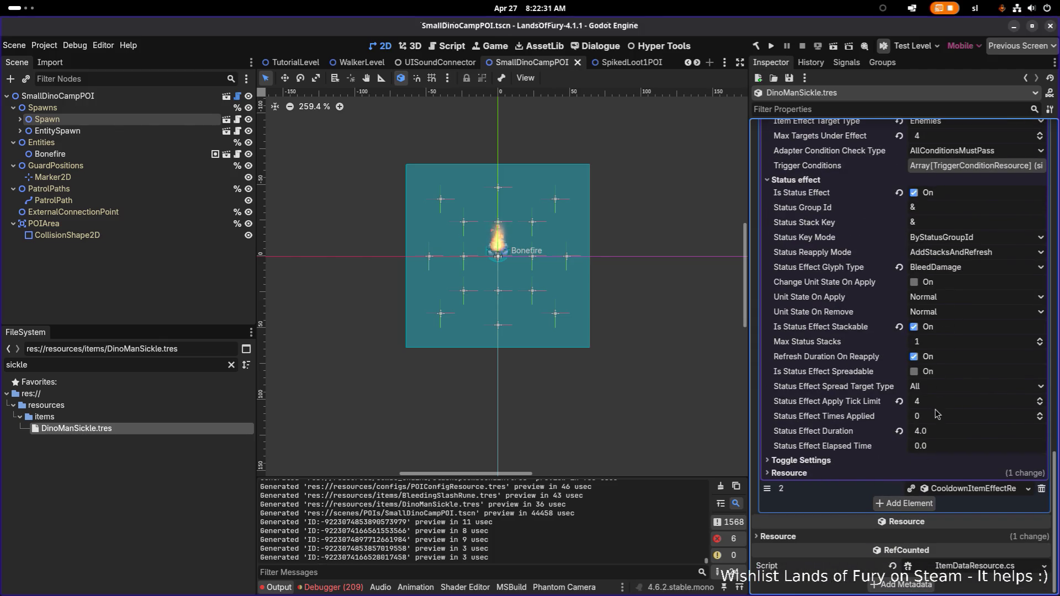
Set the sickle's bleed Status Effect Duration to 2.0
left_click(955, 433)
type("3")
key("Return")
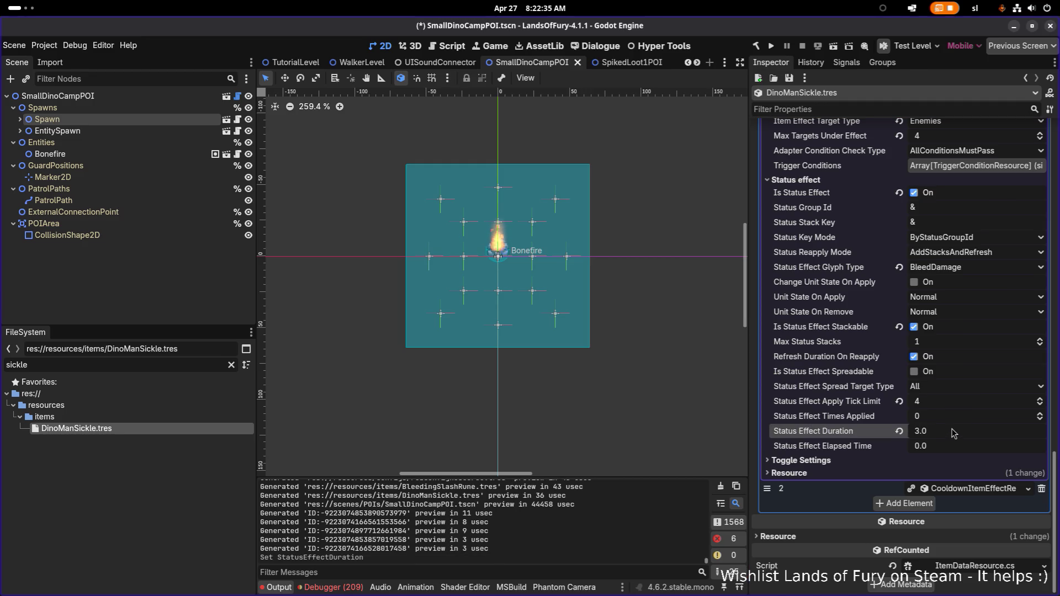
left_click(944, 436)
type("2")
key("Return")
Set the Status Effect Apply Tick Limit to 2 and save the sickle
left_click(956, 408)
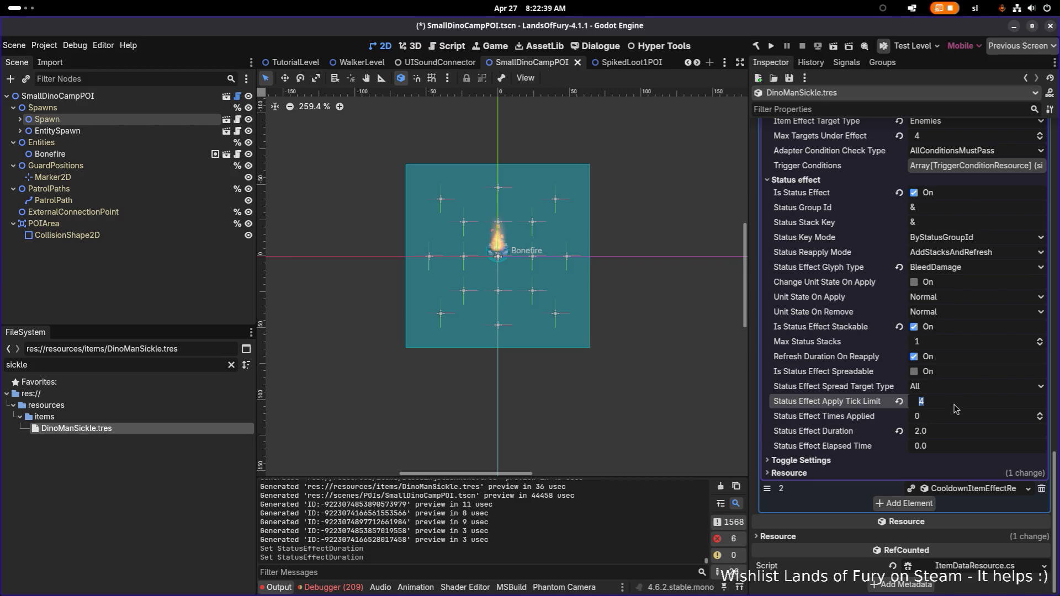
type("2")
key("Return")
key("ctrl+s")
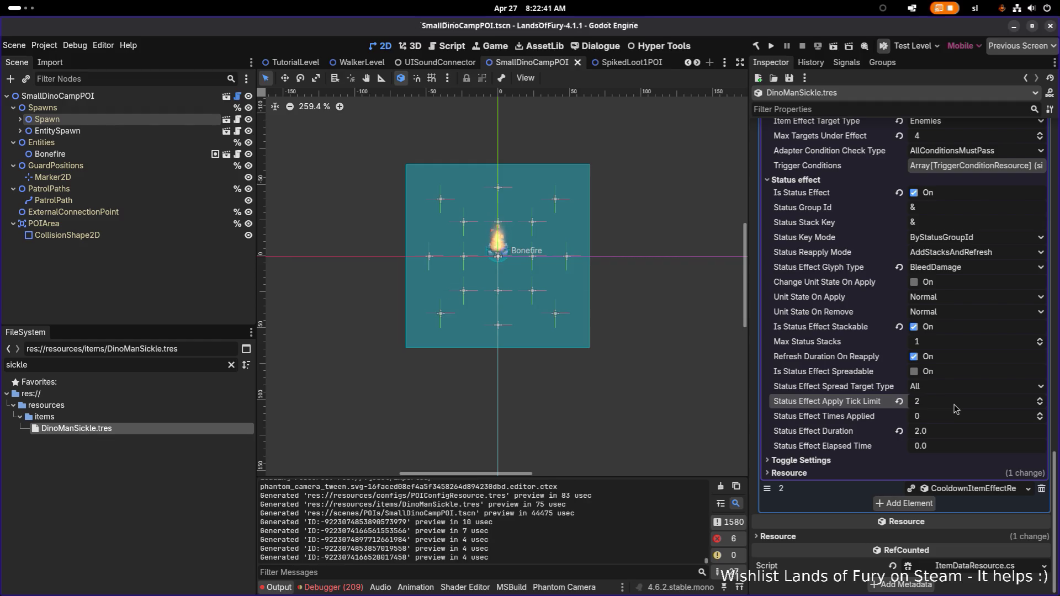
scroll(894, 381, "up", 10)
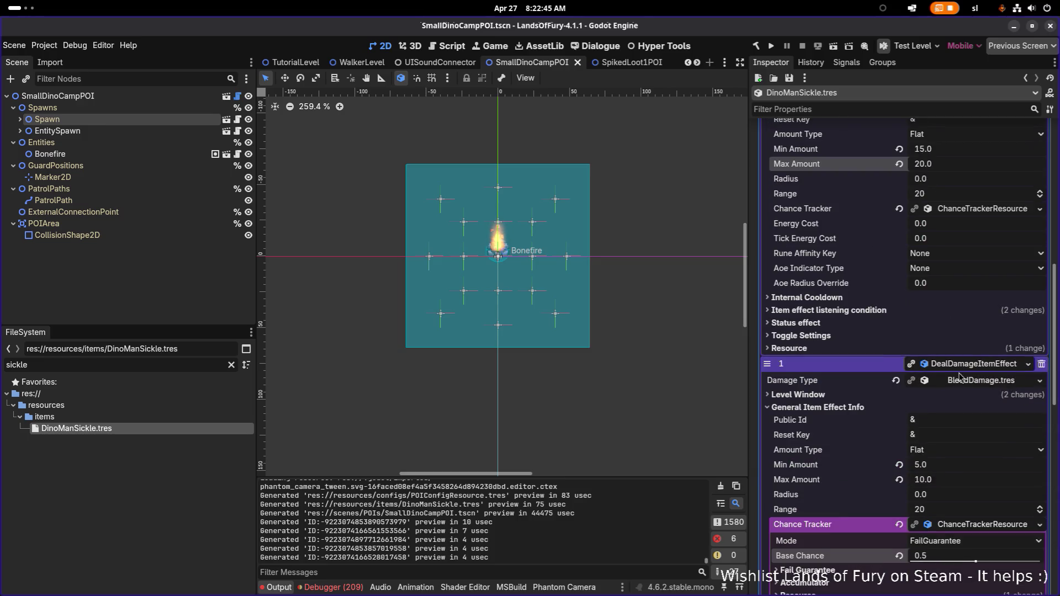
scroll(961, 381, "up", 10)
left_click(974, 395)
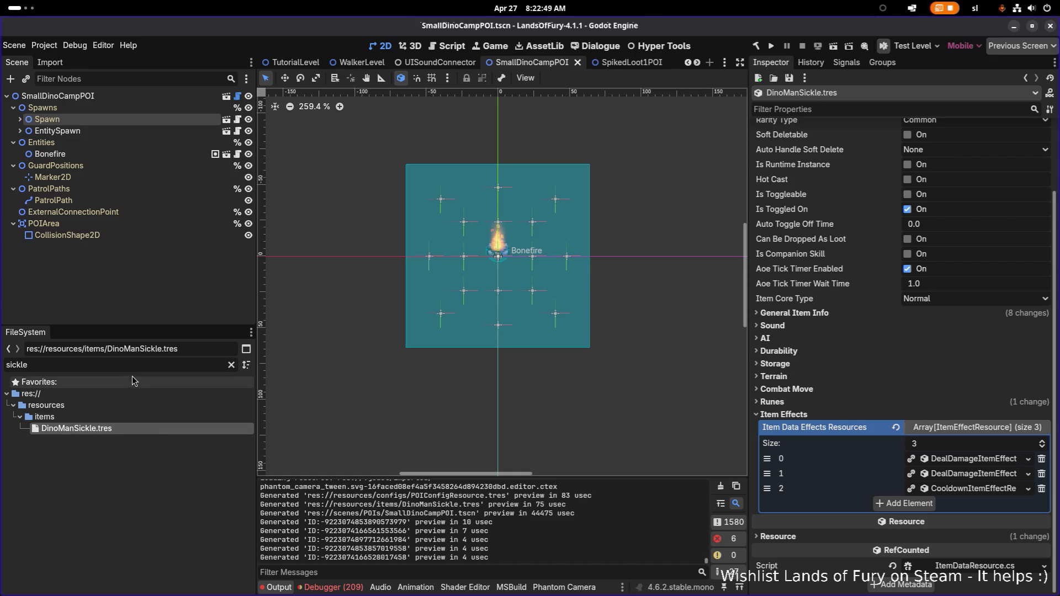
Filter files for 'dinoman', open DinoMan.tres and confirm item_1 holds DinoManSickle.tres
double_click(152, 369)
key("BackSpace")
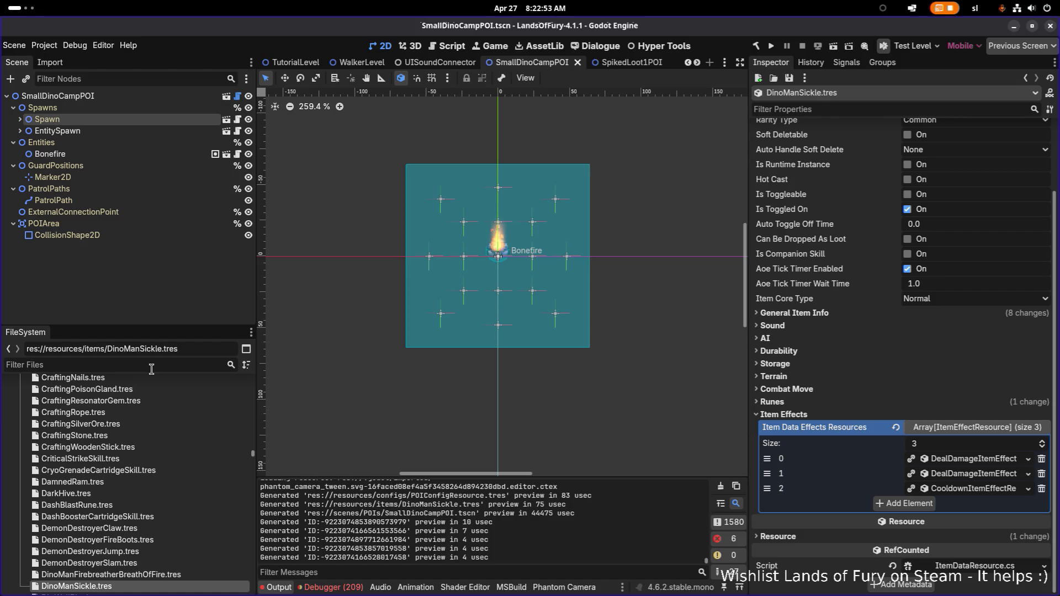
type("dino")
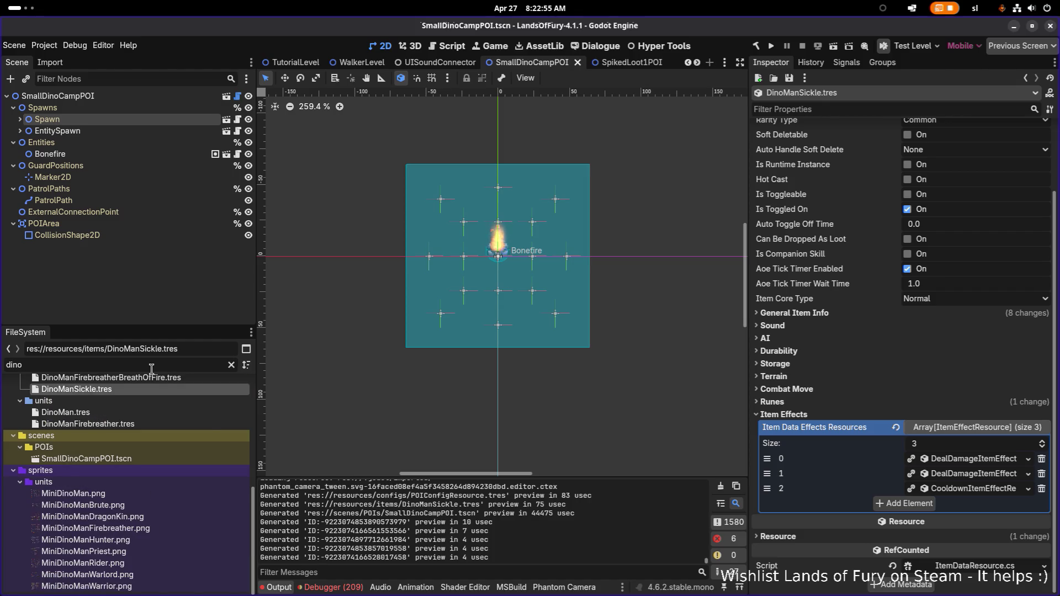
type("man")
left_click(189, 444)
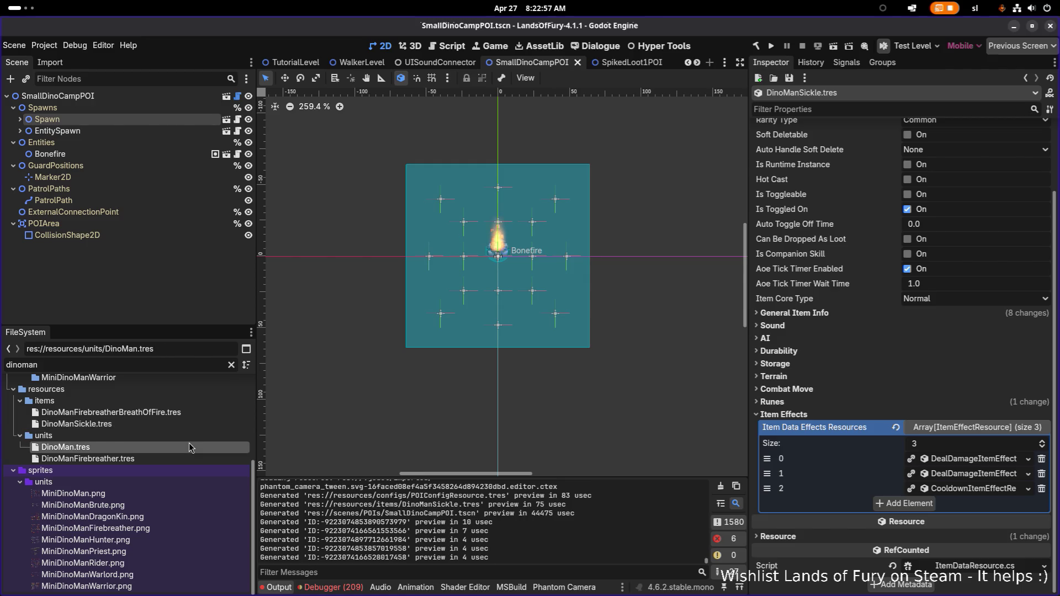
scroll(864, 301, "up", 15)
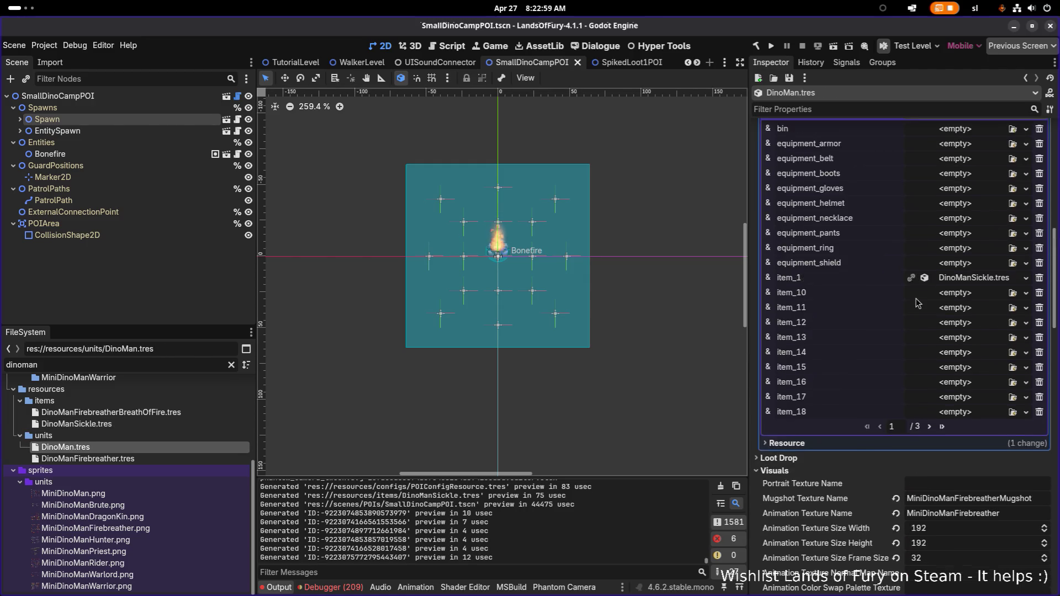
left_click(958, 322)
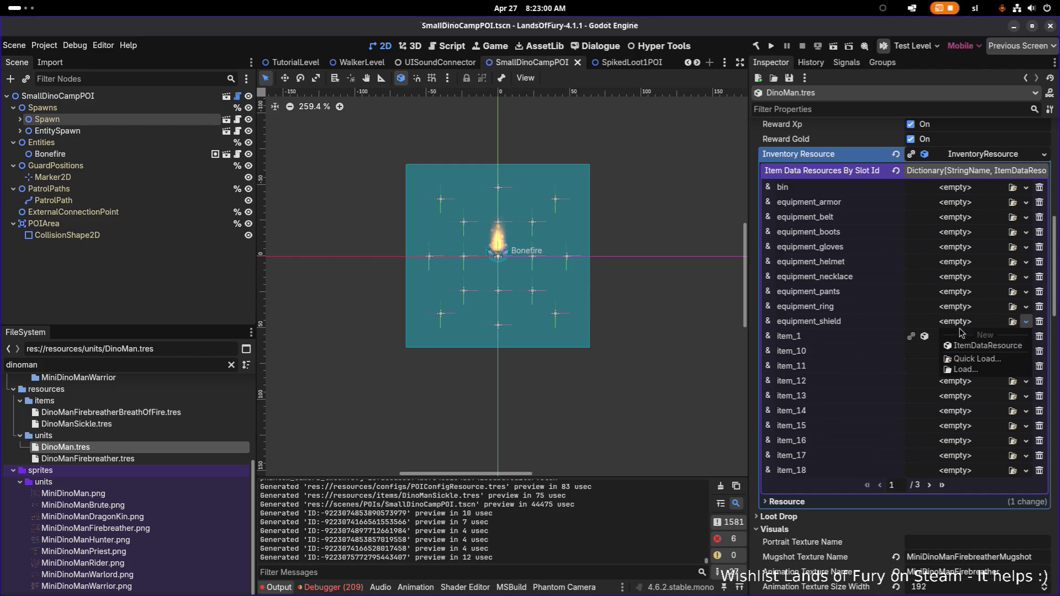
left_click(933, 339)
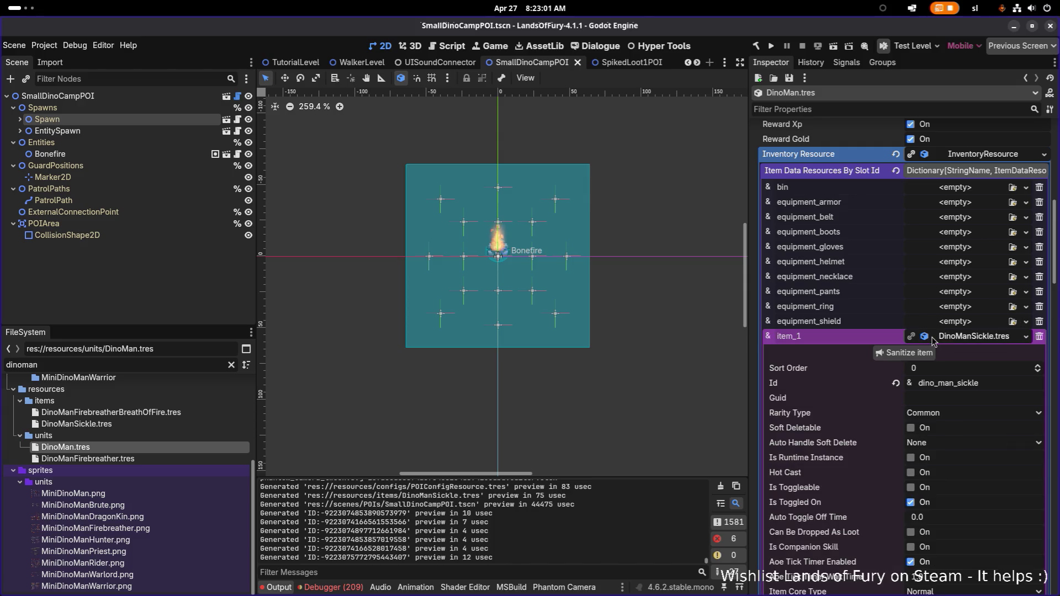
left_click(980, 338)
scroll(967, 347, "down", 5)
scroll(967, 346, "down", 10)
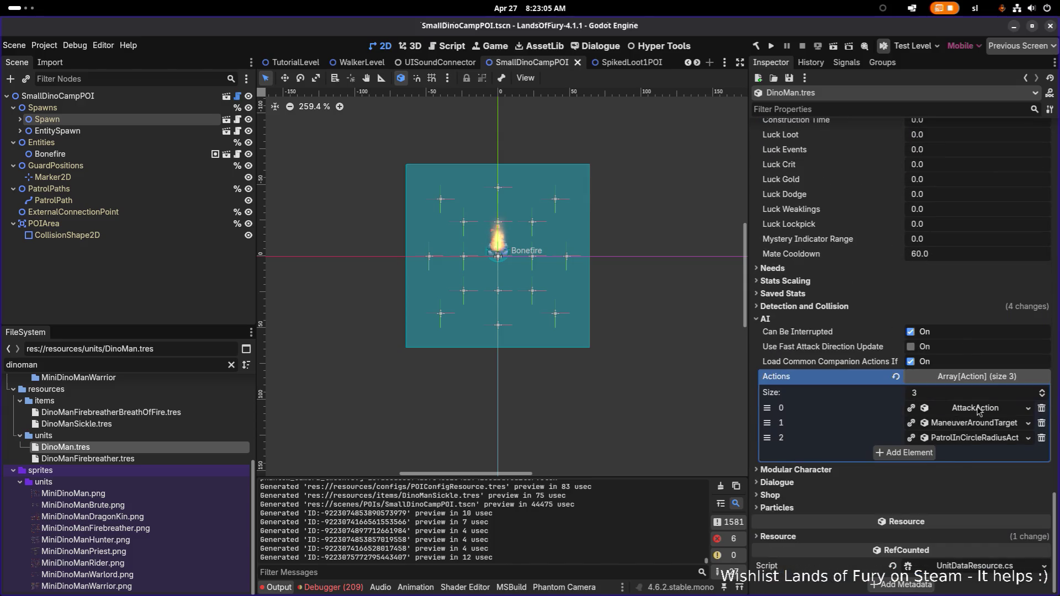
Set DinoMan's AttackAction Item Id to dino_man_sickle with melee_attack_1 animation
left_click(976, 412)
left_click(982, 440)
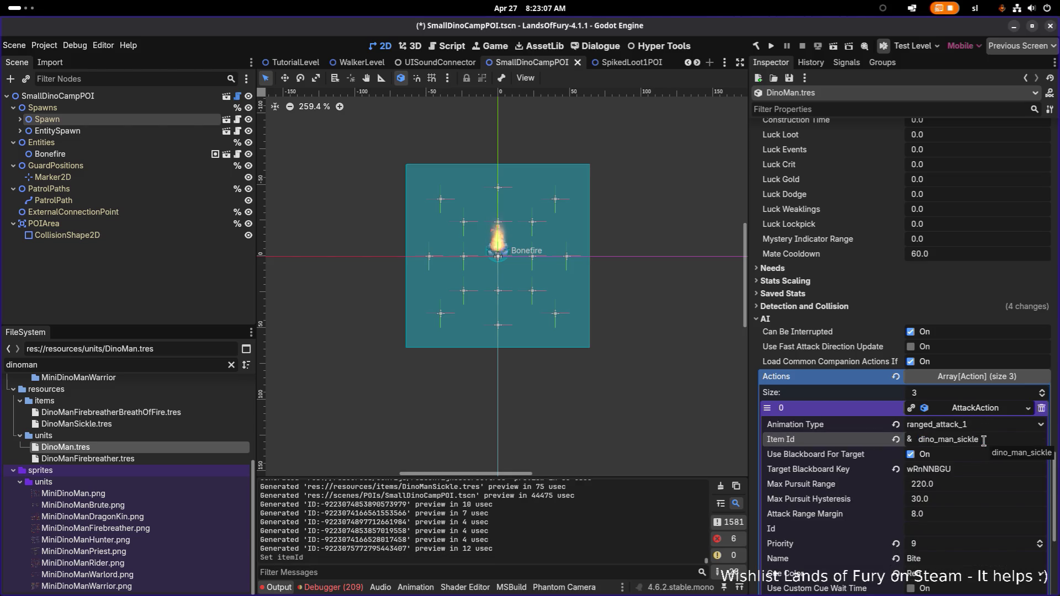
left_click(978, 425)
left_click(973, 440)
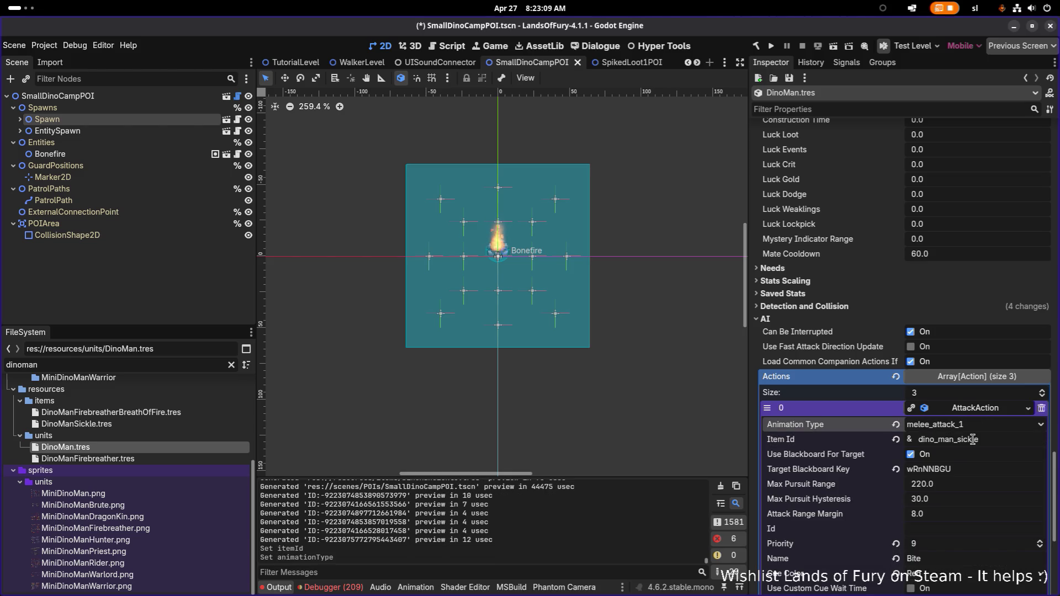
scroll(972, 439, "down", 4)
Change the CanIUseItem consideration's Item Id from the firebreather item to dino_man_sickle
left_click(972, 497)
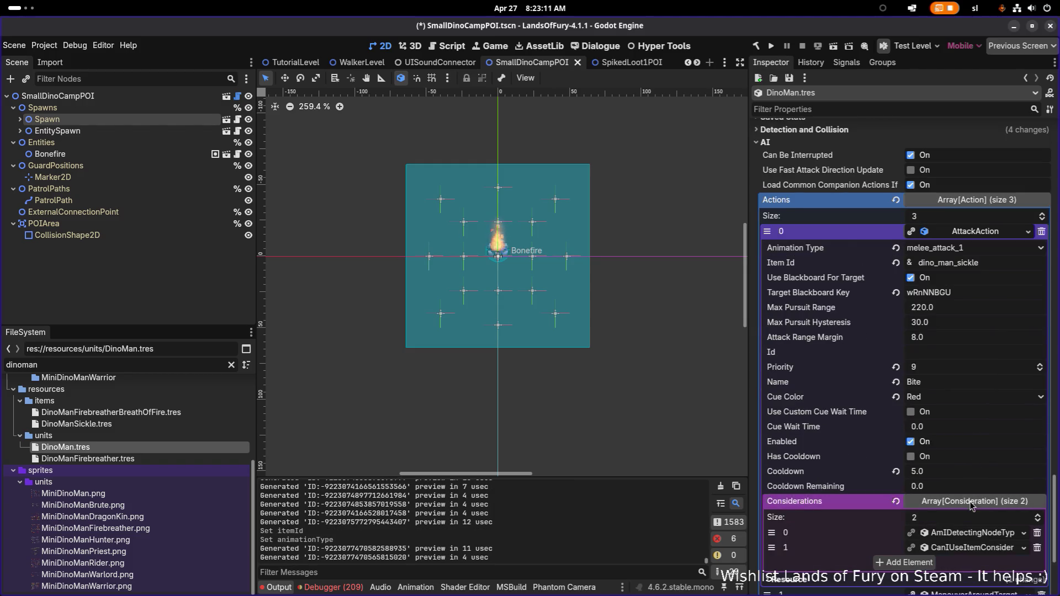
scroll(975, 475, "down", 4)
left_click(963, 376)
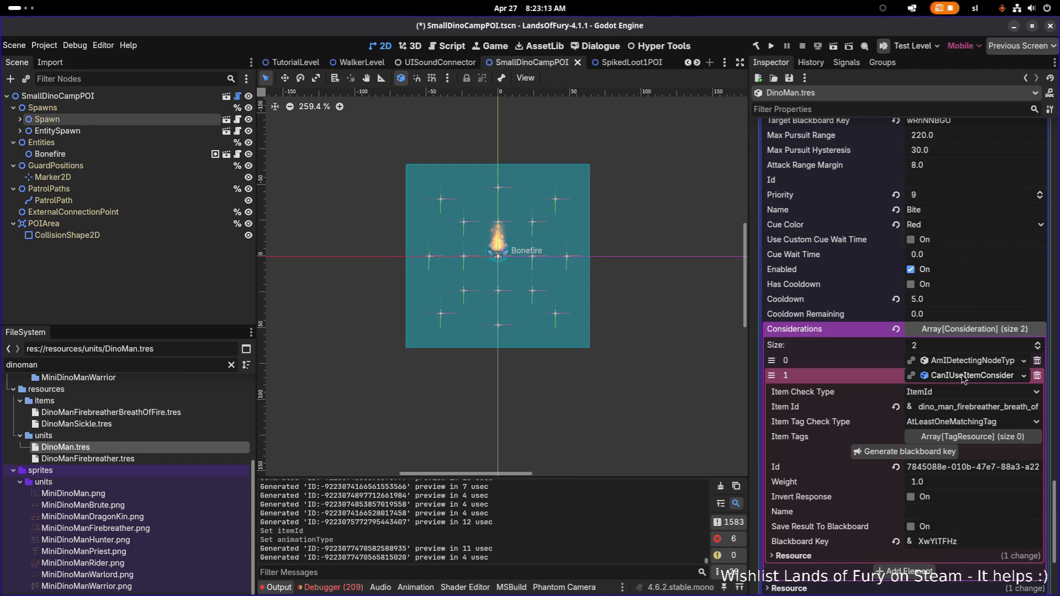
left_click(966, 407)
key("ctrl+a")
type("dino_man_sickle")
key("Return")
Save the DinoMan AI changes and search Quick Open Scene for 'testl'
key("ctrl+s")
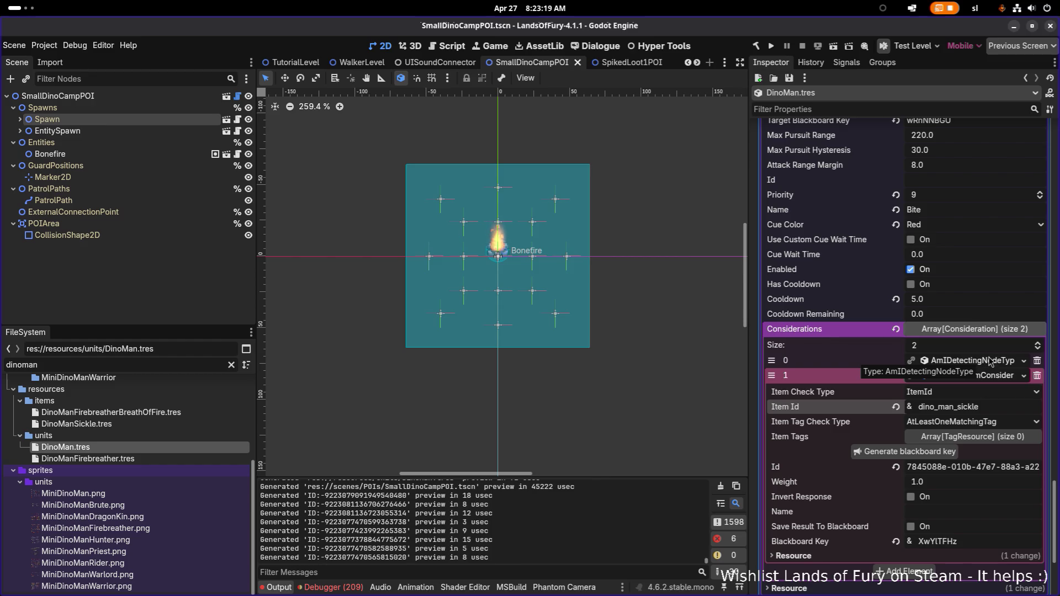
key("ctrl+s")
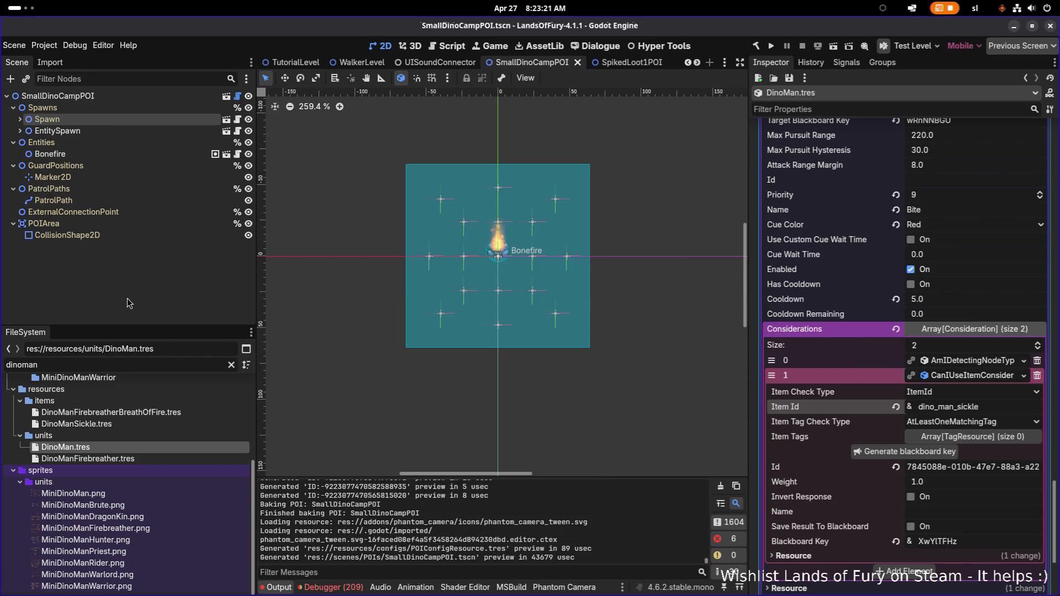
key("ctrl+shift+o")
type("testl")
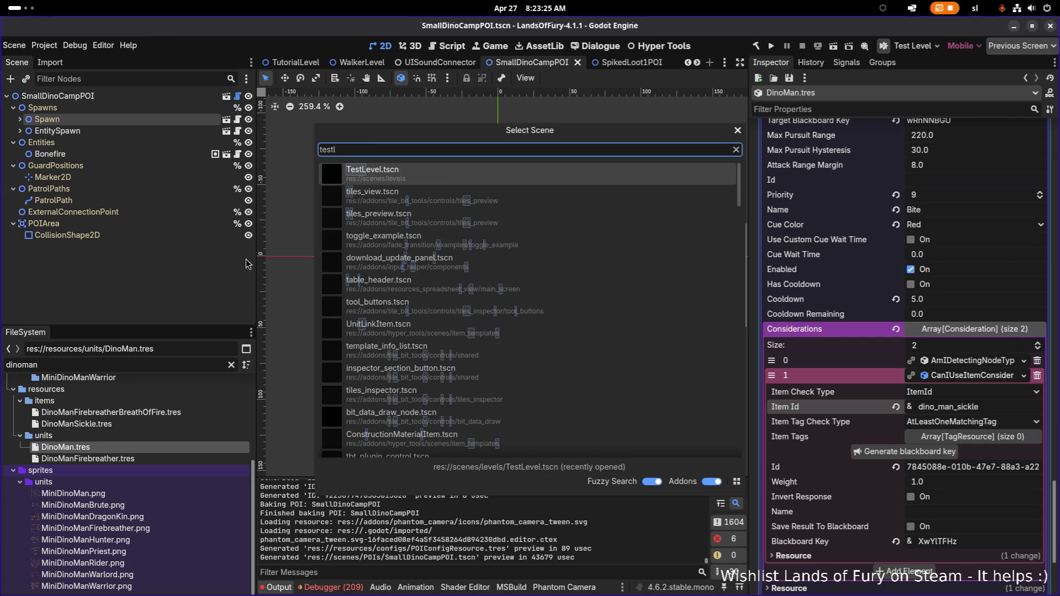
Open TestLevel.tscn, select the Spawn node, and begin replacing Unit Id bunny_wizard with dino_man
left_click(408, 184)
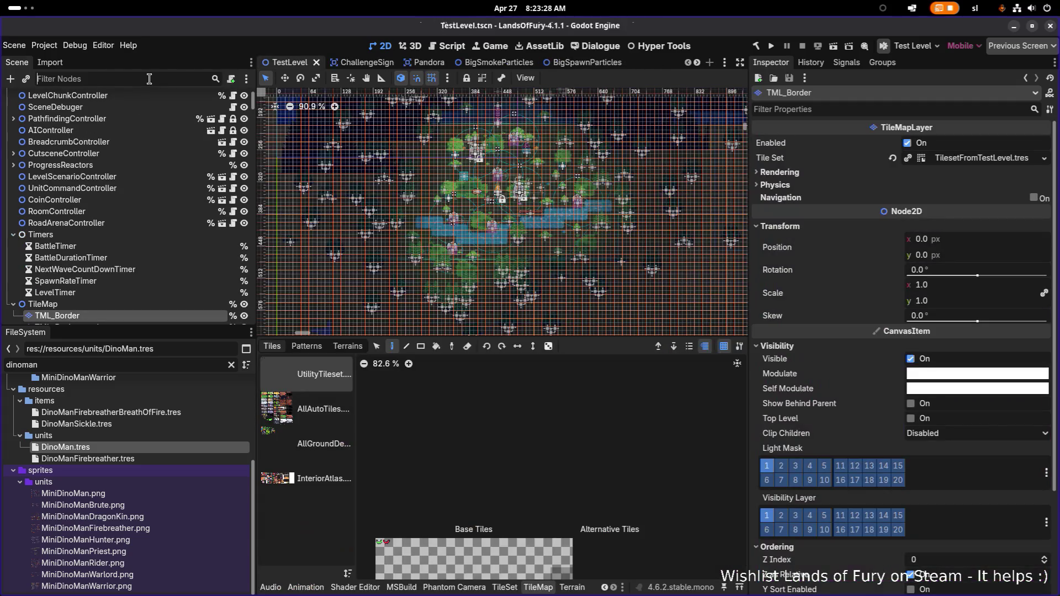
left_click(150, 79)
type("spawn")
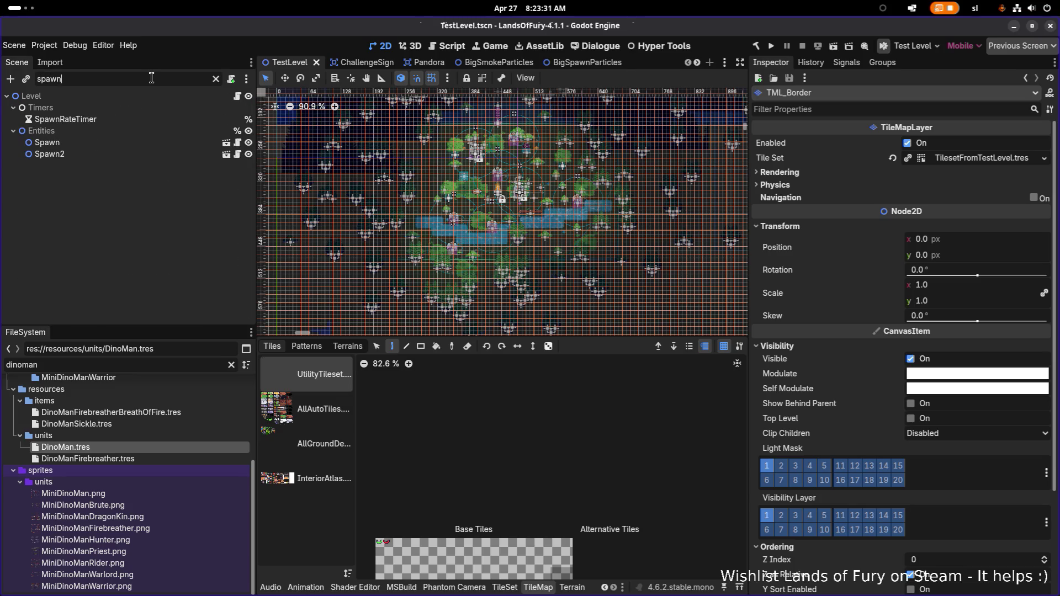
left_click(167, 143)
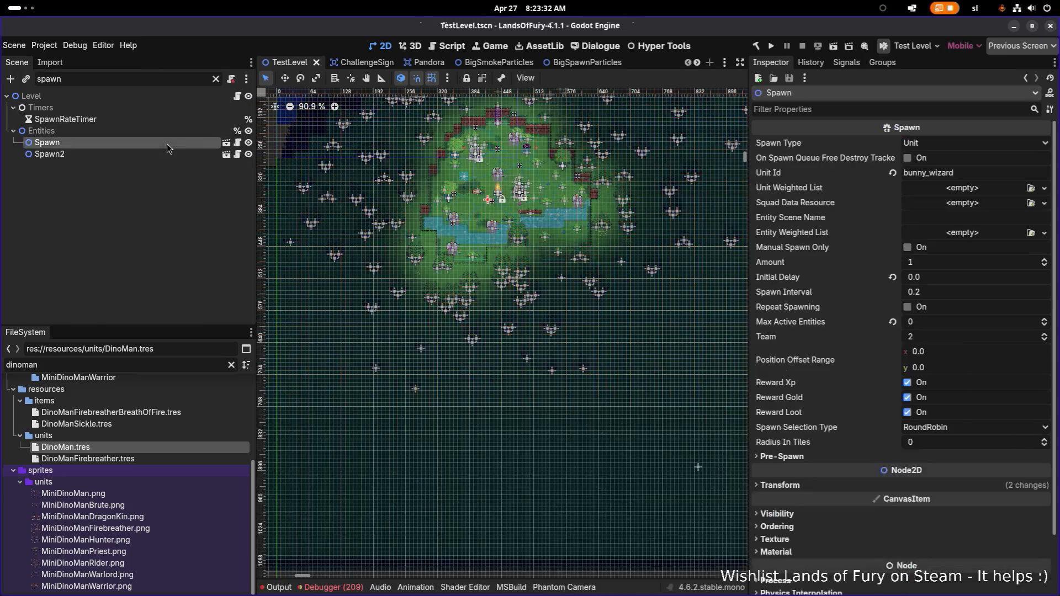
double_click(993, 176)
type("dino_man")
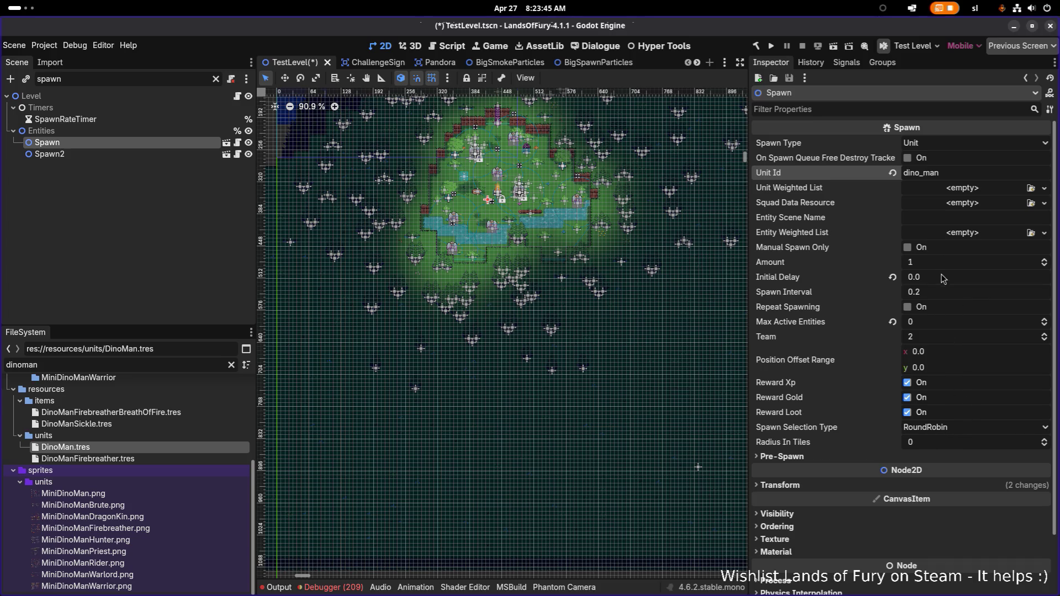
Set the Spawn node's Max Active Entities to 1, save, and open SpawnBunnyWizardScenario.tres
left_click(941, 326)
type("1")
key("ctrl+s")
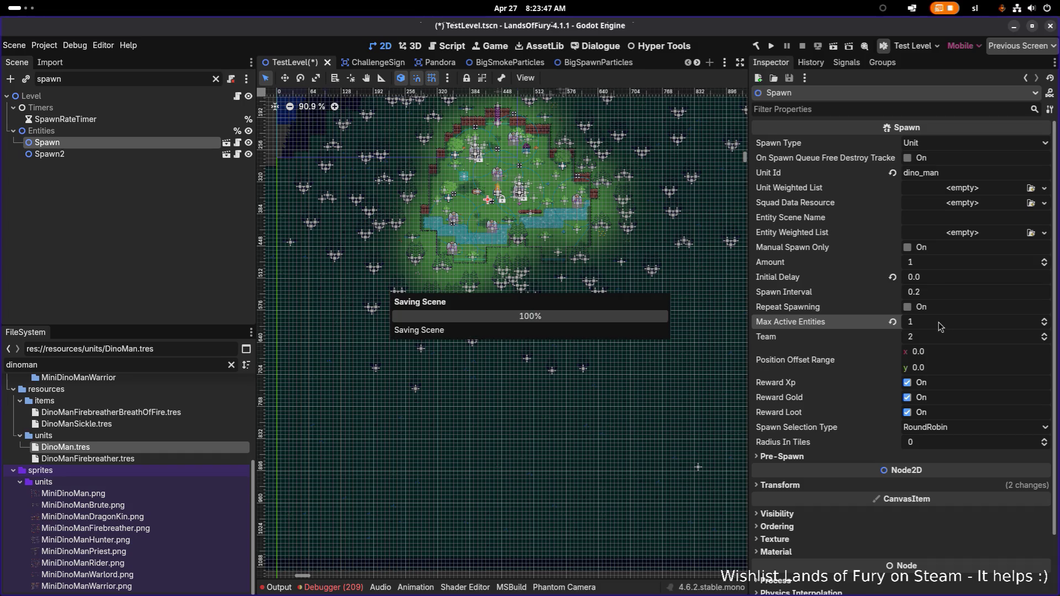
double_click(151, 370)
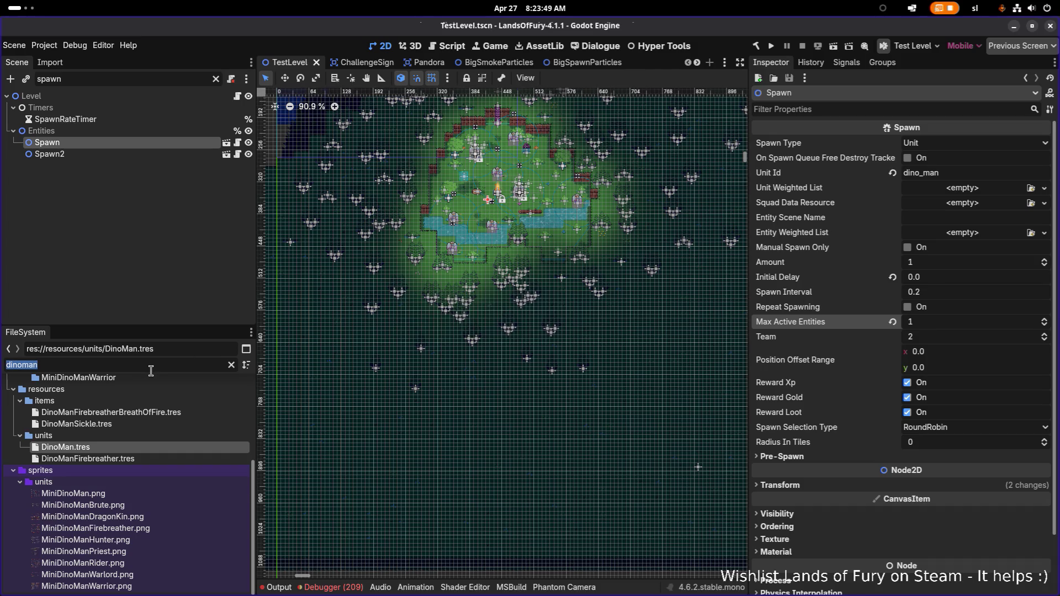
type("bunny")
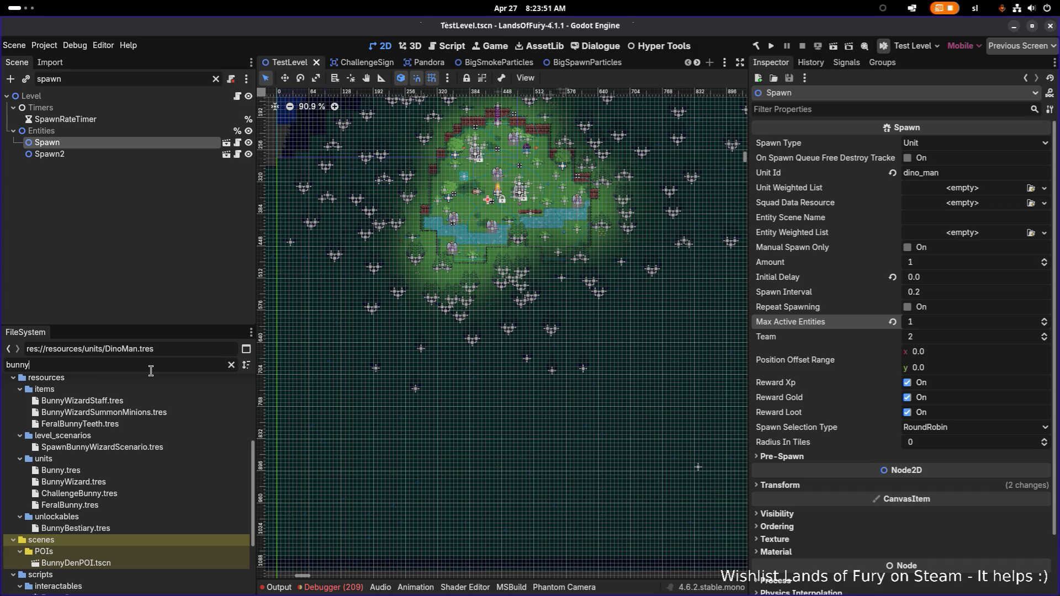
left_click(146, 447)
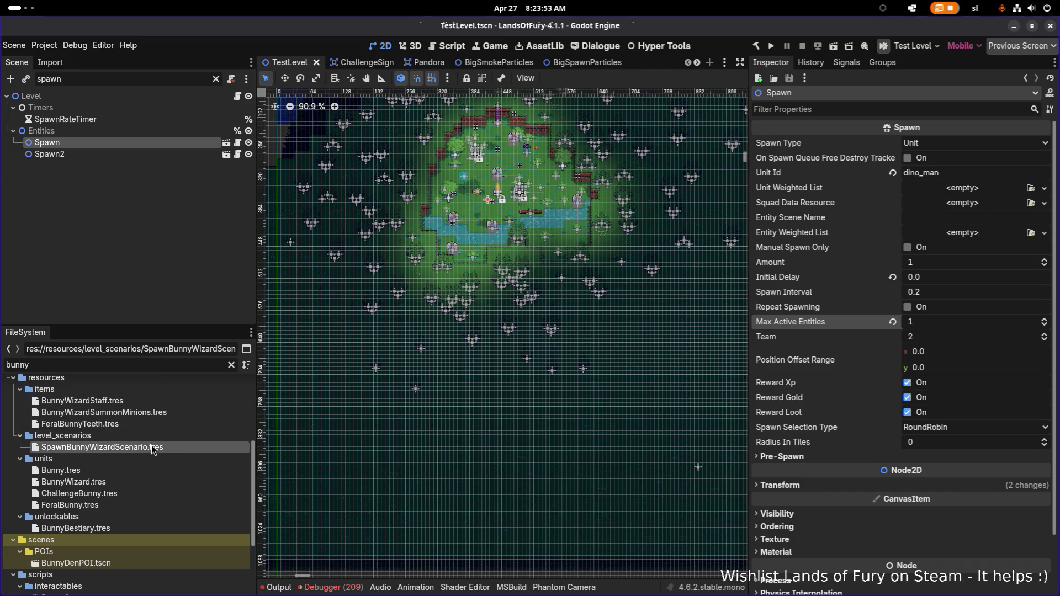
double_click(155, 446)
Lower the scenario's bunny_killed flag threshold from 5 to 4 and save
scroll(689, 357, "down", 1)
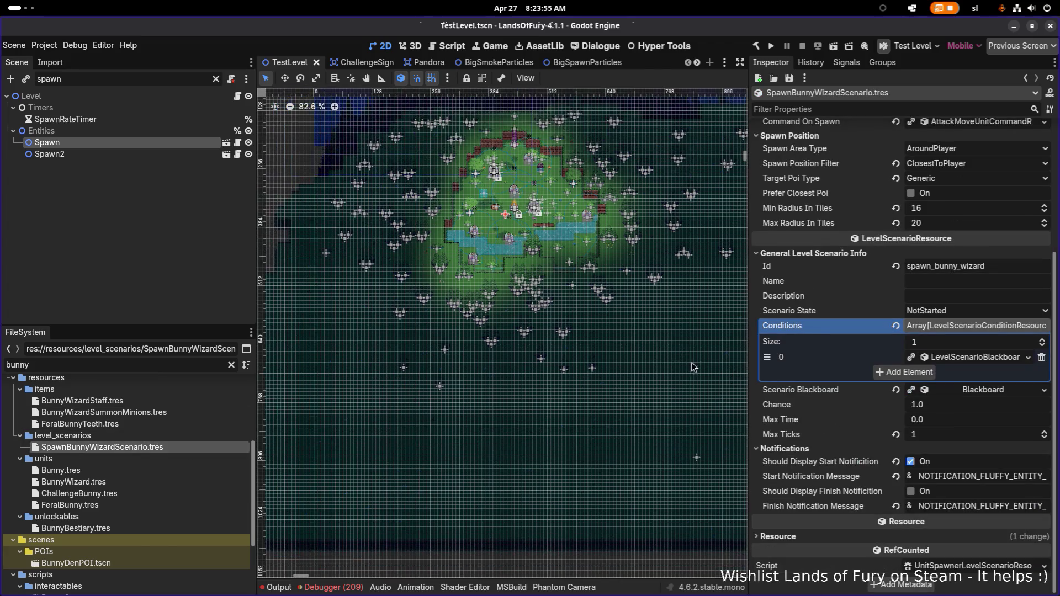
left_click(961, 358)
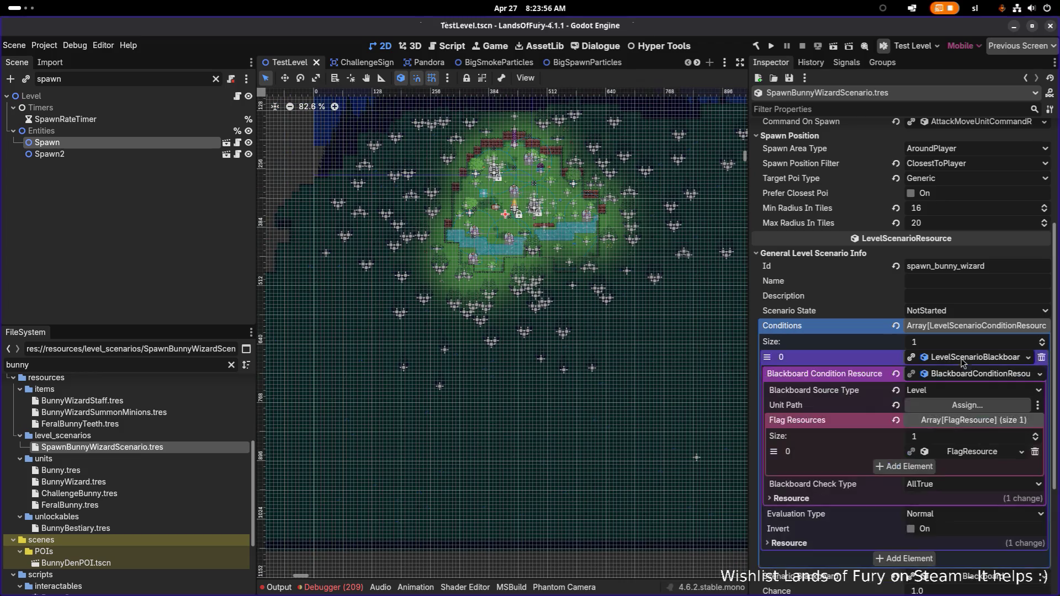
left_click(967, 452)
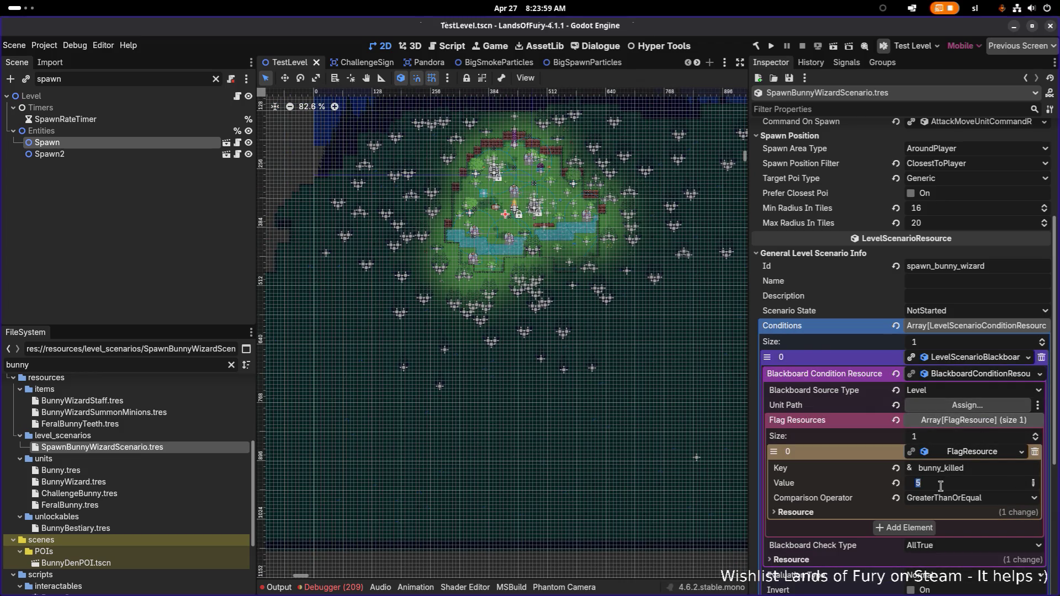
type("4")
key("Return")
key("ctrl+s")
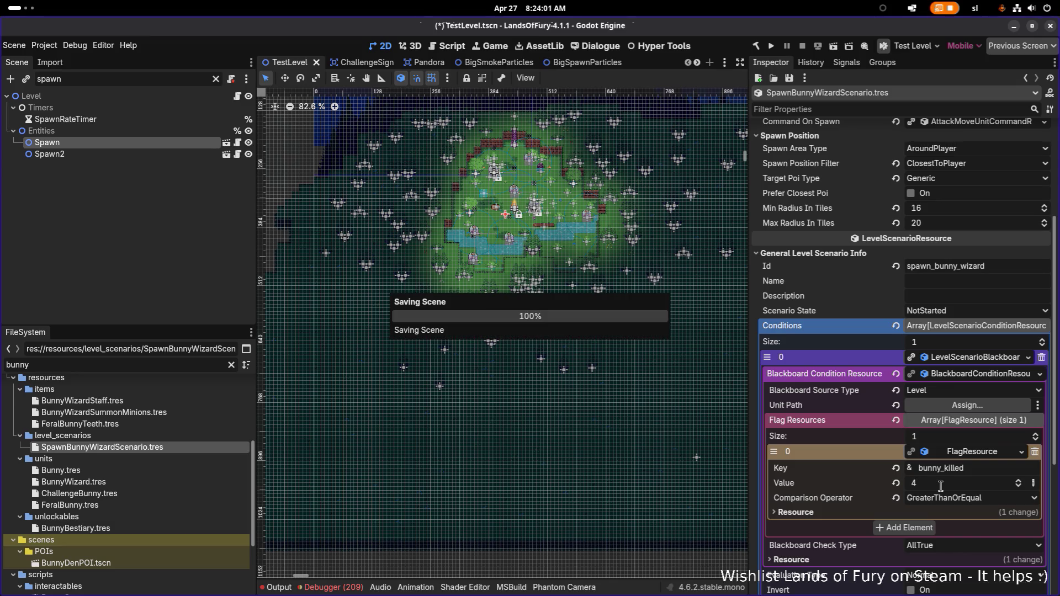
Clear the file filter, reselect the Spawn node, save the scene, and run the game
left_click(231, 365)
left_click(183, 143)
key("ctrl+s")
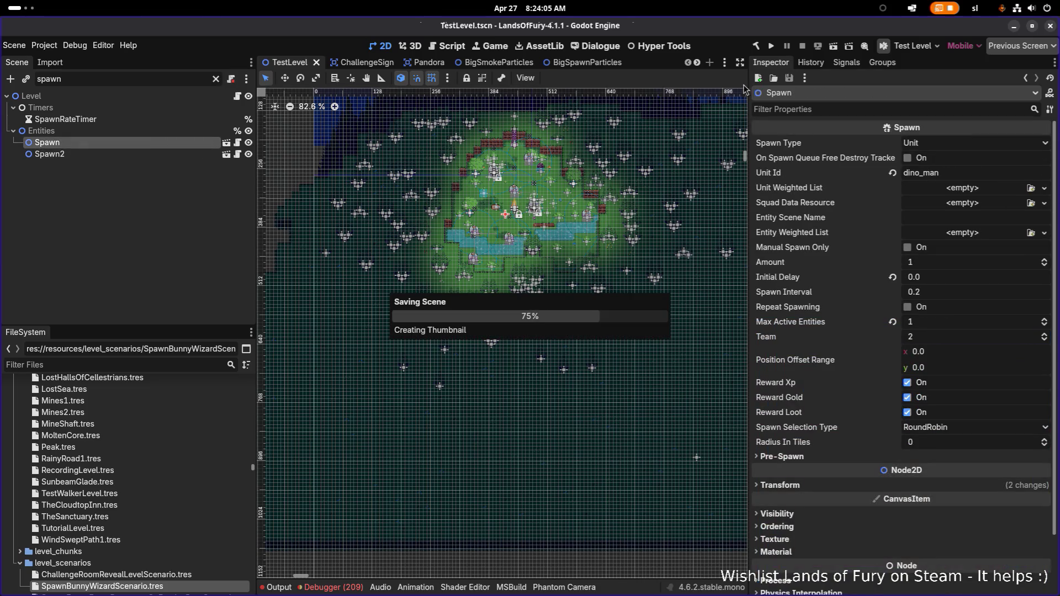
left_click(771, 46)
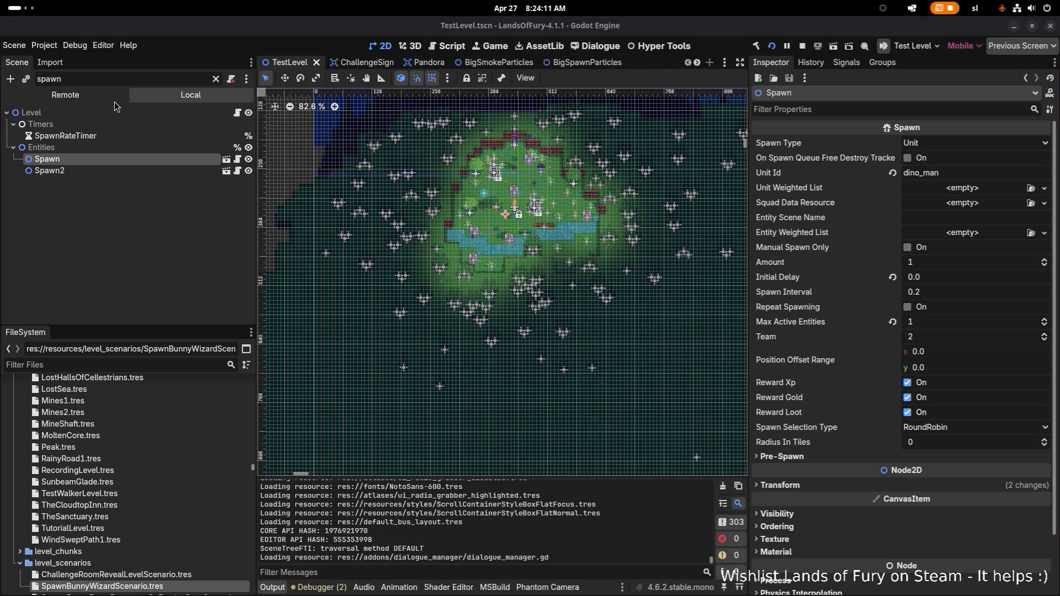
Switch to the game window and start playing on the first save profile
key("alt+Tab")
left_click(349, 283)
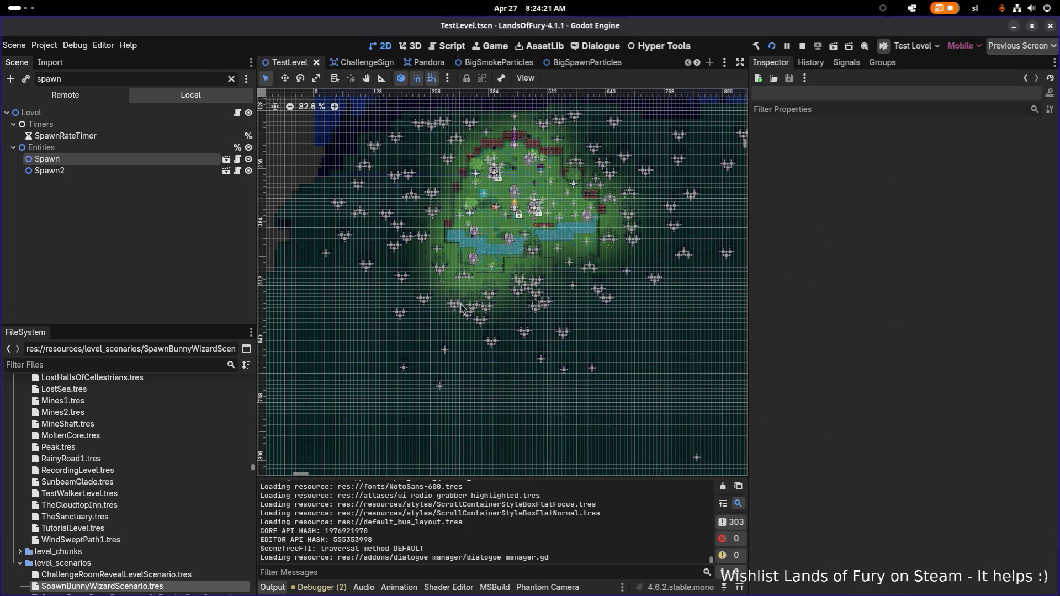
key("alt+Tab")
key("alt+Tab")
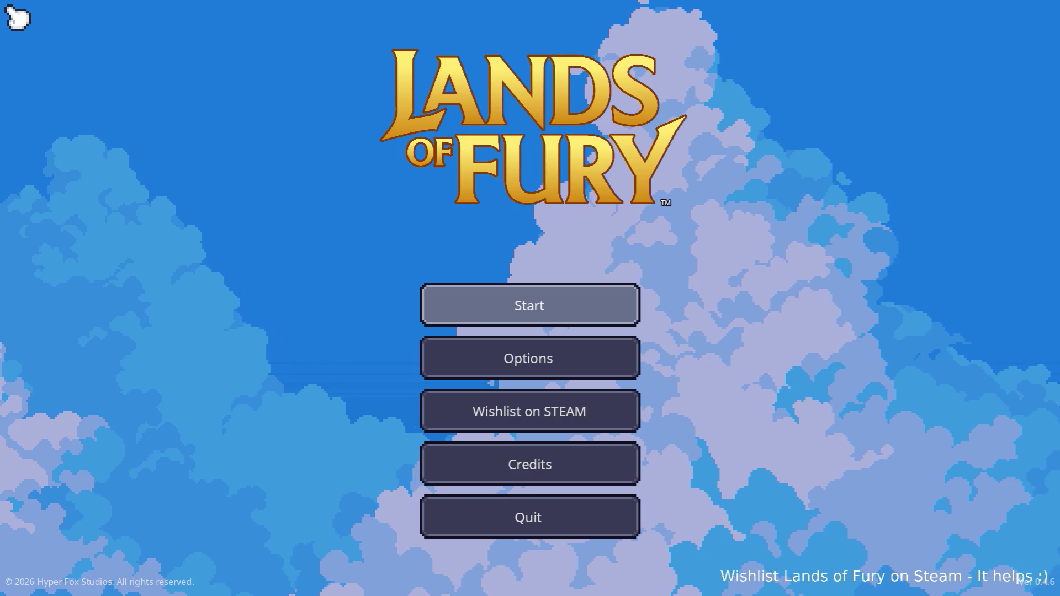
key("Return")
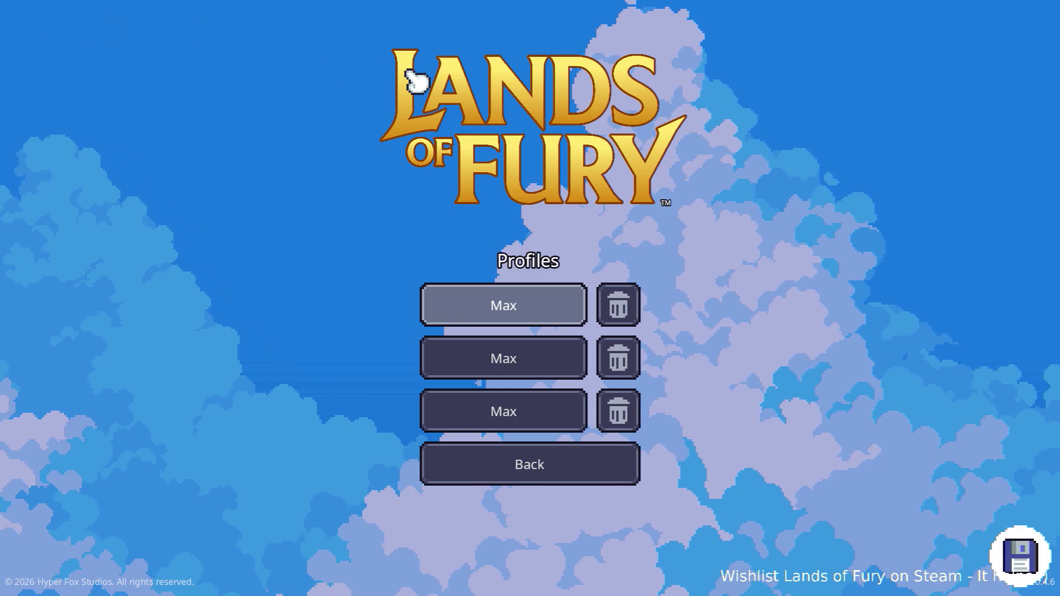
key("Return")
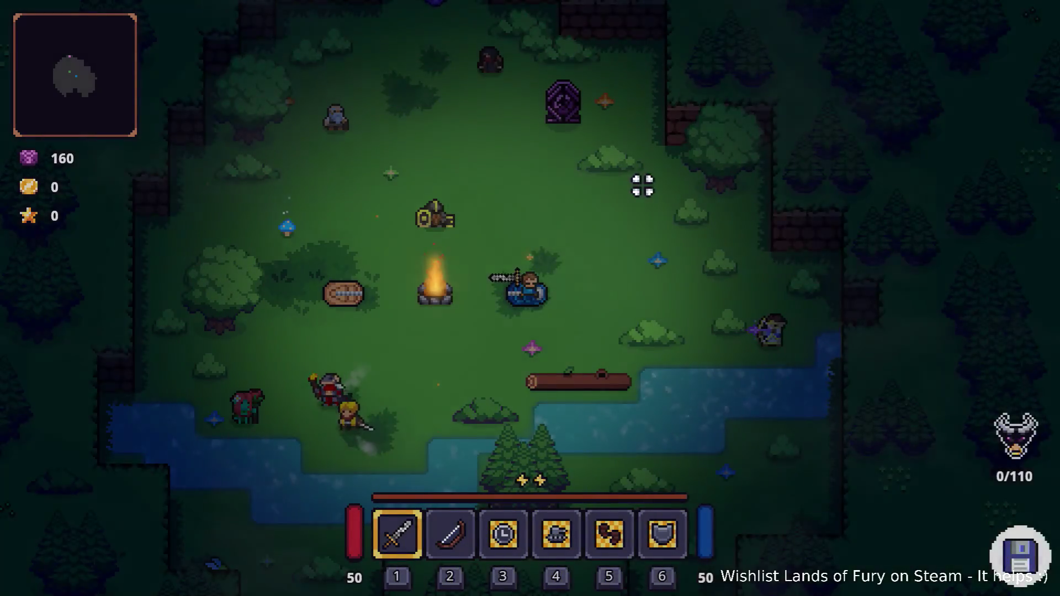
Walk the player around the camp toward the river, then pause and quit to desktop
key("a+s")
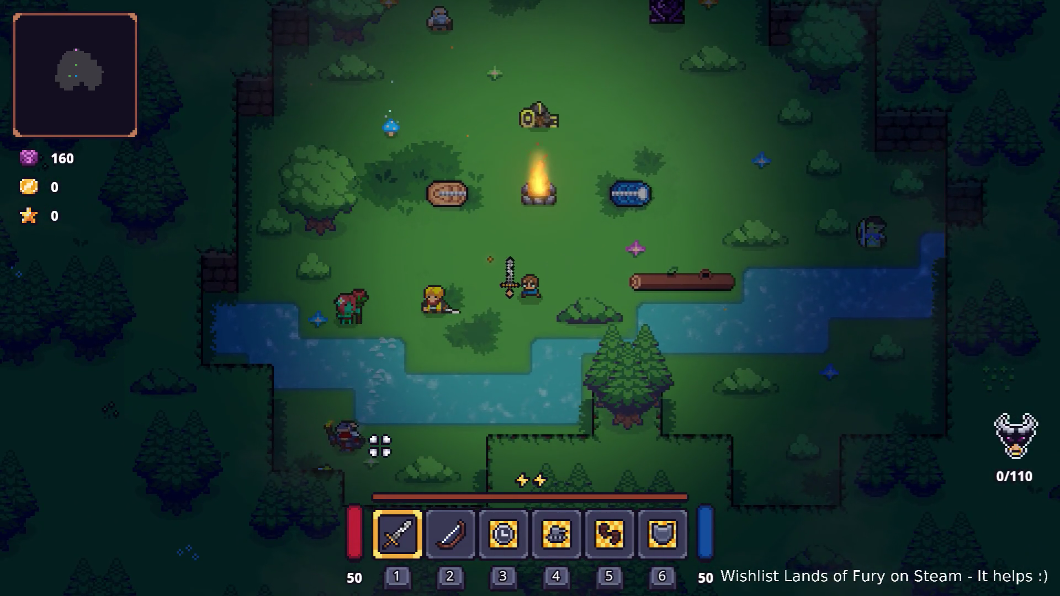
key("d")
key("w")
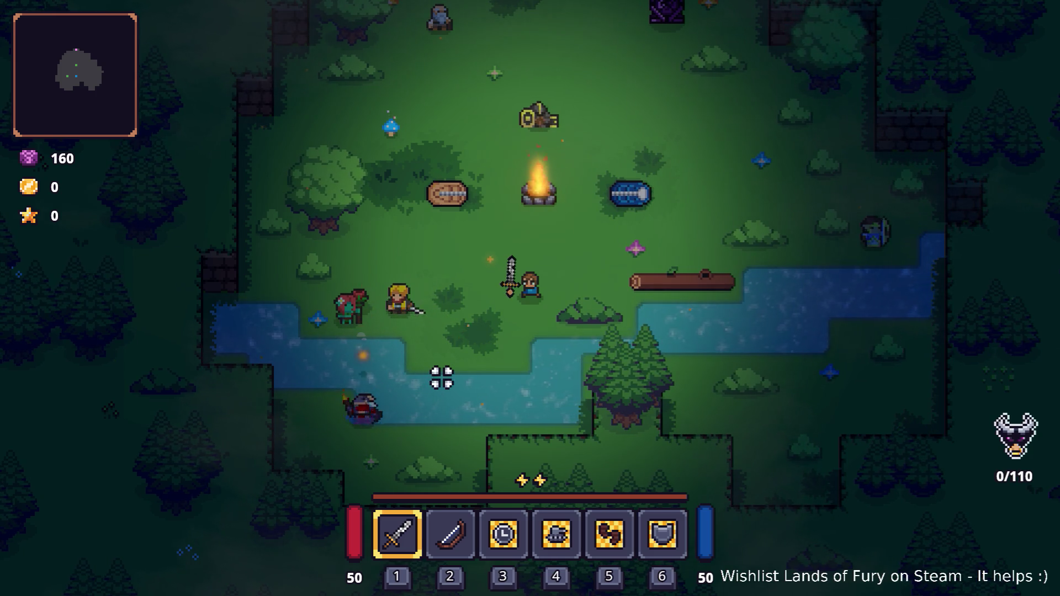
key("Escape")
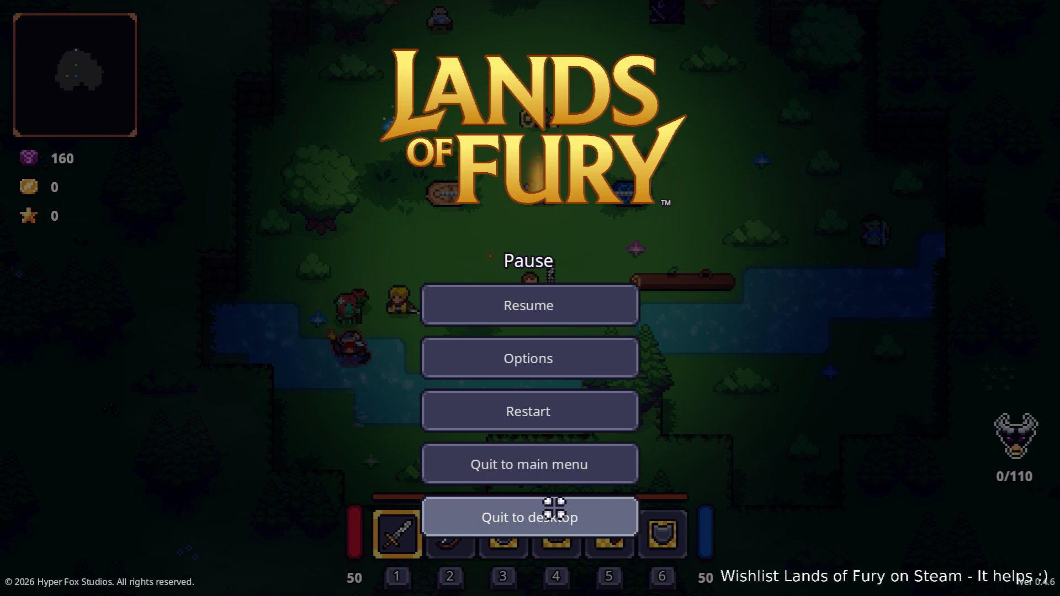
left_click(552, 503)
Filter the FileSystem for 'dinoman' and open DinoMan.tres
left_click(158, 363)
type("dinoman")
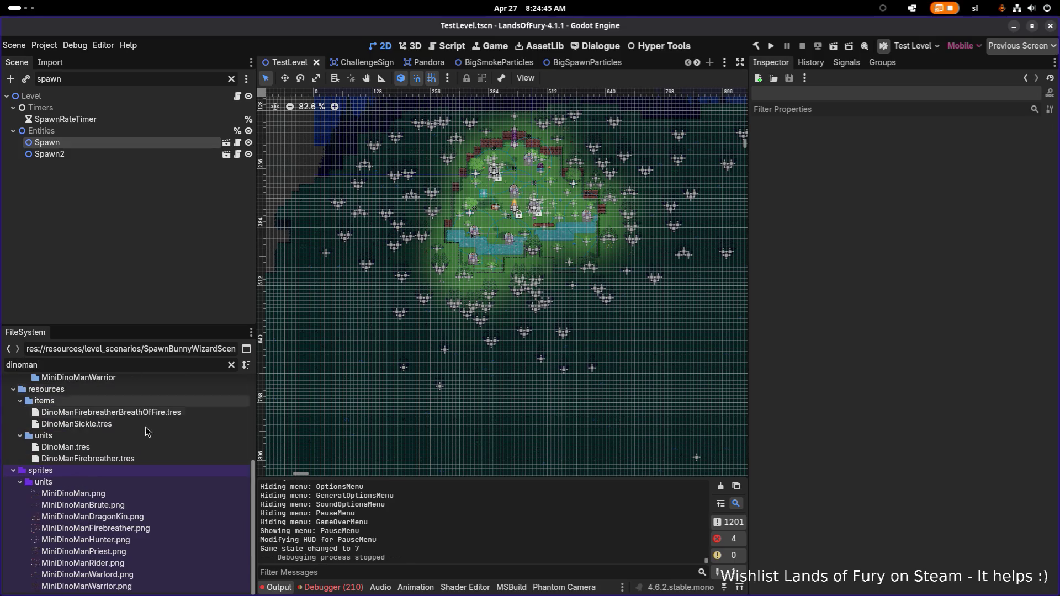
double_click(151, 448)
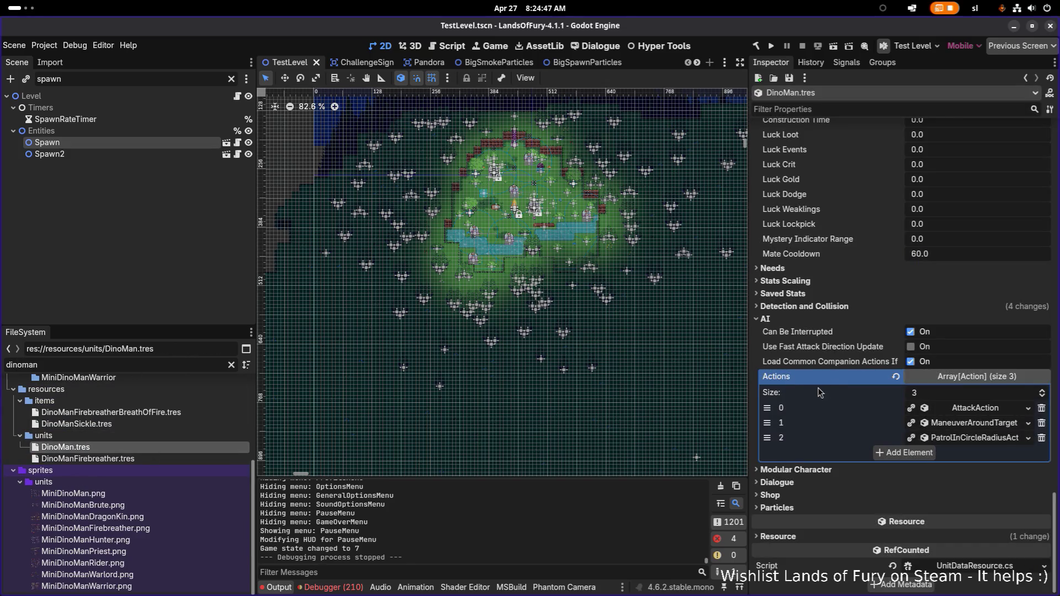
scroll(828, 318, "up", 15)
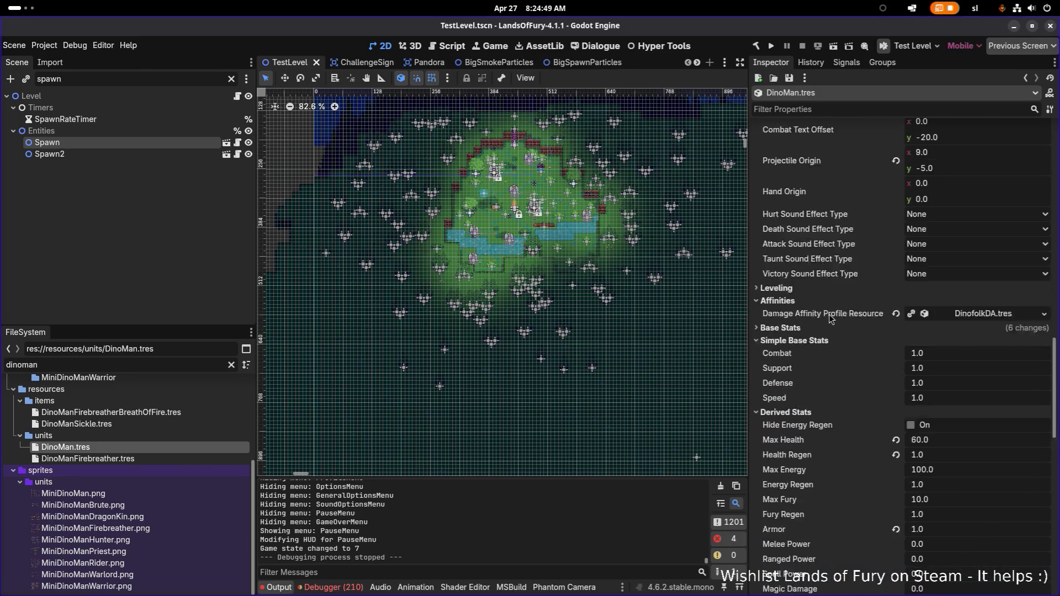
scroll(830, 319, "up", 10)
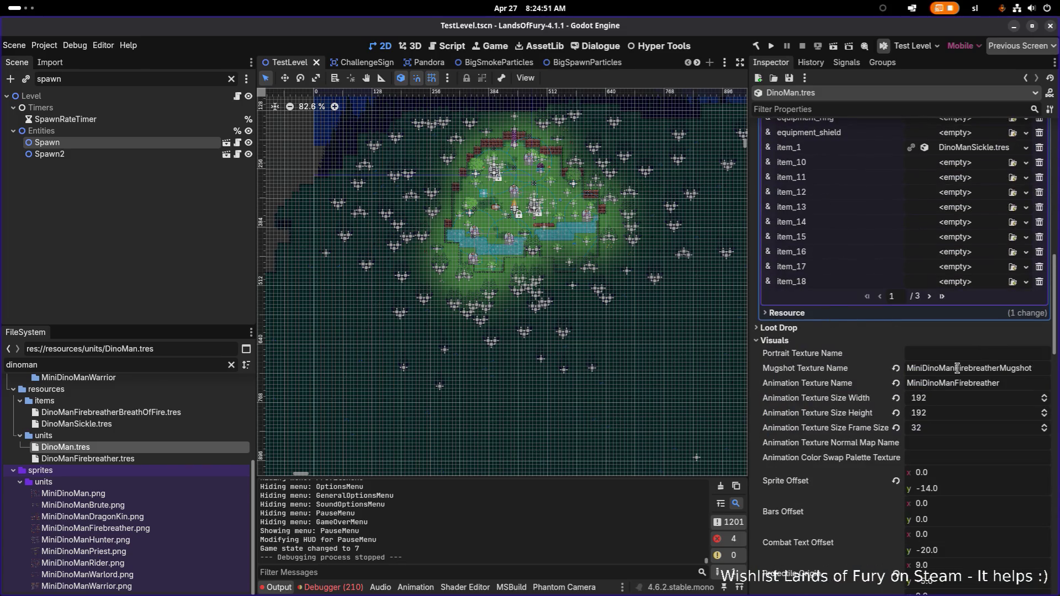
Remove 'Firebreather' from the Mugshot and Animation Texture names, save, and relaunch the game
left_click_drag(958, 368, 978, 368)
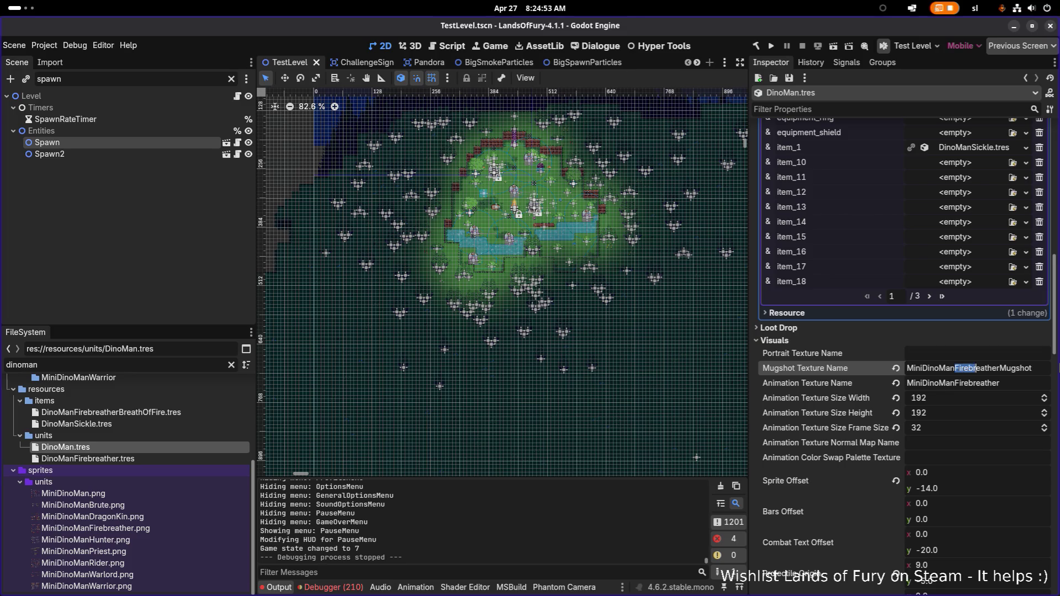
key("BackSpace")
key("Tab")
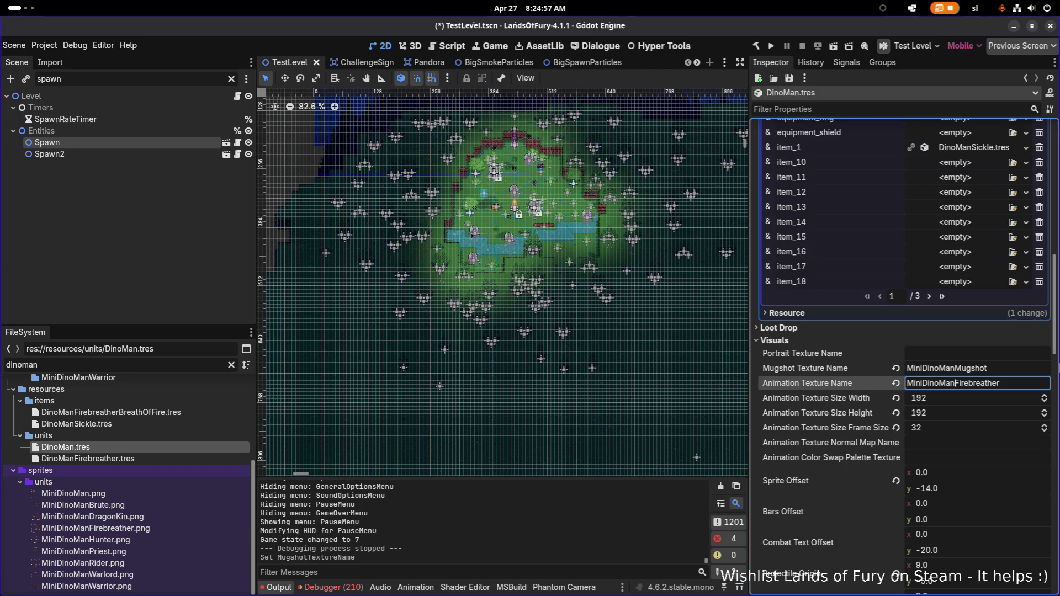
key("shift+End")
key("BackSpace")
key("ctrl+s")
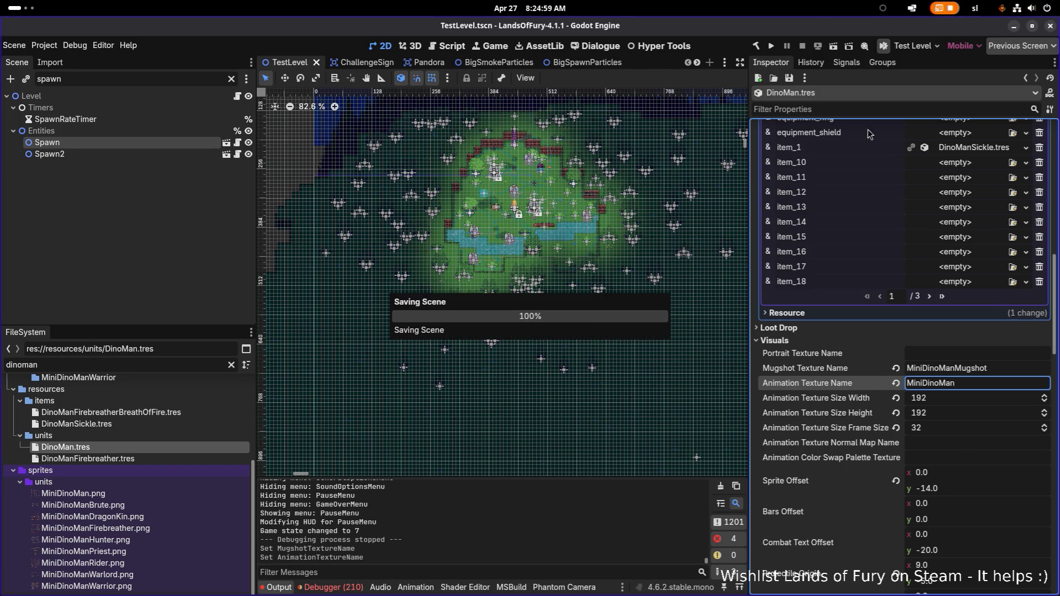
left_click(772, 47)
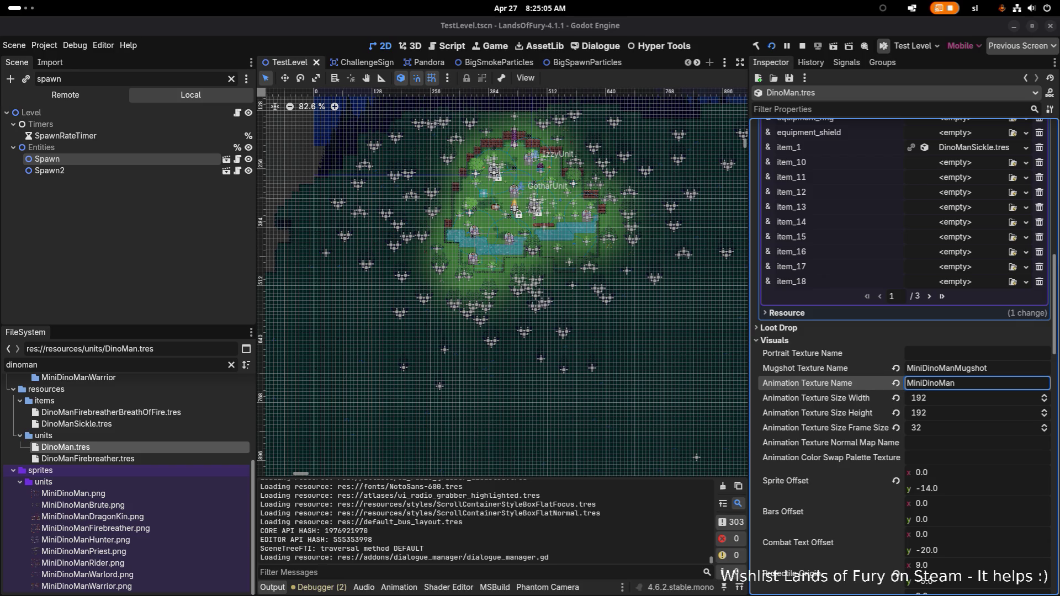
key("super")
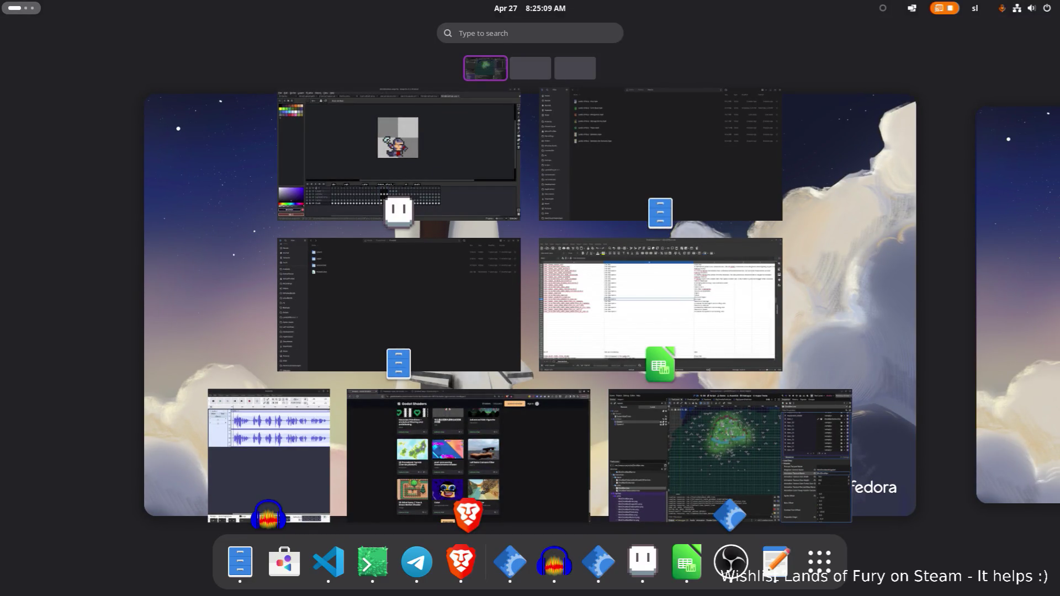
Bring the game forward, load the first profile, and walk the hero toward the campfire
key("super")
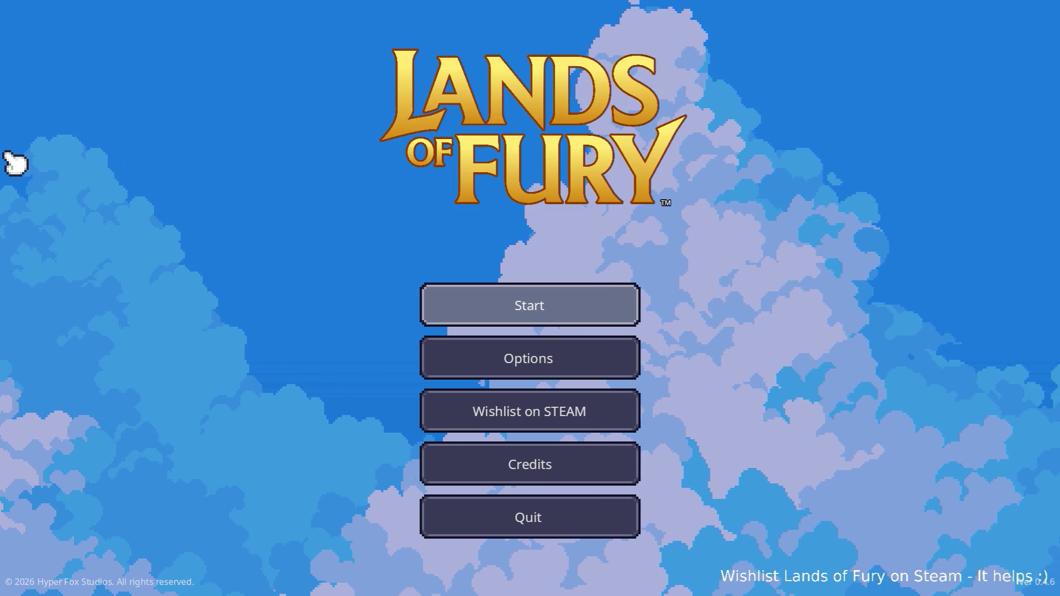
key("Return")
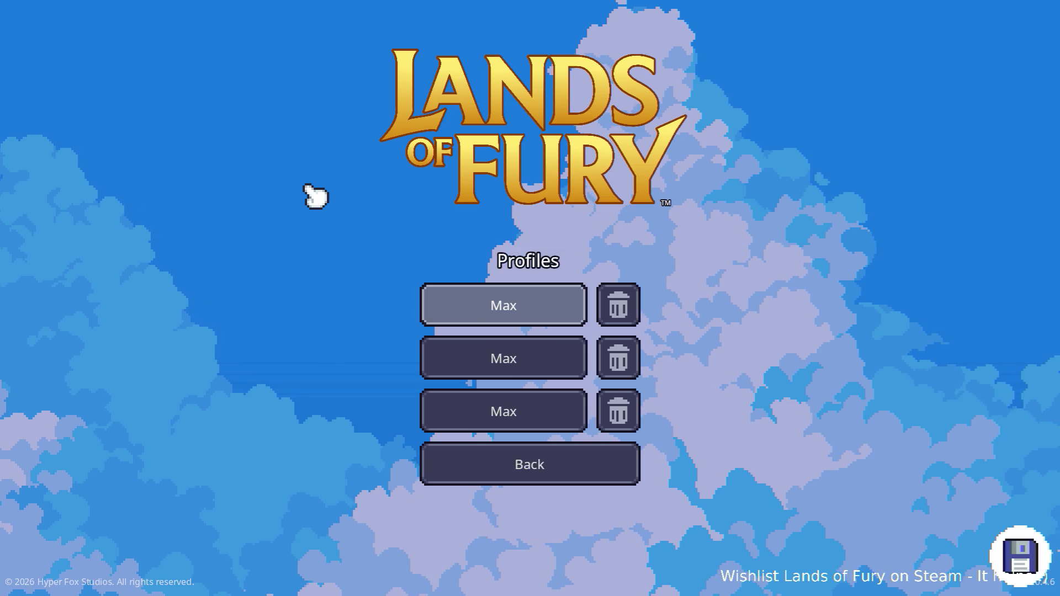
key("Return")
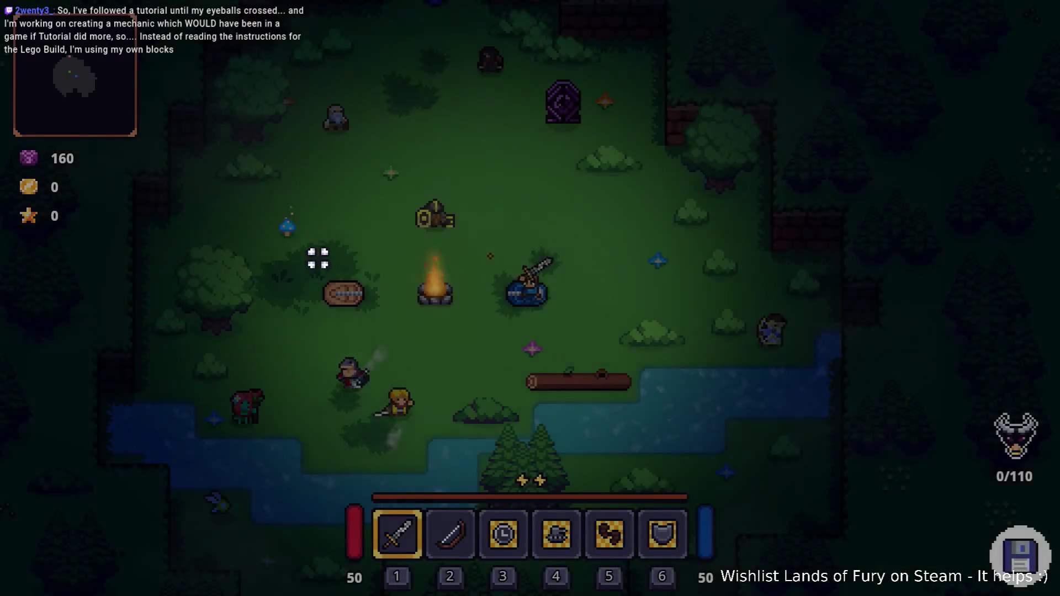
key("a")
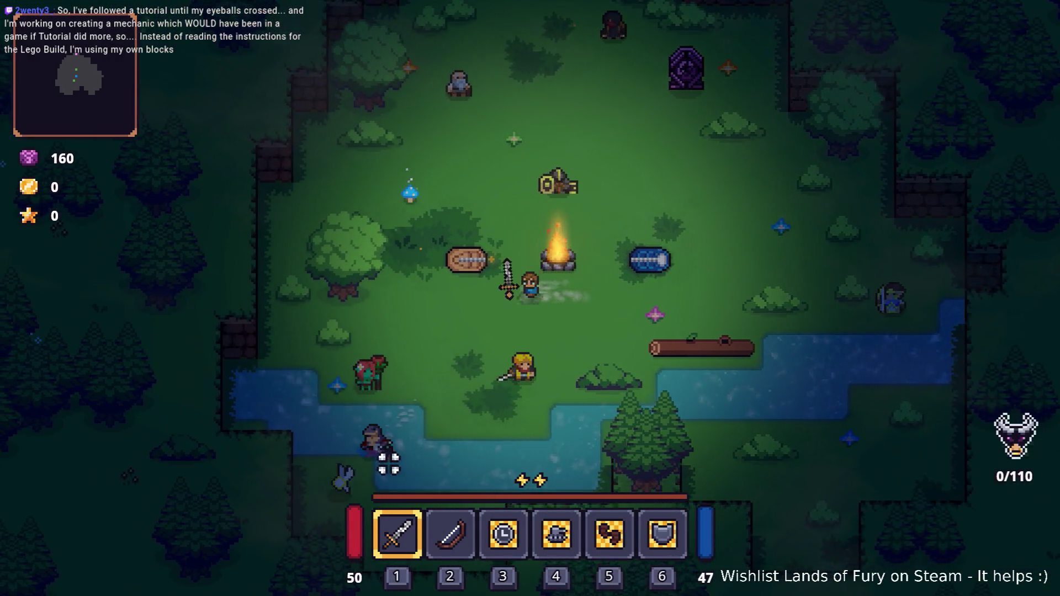
key("s")
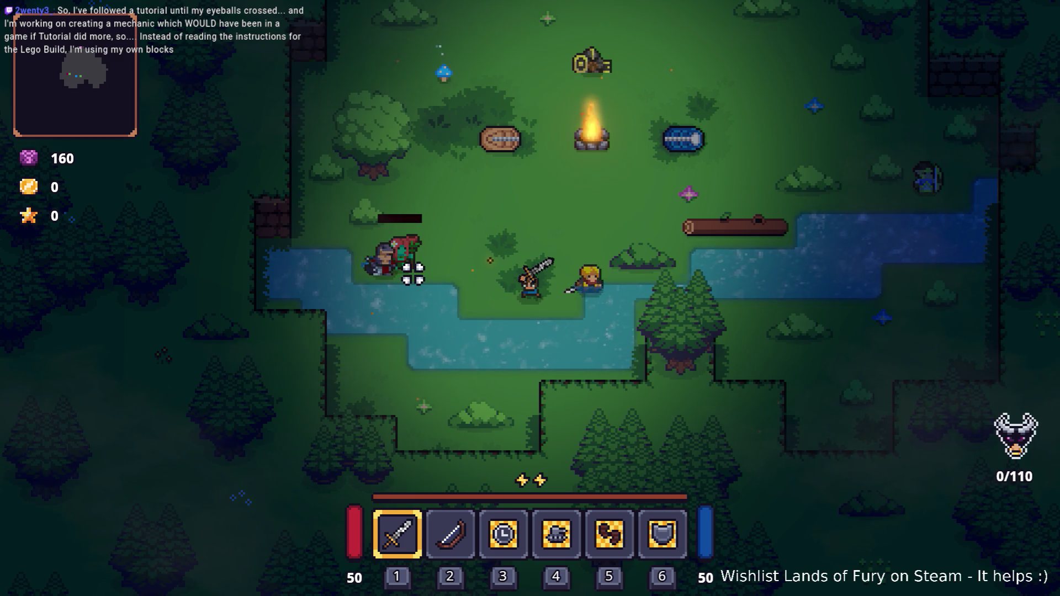
key("w")
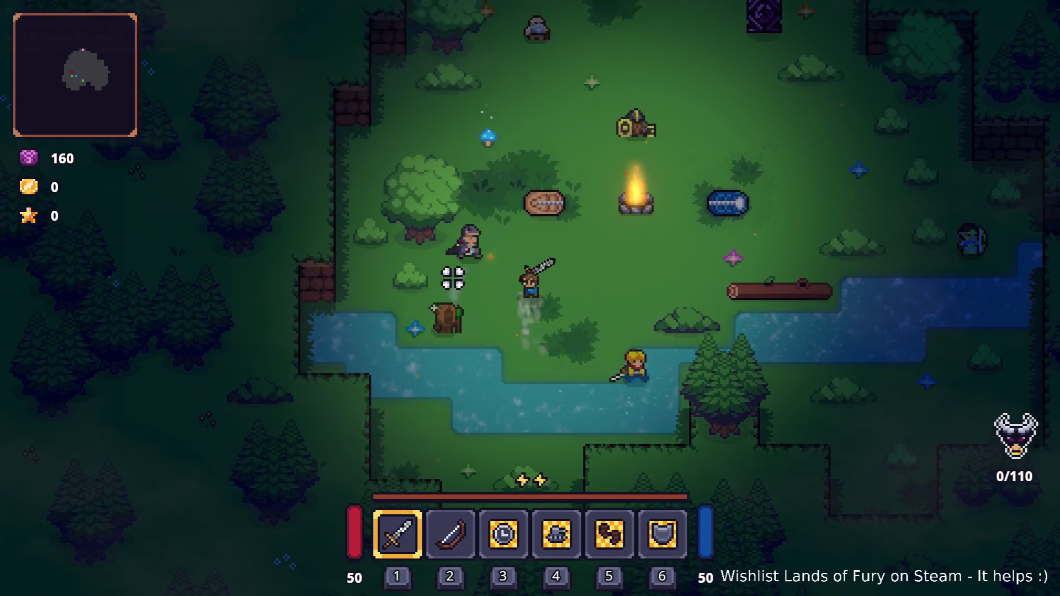
Sword-fight the enemies around the campfire until the kill count reaches 2/110
left_click(465, 251)
left_click(466, 251)
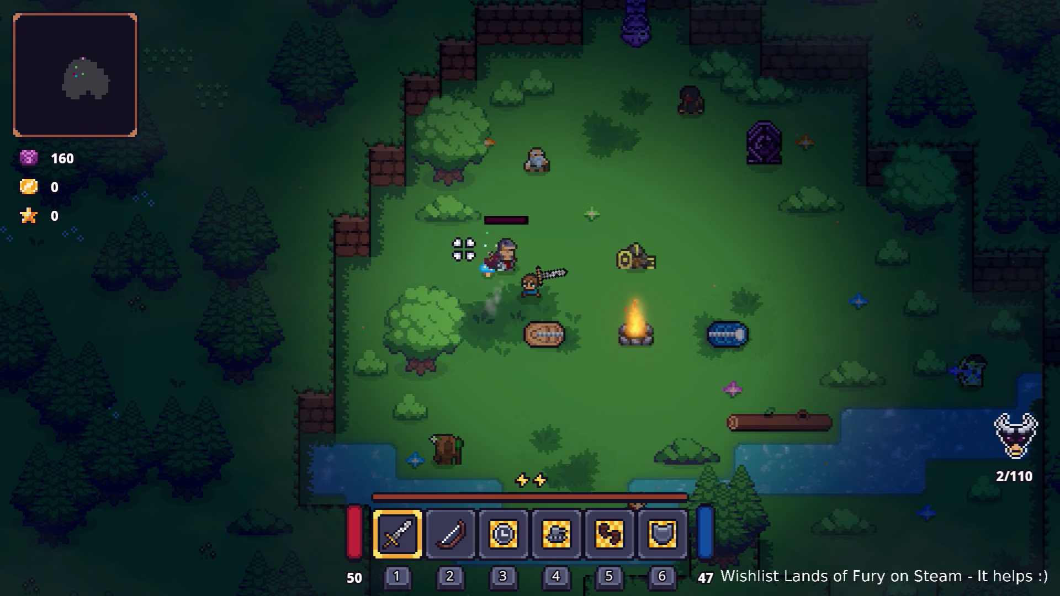
key("w")
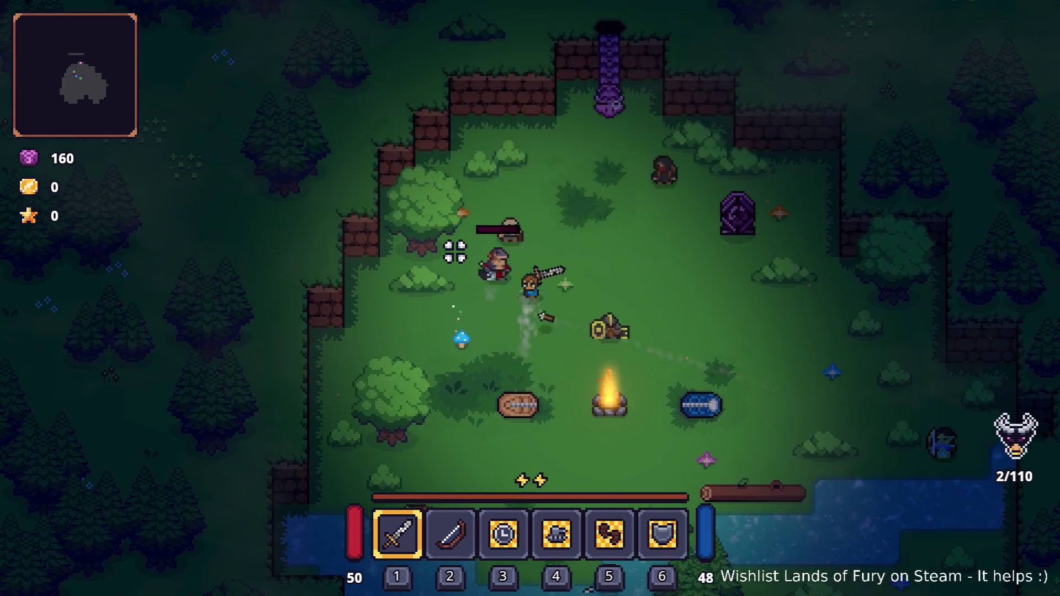
left_click(455, 252)
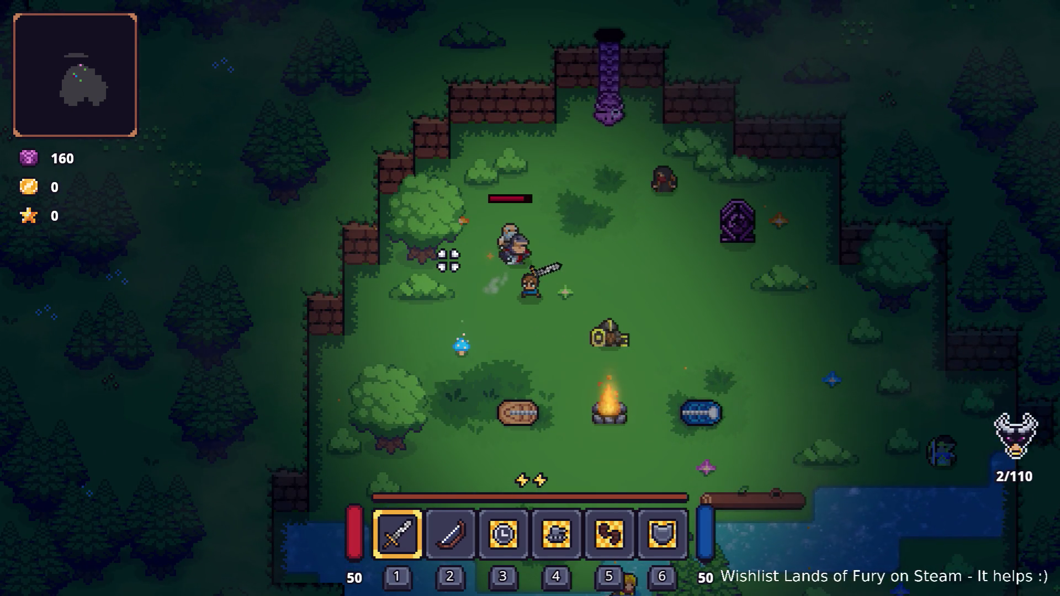
left_click(478, 236)
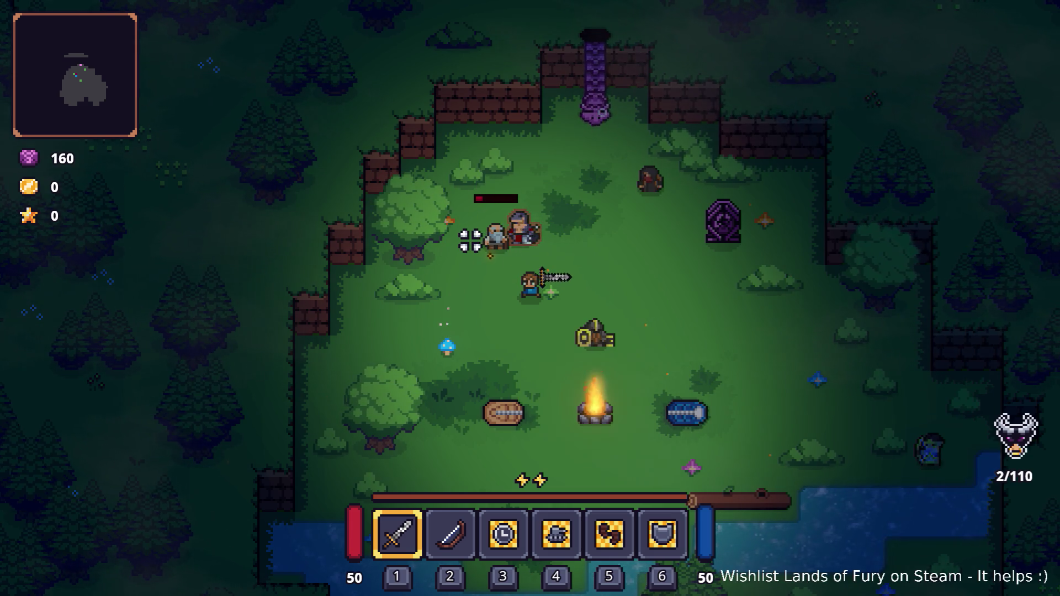
left_click(472, 239)
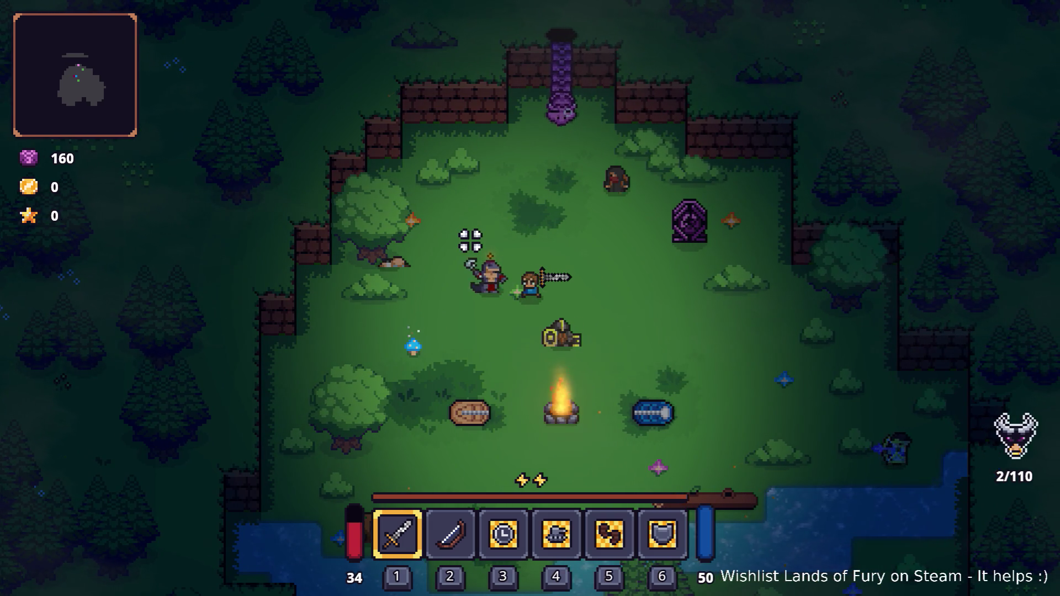
Open the inventory panel, then switch back to the Godot editor
key("Tab")
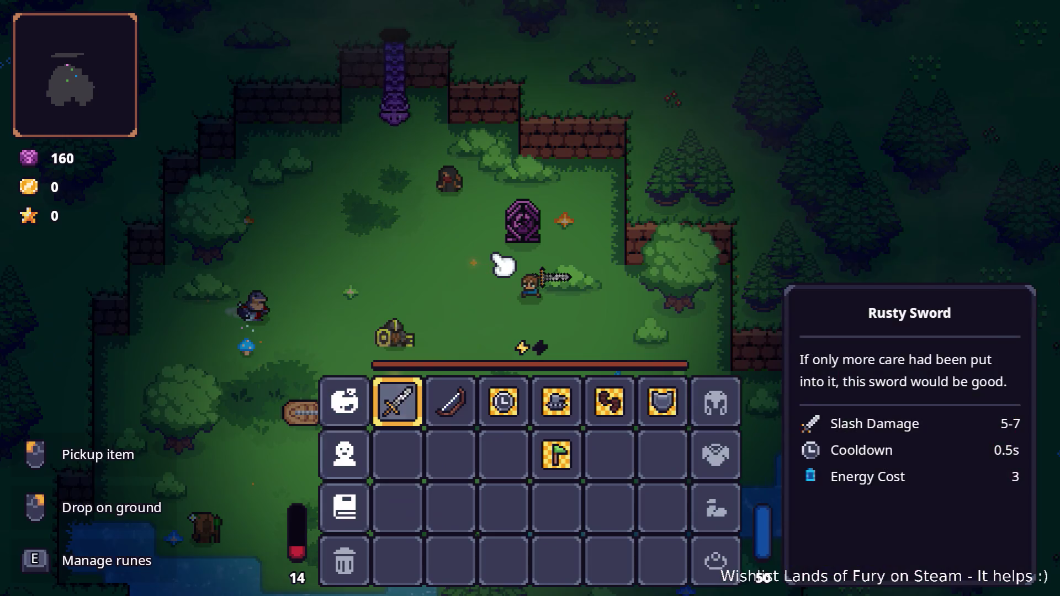
key("alt+Tab")
left_click(260, 304)
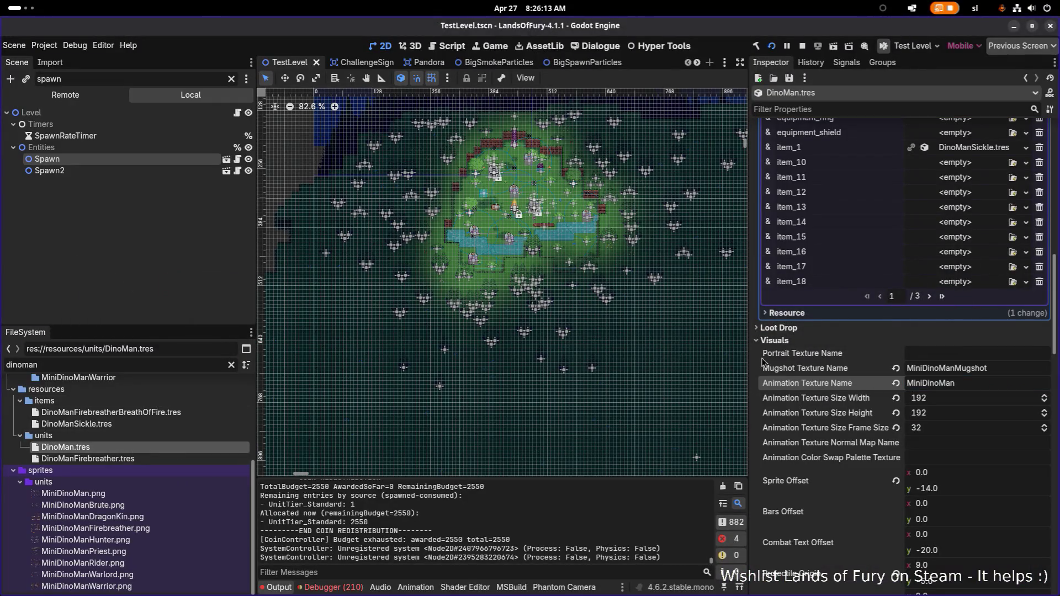
Expand the DinoManSickle item in item_1 and browse its General Item Info section
left_click_drag(749, 360, 707, 360)
scroll(967, 311, "up", 3)
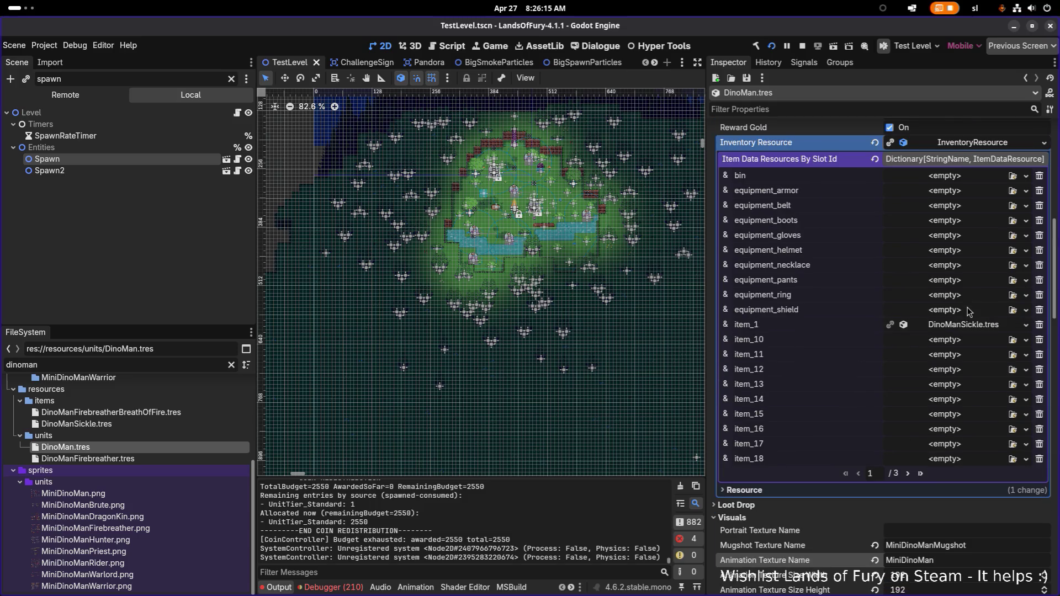
left_click(965, 325)
scroll(966, 328, "down", 10)
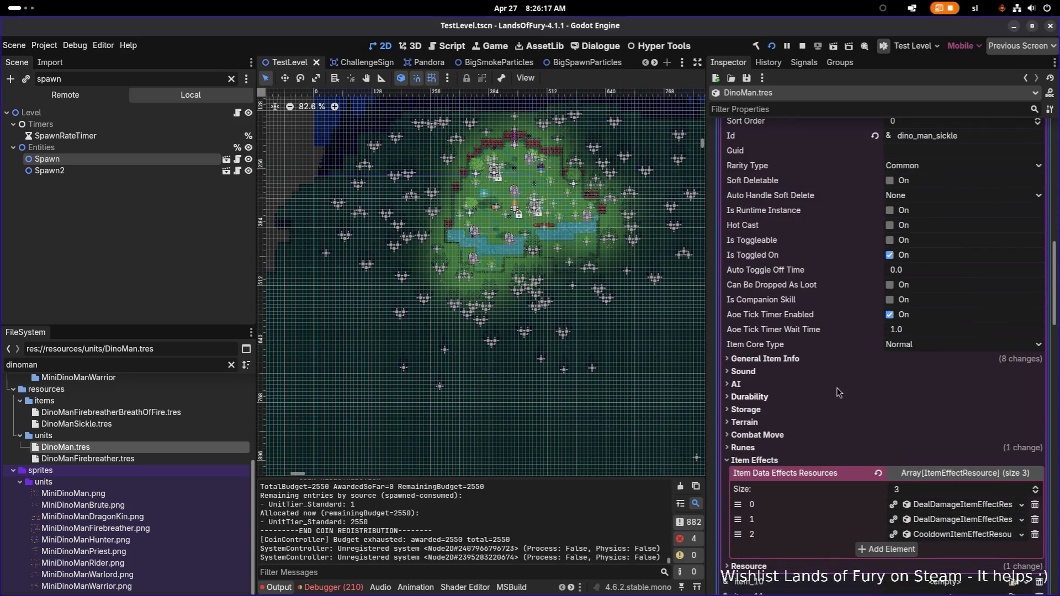
left_click(840, 360)
scroll(883, 386, "down", 4)
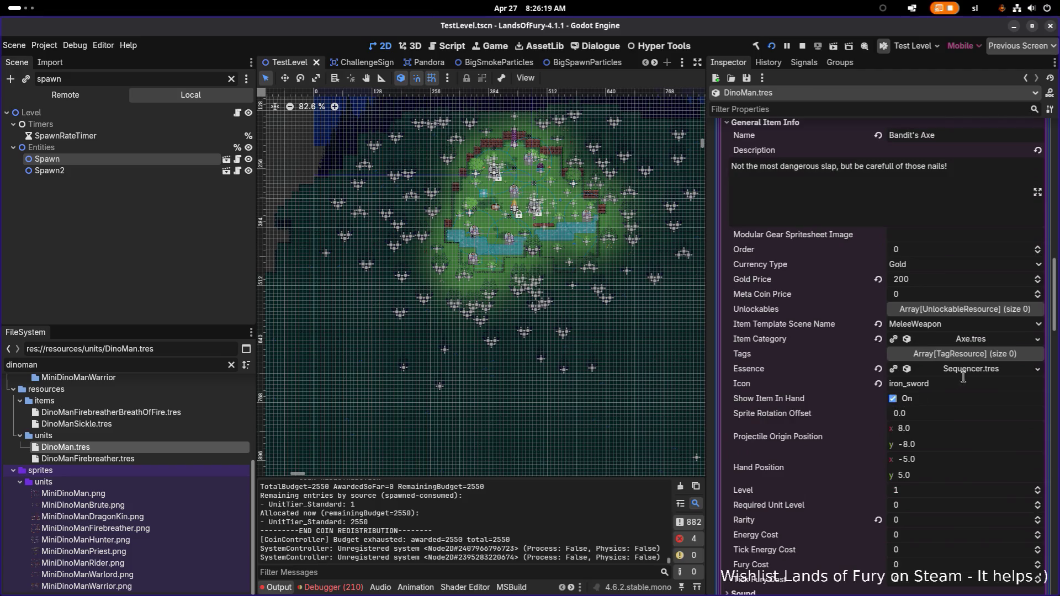
scroll(916, 373, "down", 5)
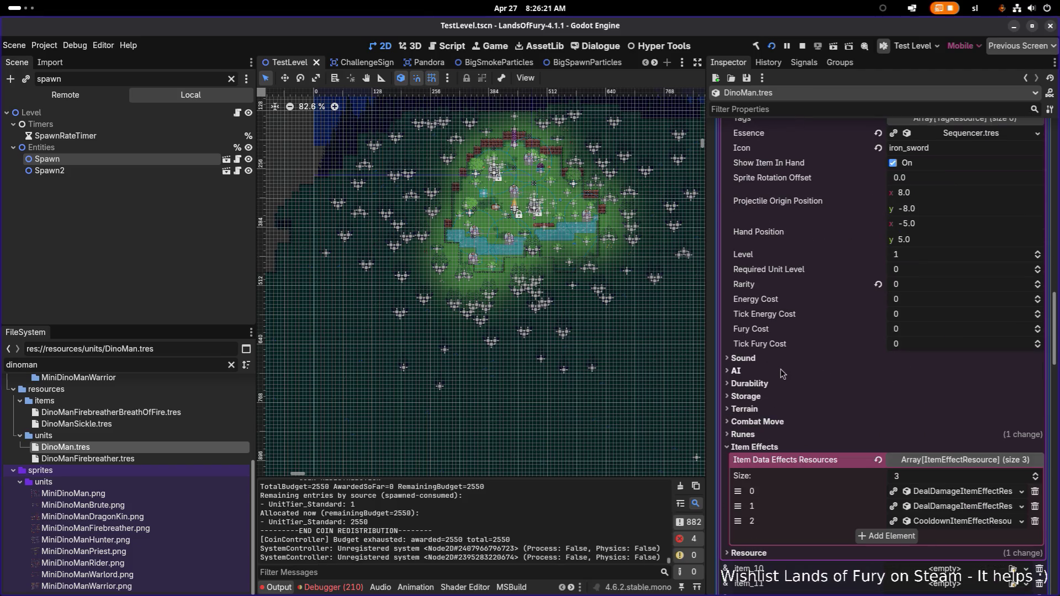
scroll(803, 414, "up", 3)
scroll(803, 413, "up", 10)
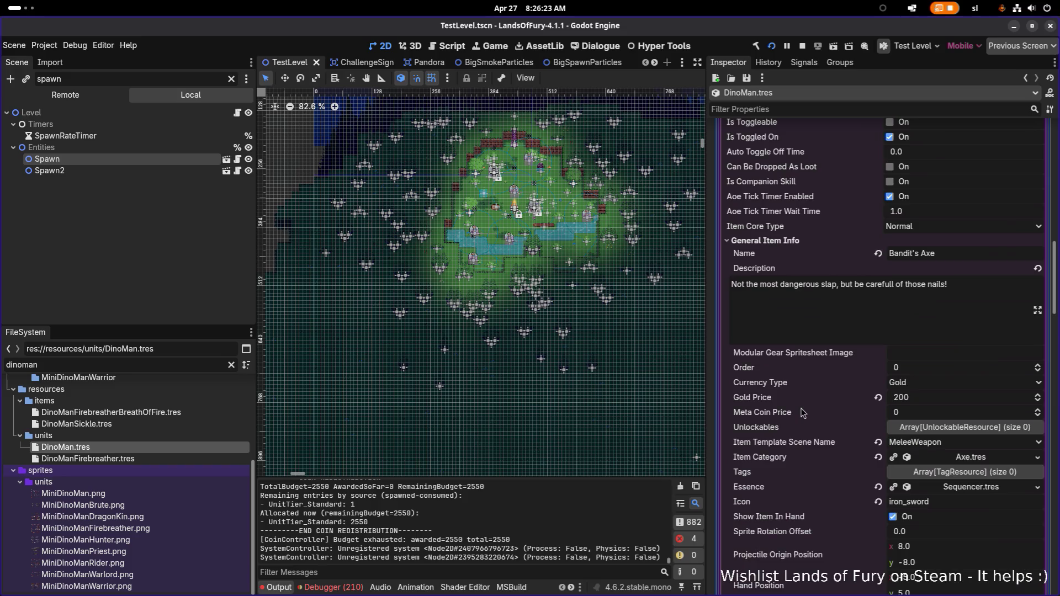
scroll(957, 459, "down", 5)
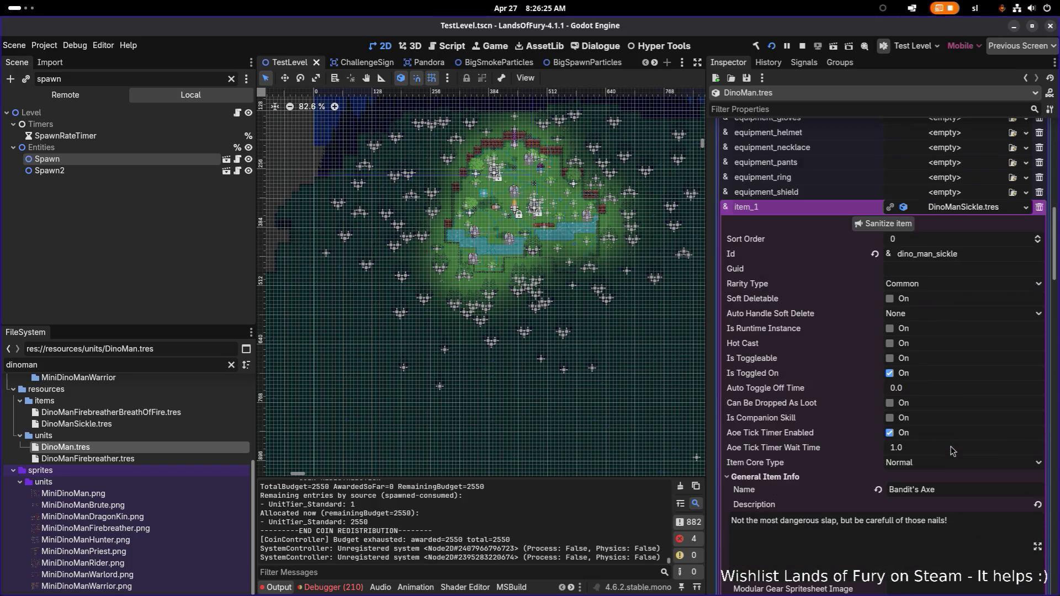
scroll(912, 435, "down", 5)
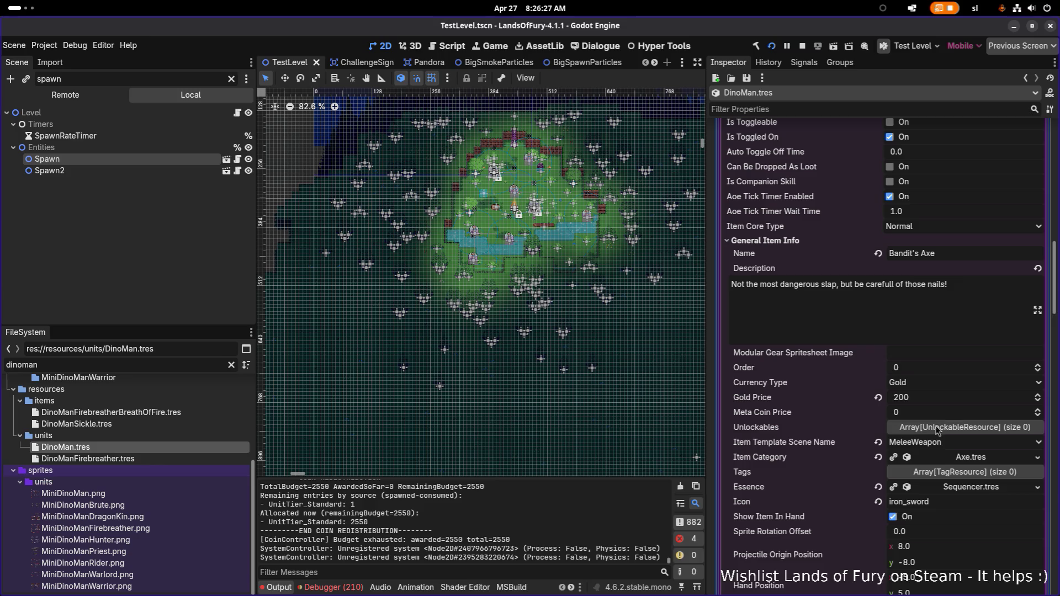
scroll(903, 418, "down", 5)
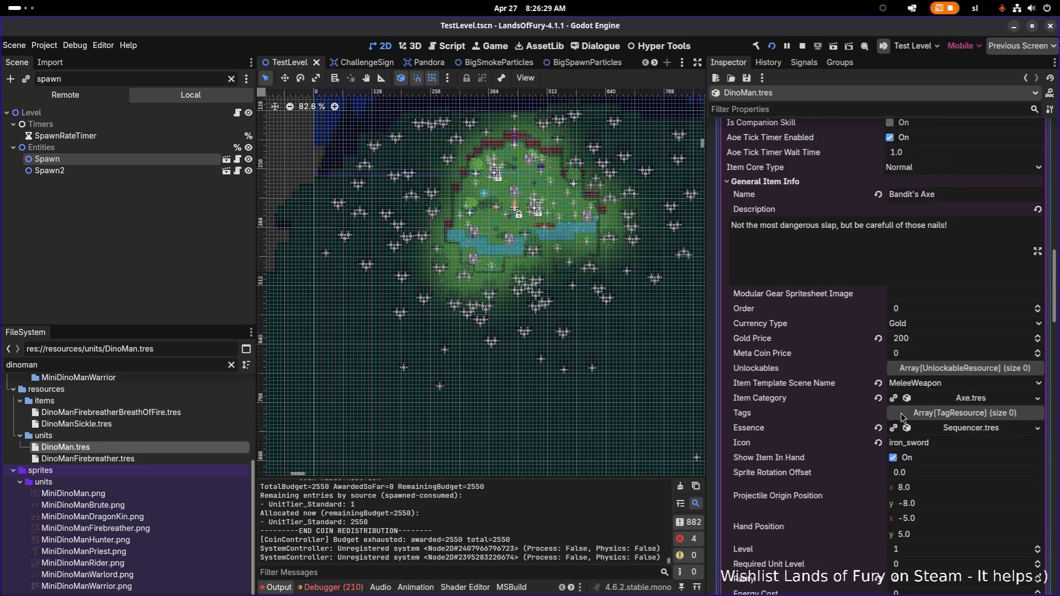
scroll(807, 449, "up", 5)
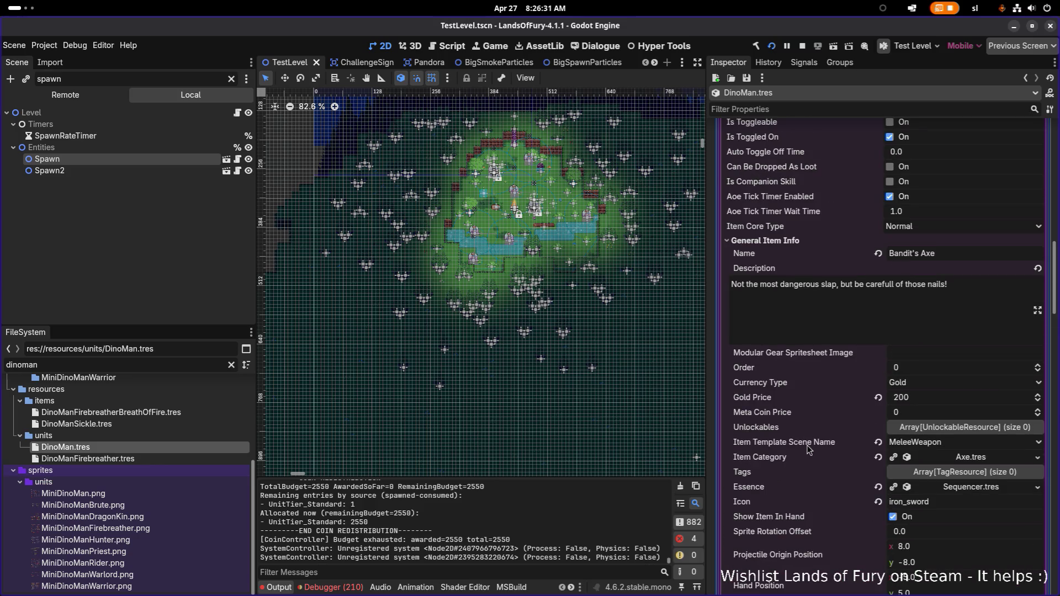
scroll(809, 443, "up", 3)
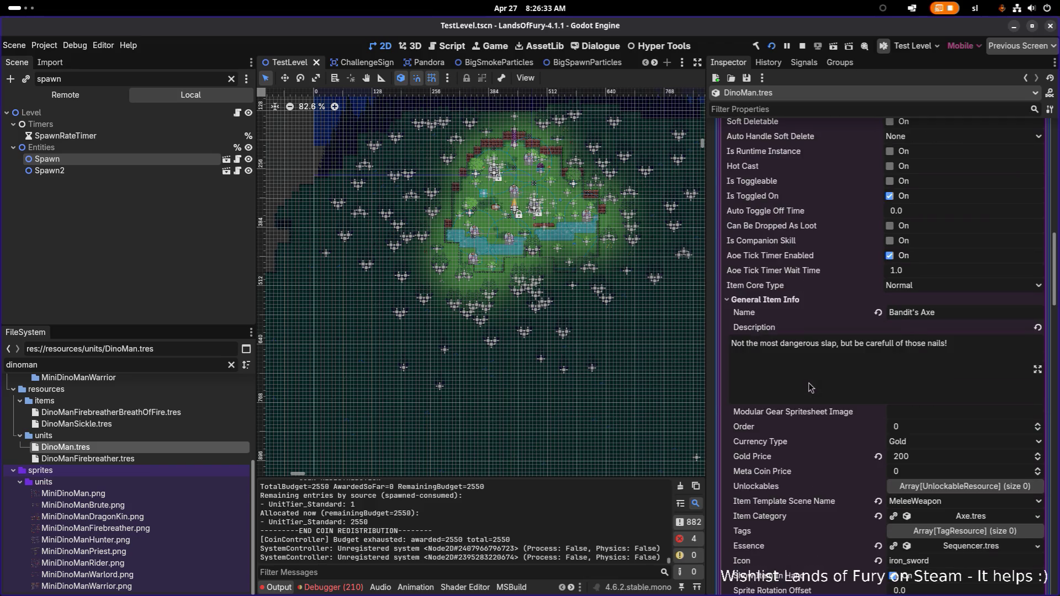
scroll(810, 387, "down", 5)
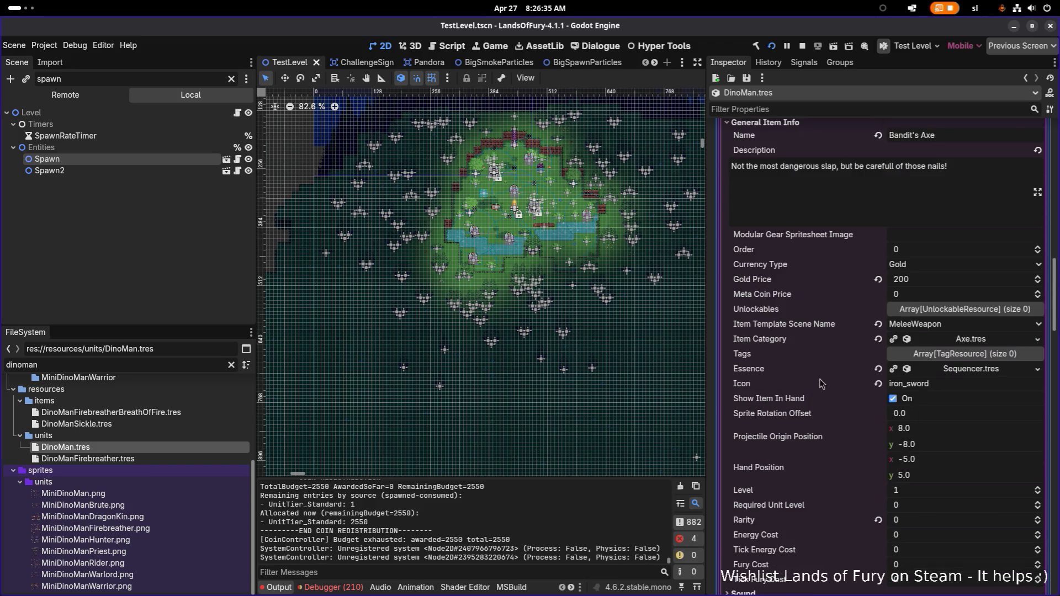
scroll(805, 351, "down", 3)
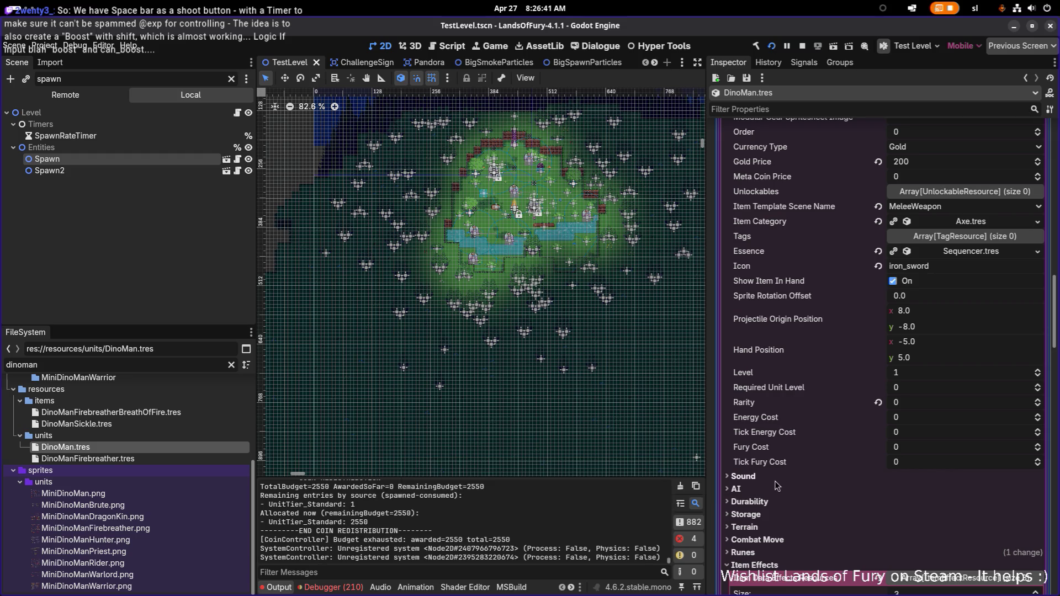
scroll(775, 463, "up", 3)
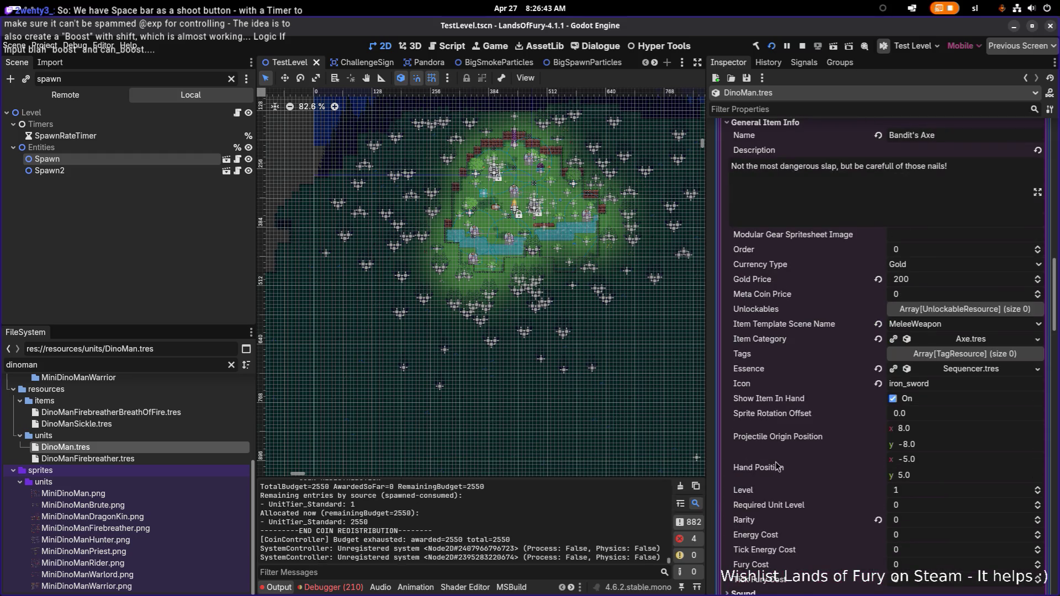
scroll(777, 467, "up", 8)
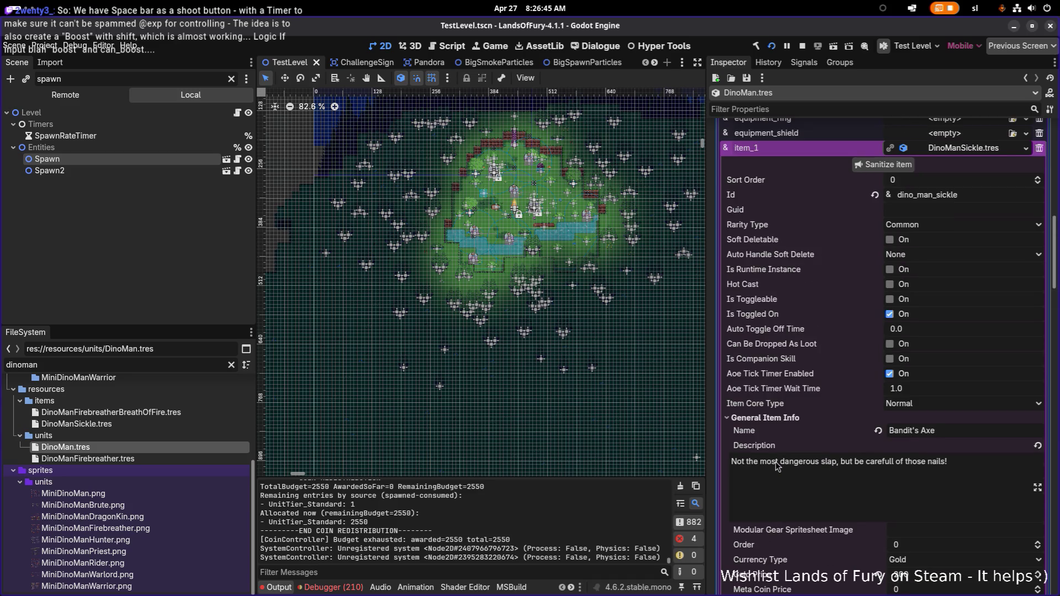
Collapse and re-expand General Item Info, then collapse the Item Effects section
left_click(775, 418)
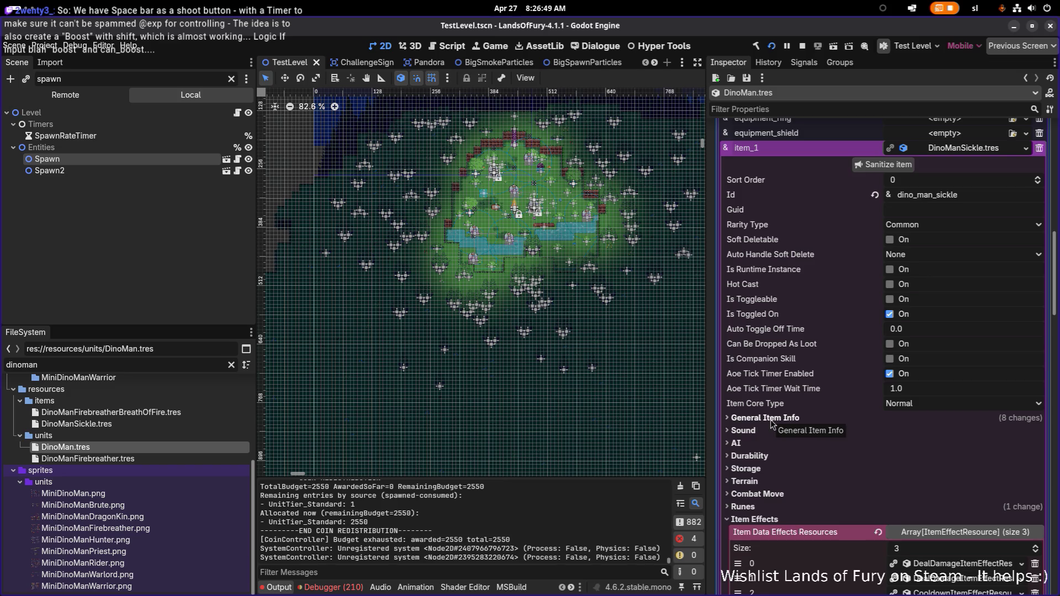
left_click(772, 420)
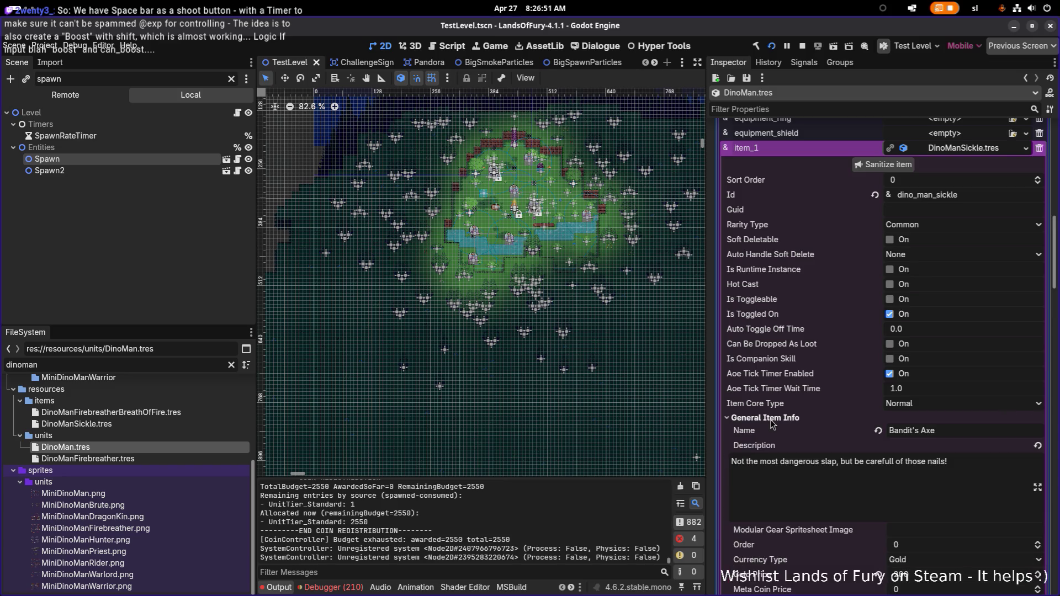
scroll(772, 428, "down", 3)
scroll(772, 428, "down", 2)
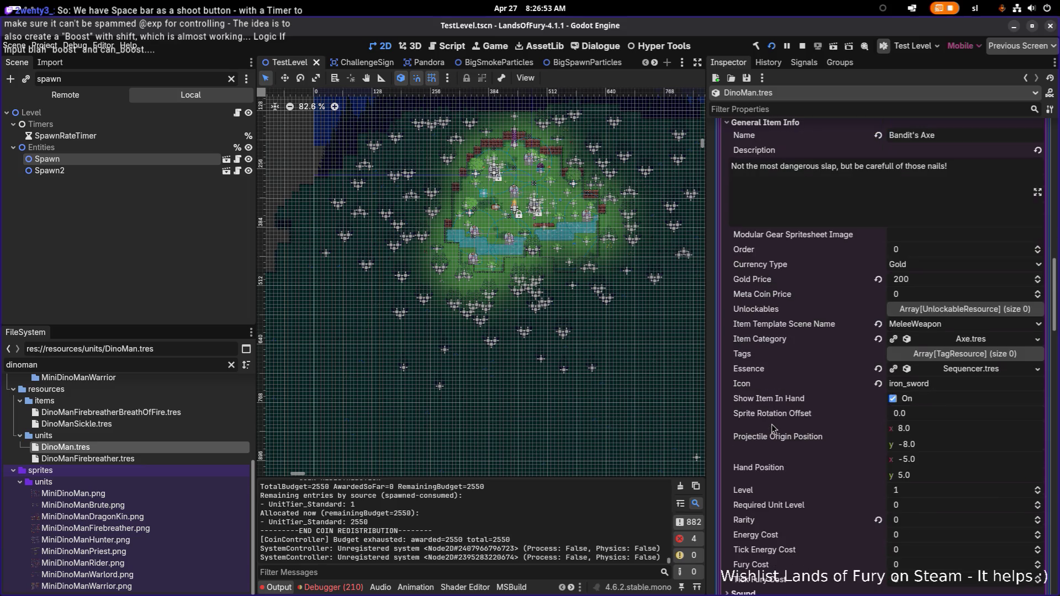
scroll(772, 428, "down", 2)
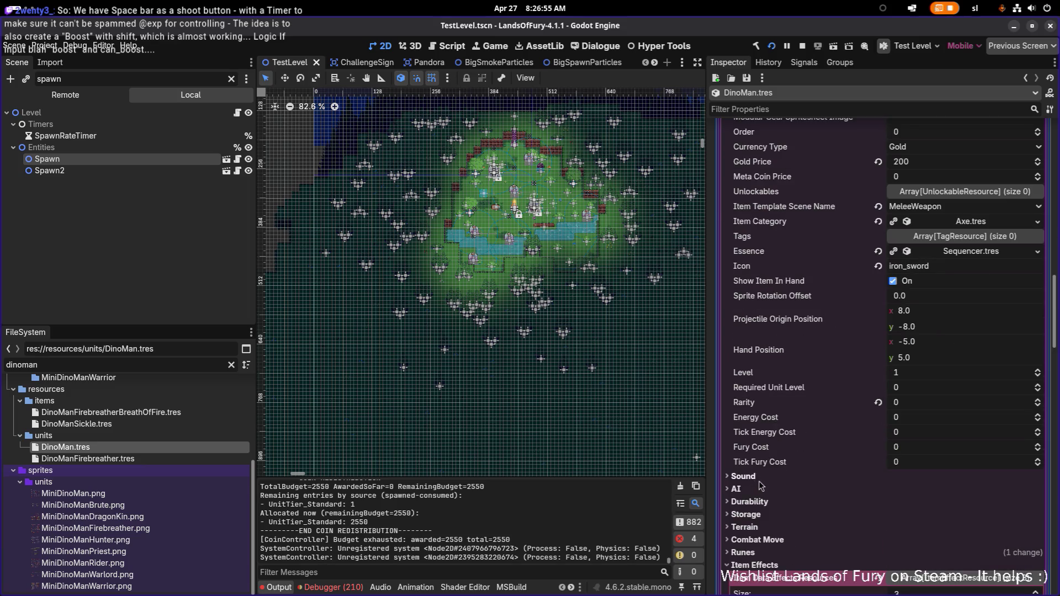
scroll(776, 512, "down", 2)
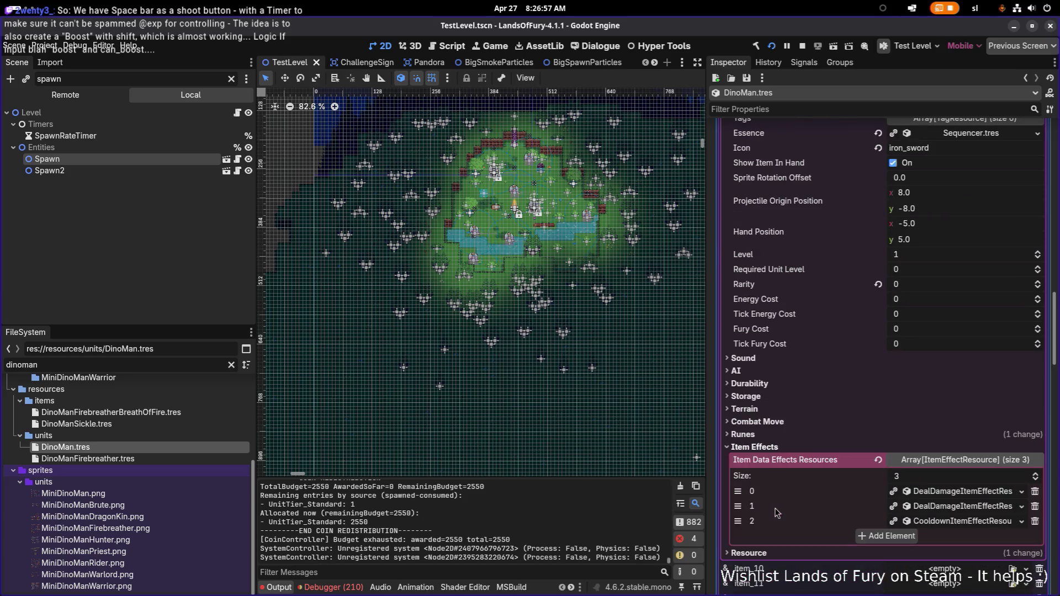
left_click(765, 448)
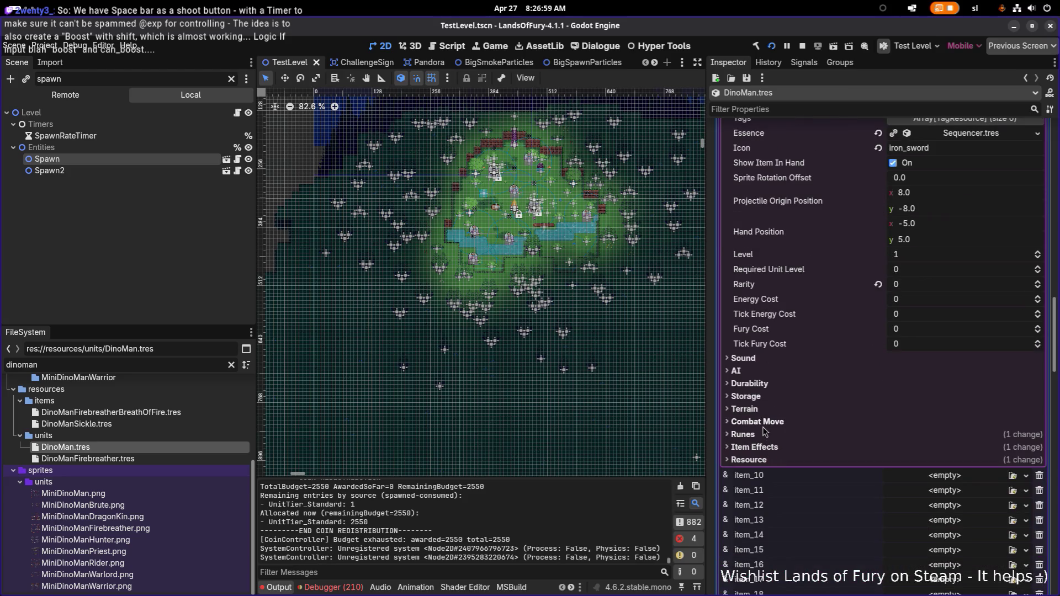
left_click(750, 383)
left_click(750, 384)
left_click(761, 370)
left_click(760, 371)
left_click(760, 364)
left_click(760, 363)
Expand the Item Effects array to show two DealDamage effects and one Cooldown effect
scroll(759, 366, "up", 4)
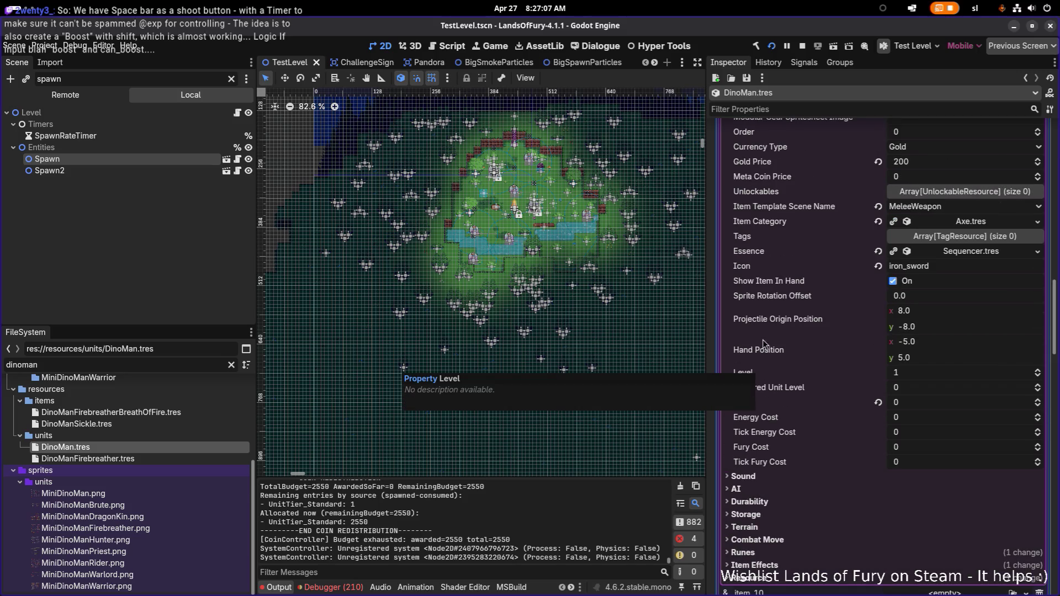
scroll(772, 479, "down", 2)
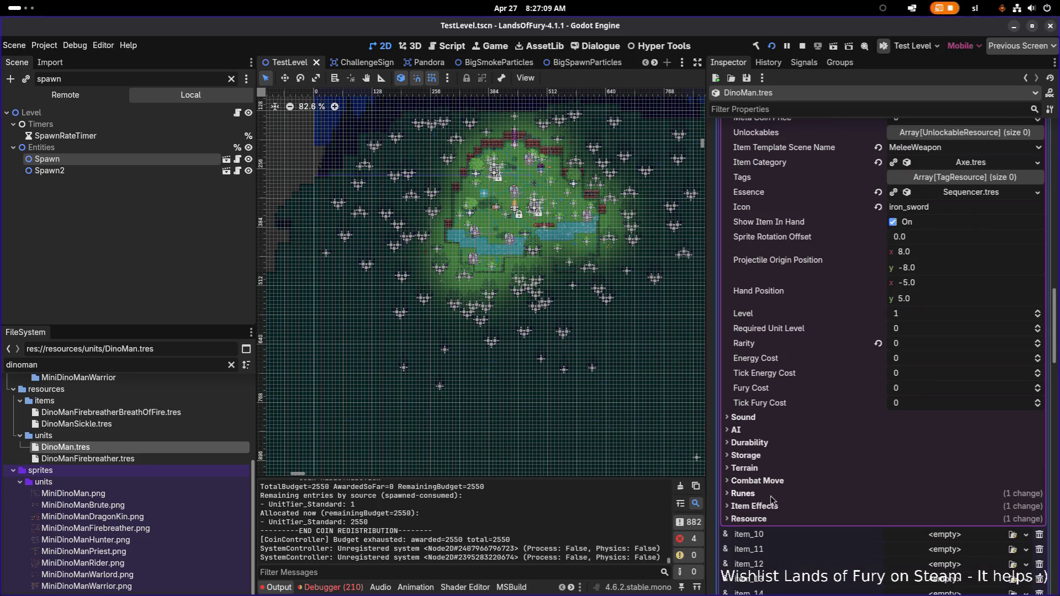
left_click(773, 507)
left_click(965, 519)
scroll(966, 497, "down", 6)
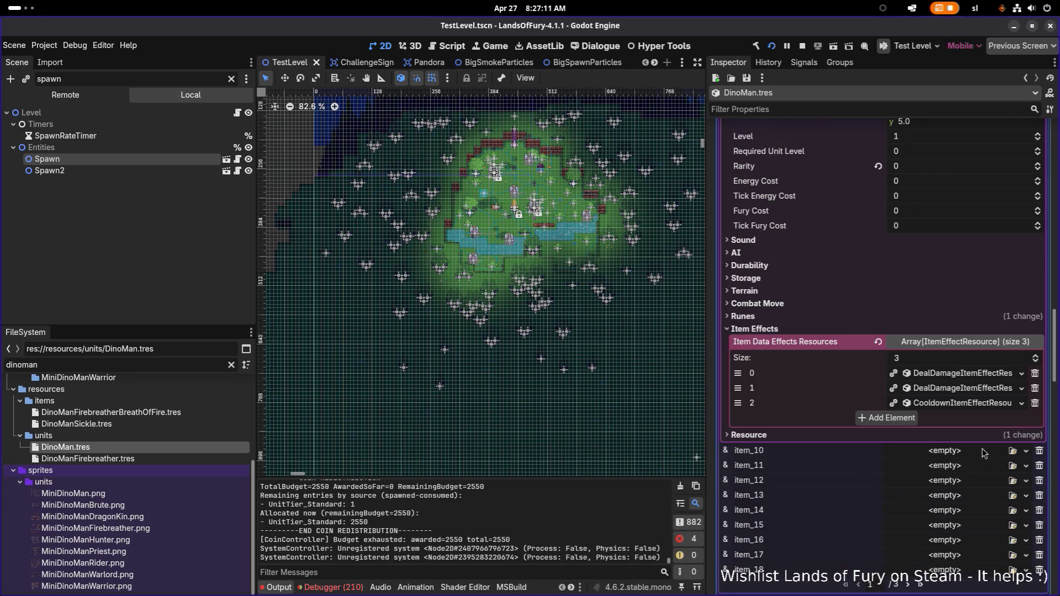
Set the bleed damage effect's Fail Guarantee chance mode to PureRandom and save
left_click(959, 389)
scroll(817, 386, "down", 8)
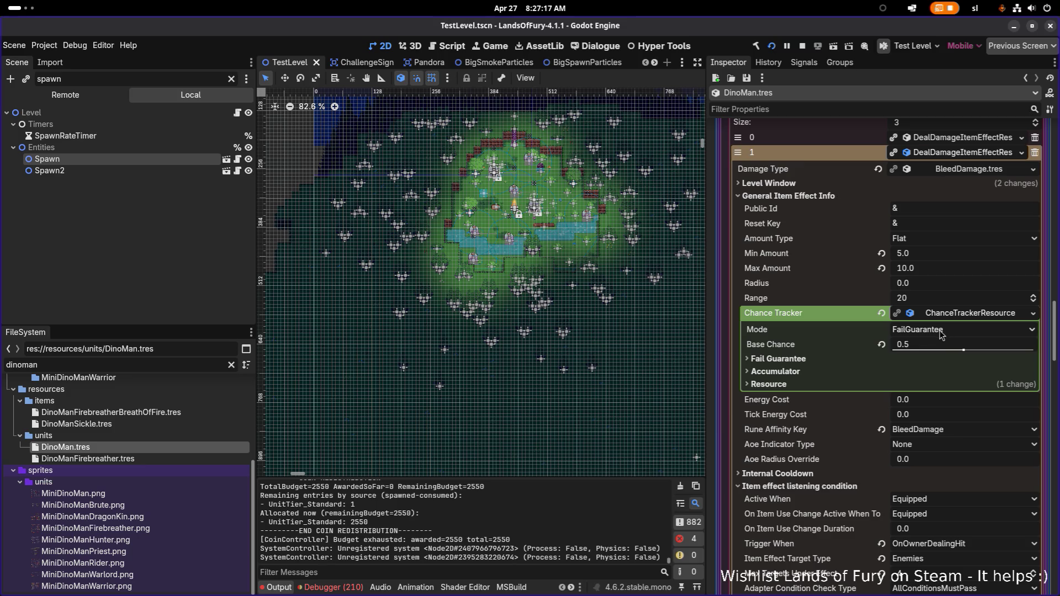
left_click(834, 360)
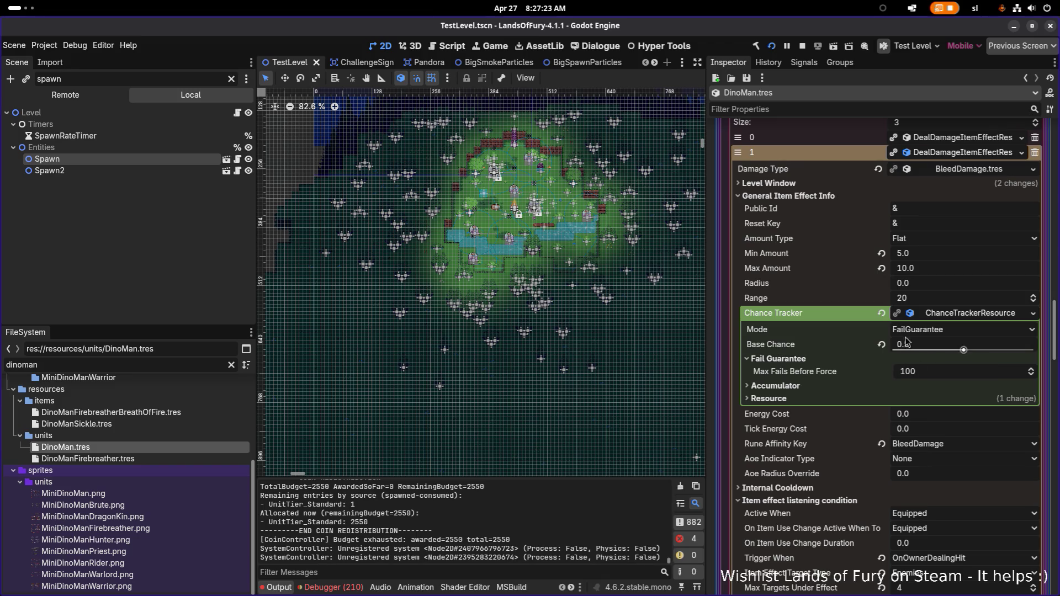
left_click(919, 331)
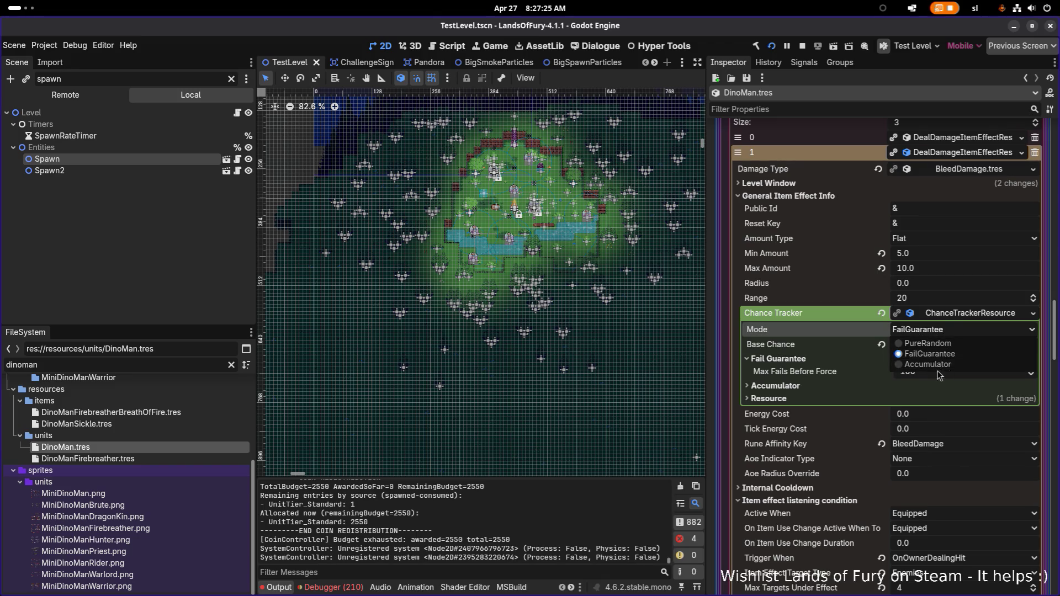
left_click(951, 344)
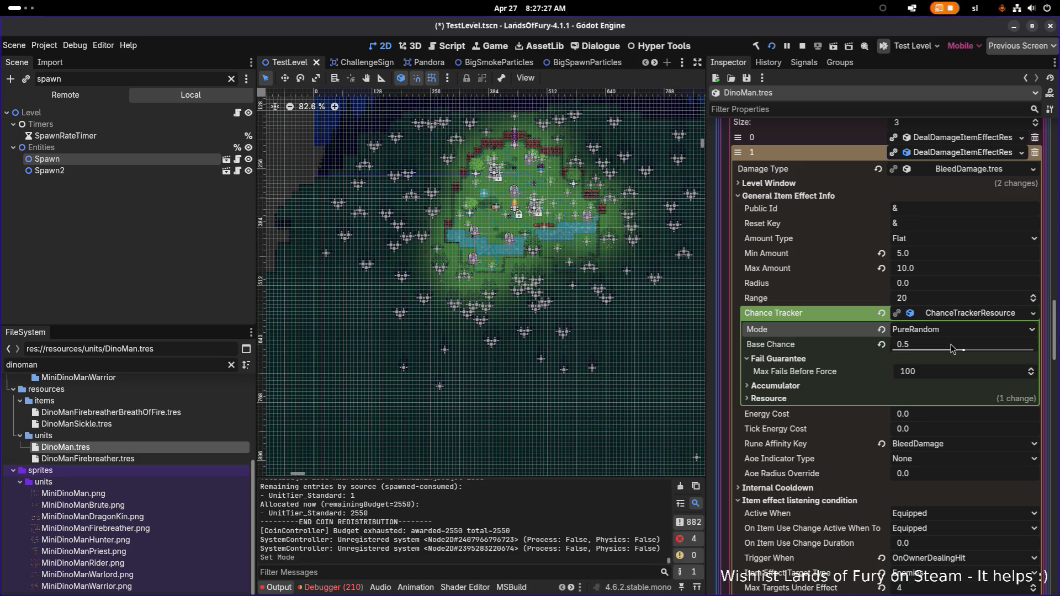
key("ctrl+s")
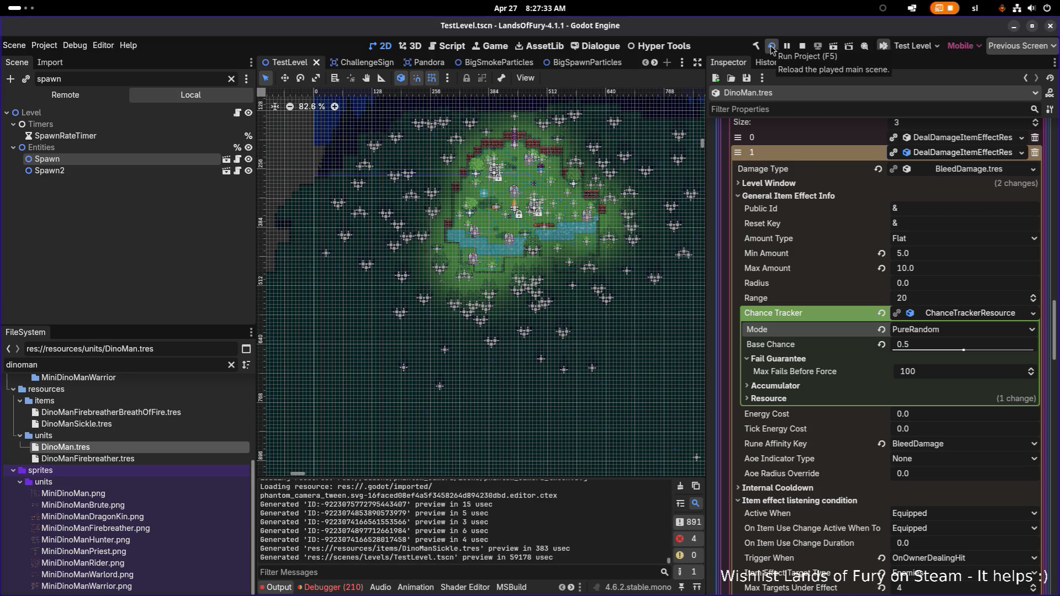
Relaunch the game, load the first profile, and open the inventory to check the Rusty Sword
left_click(772, 46)
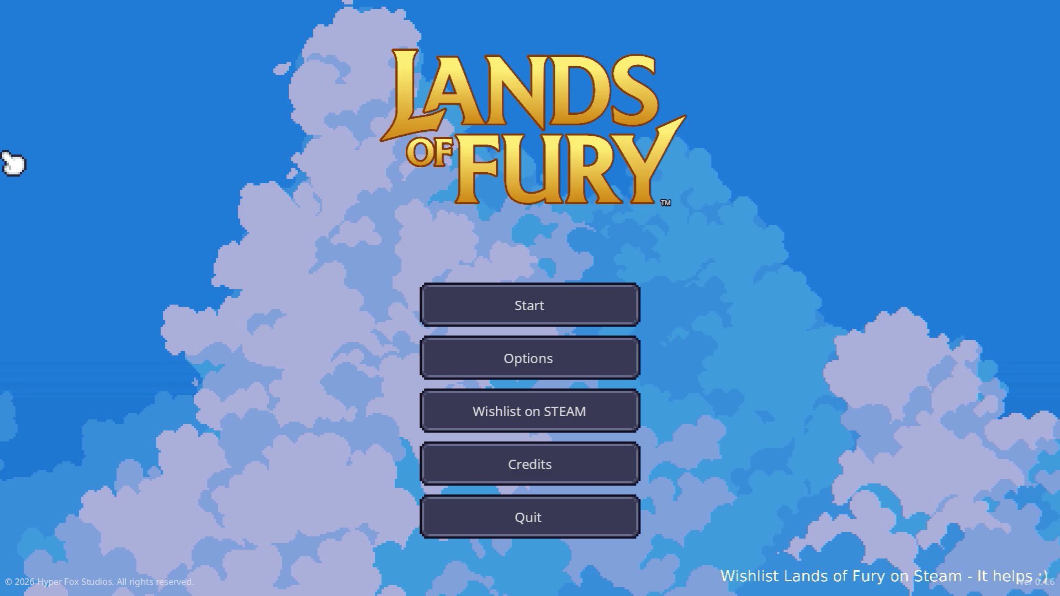
left_click(568, 286)
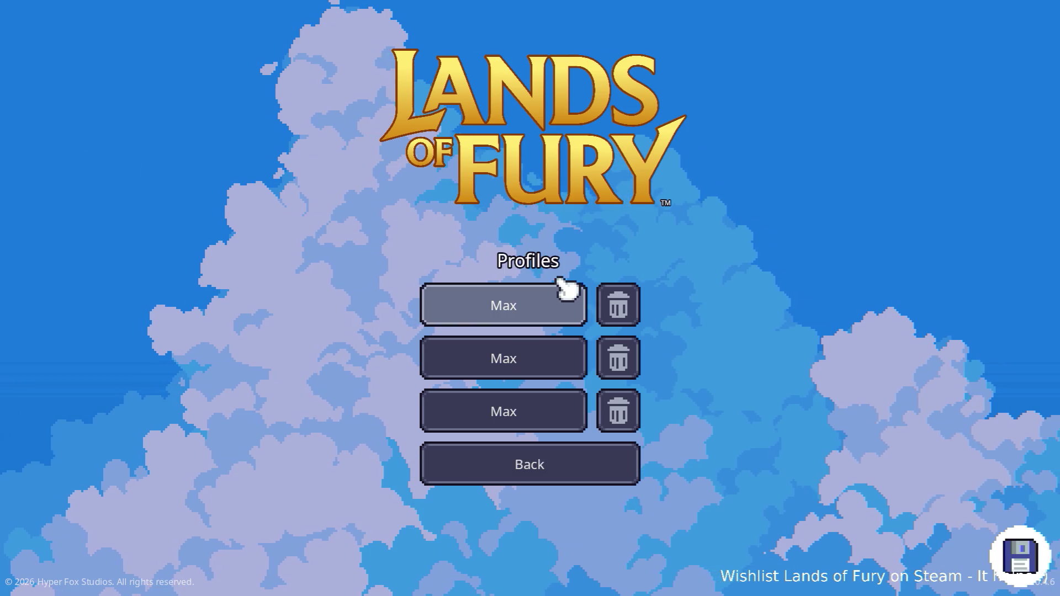
left_click(519, 295)
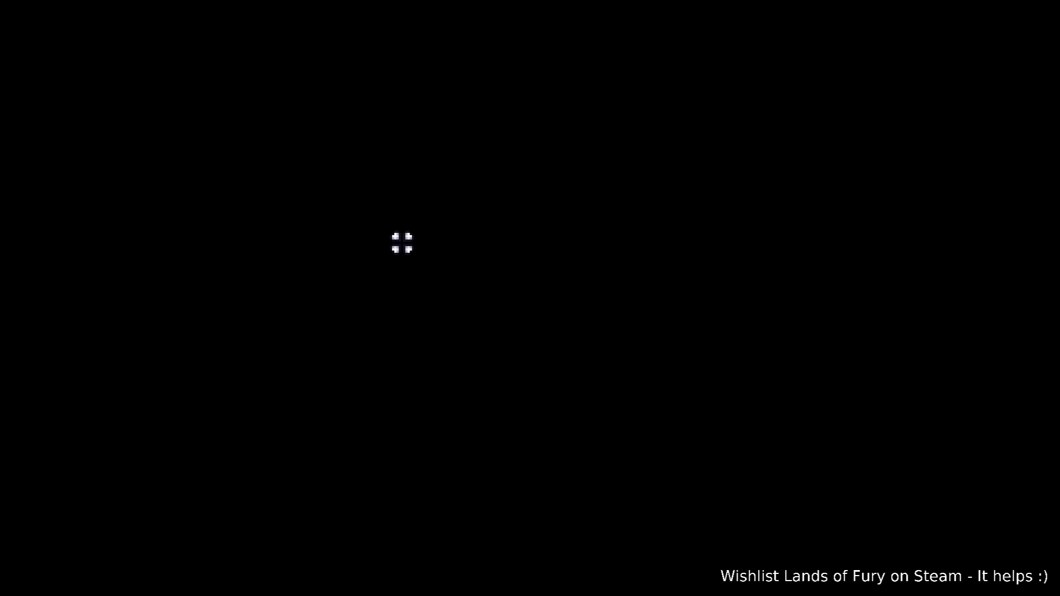
key("Tab")
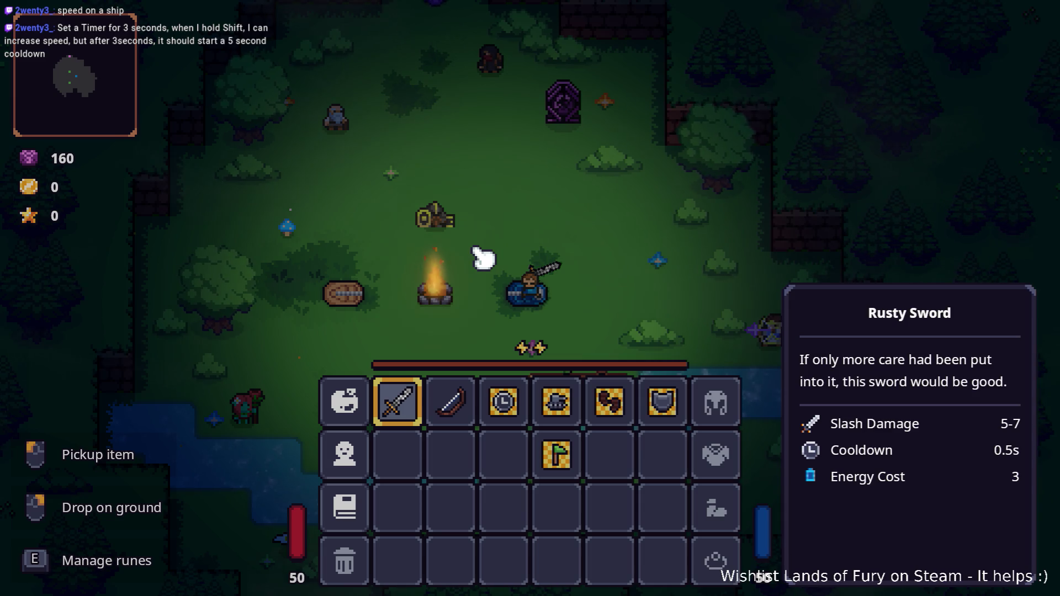
Close the inventory, walk south-west to the river enemy and land an 18-damage hit, then Alt+Tab
key("Tab")
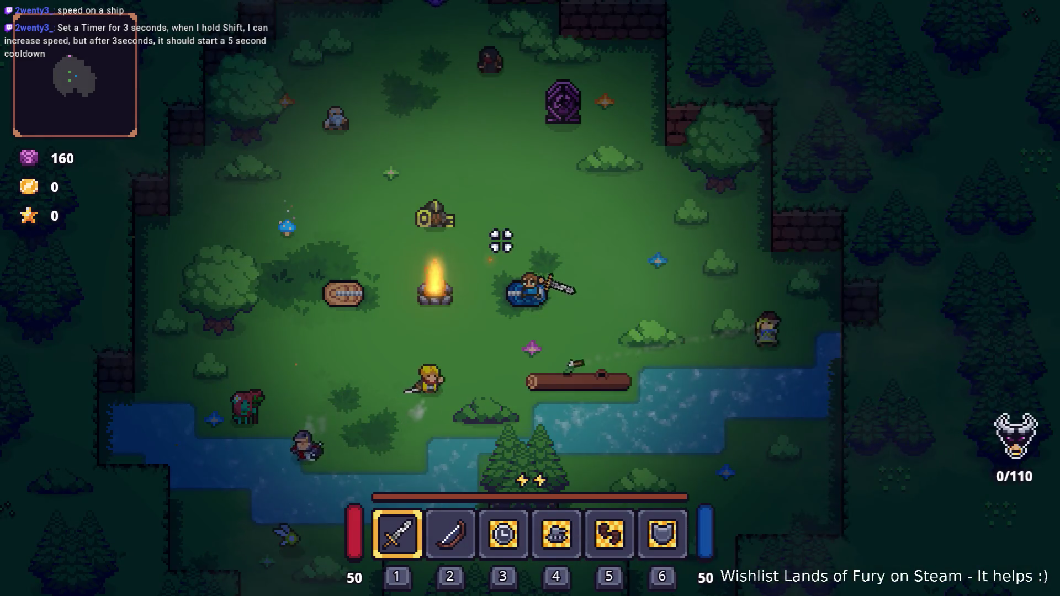
key("s")
key("a")
key("s")
key("a")
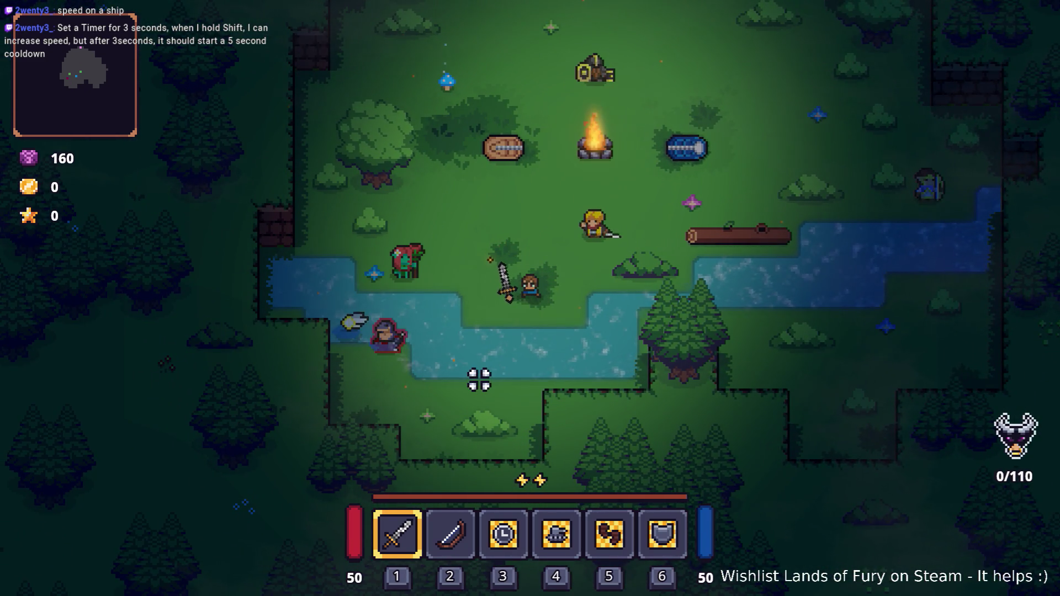
key("a")
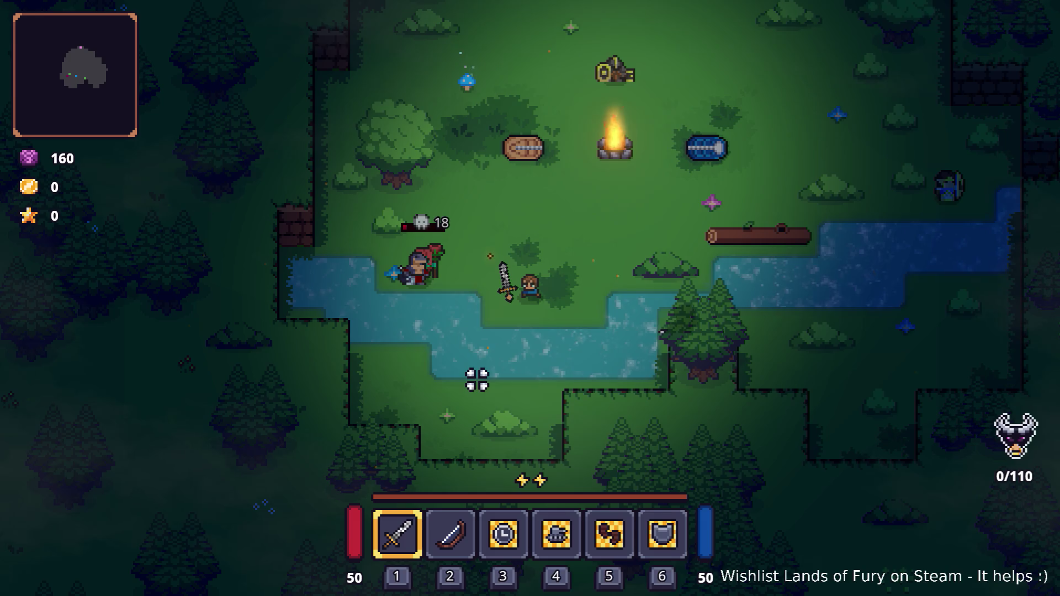
key("Tab")
key("alt+Tab")
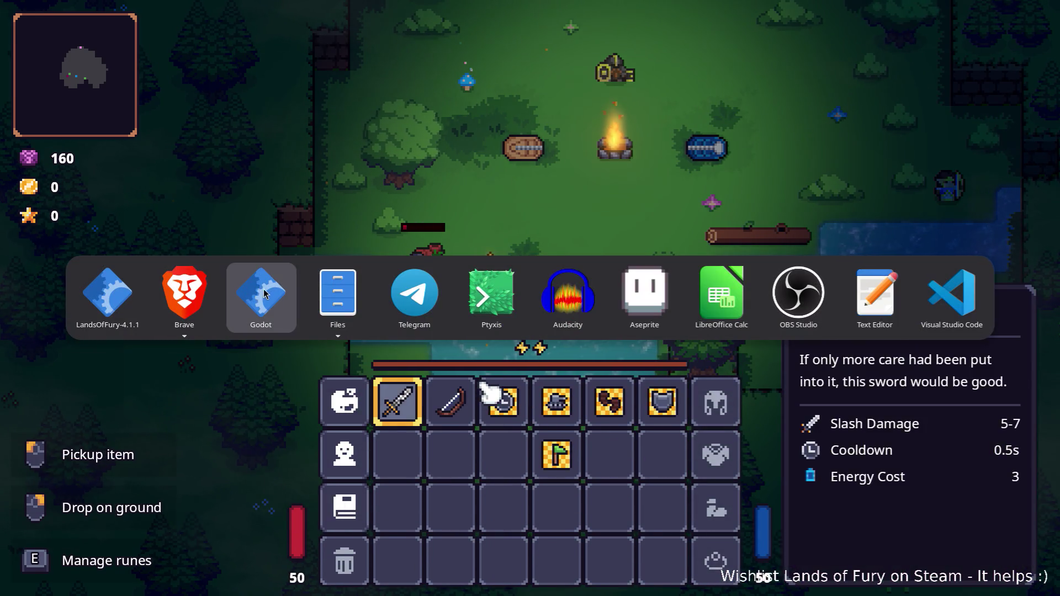
Give the bleed effect's Level Window UniquePerKey stacking with stack key bleed_damage
left_click(252, 291)
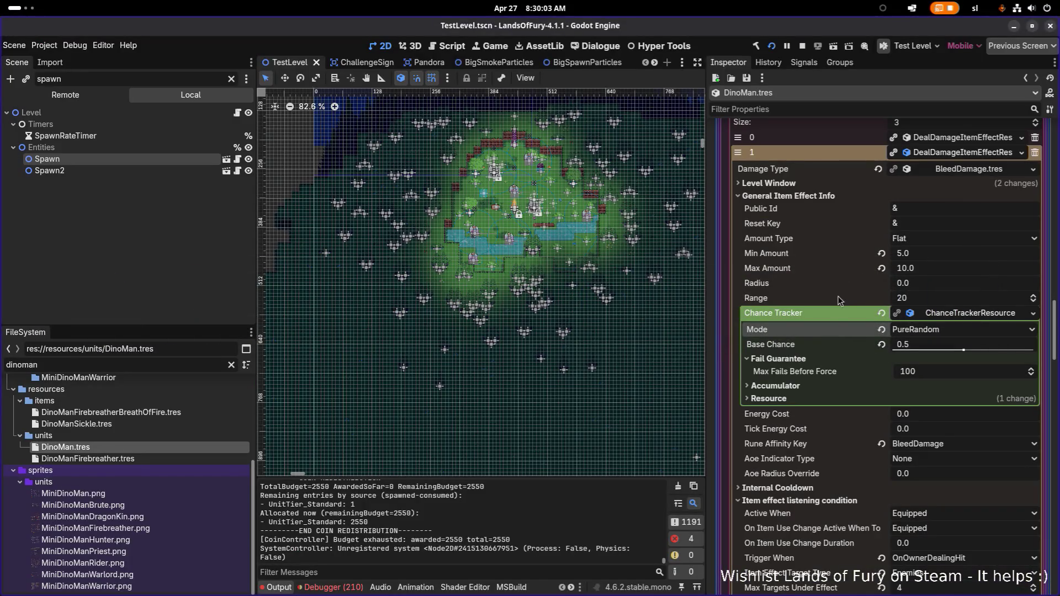
left_click(769, 183)
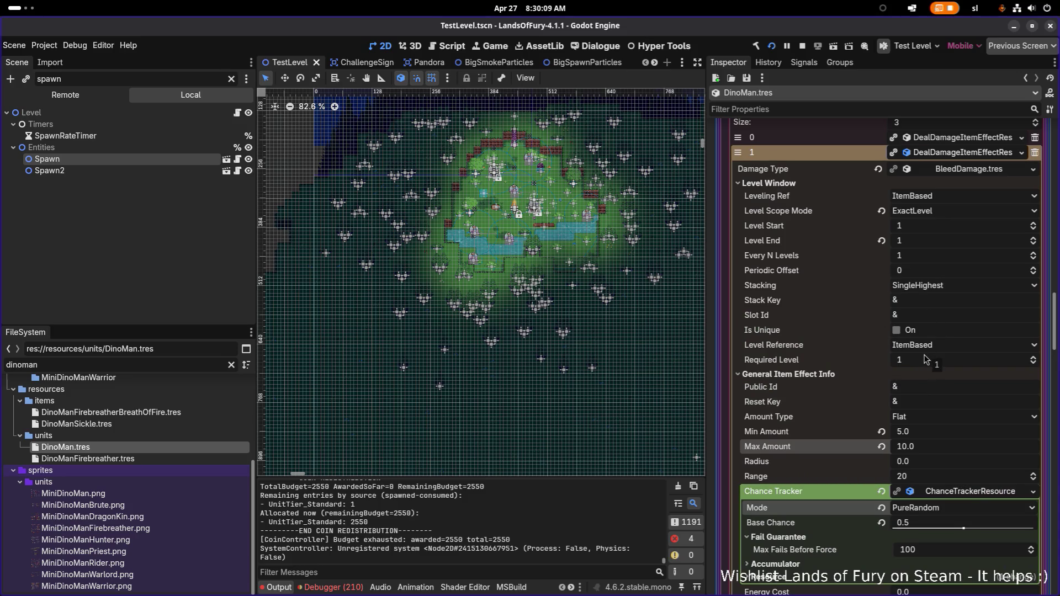
left_click(954, 289)
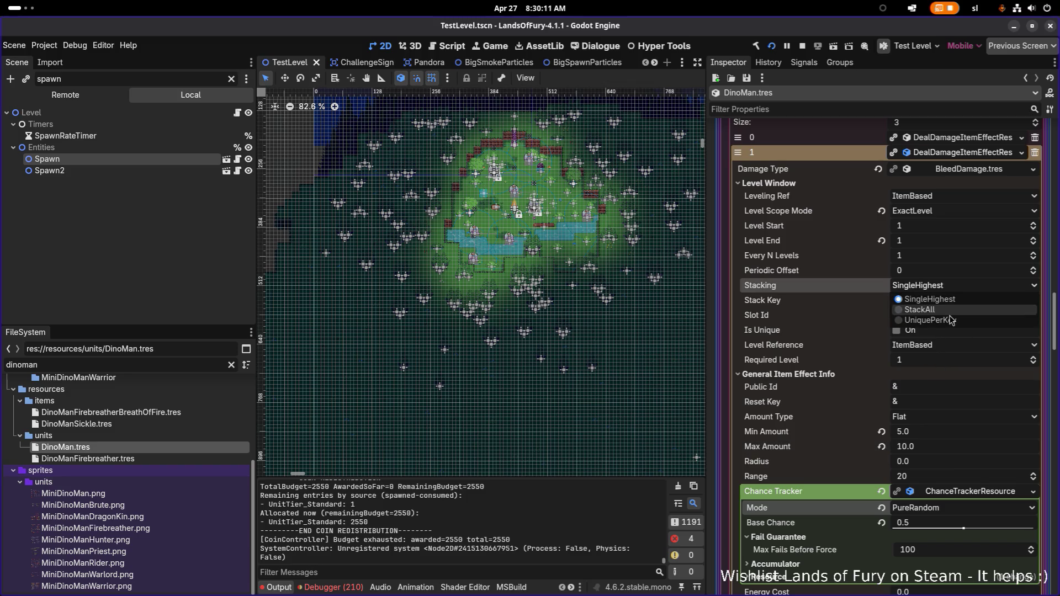
left_click(930, 320)
left_click(948, 305)
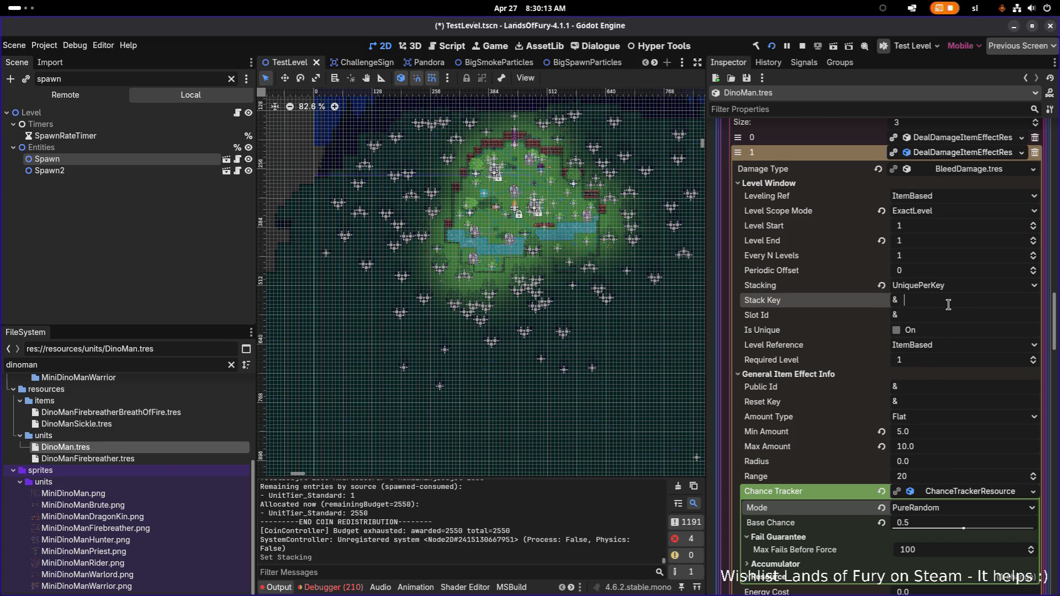
type("bleed_damage")
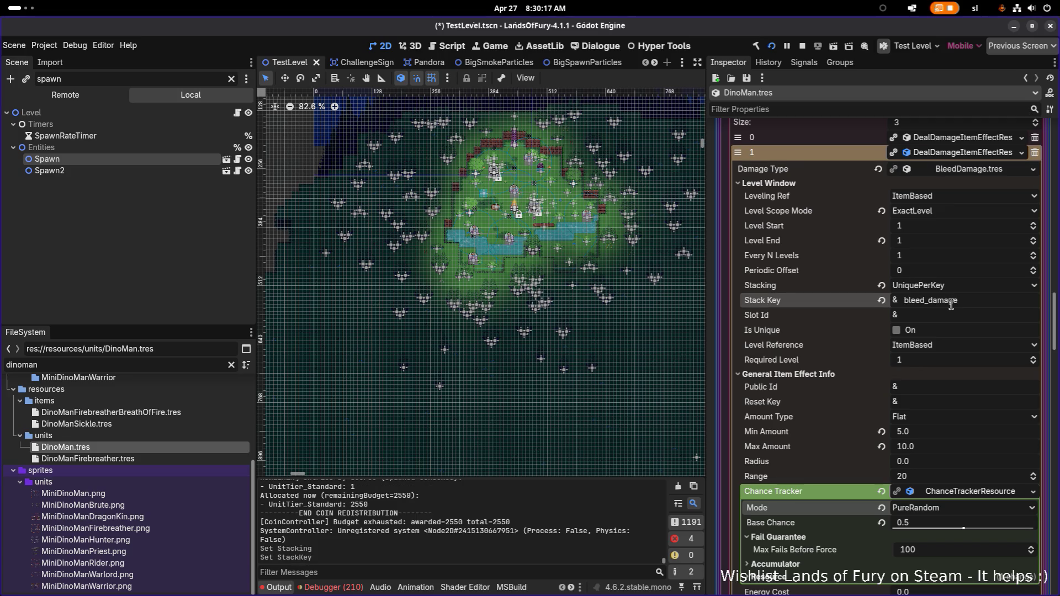
Give the slash effect UniquePerKey stacking with key slash_damage, save, and rerun the game
left_click(979, 138)
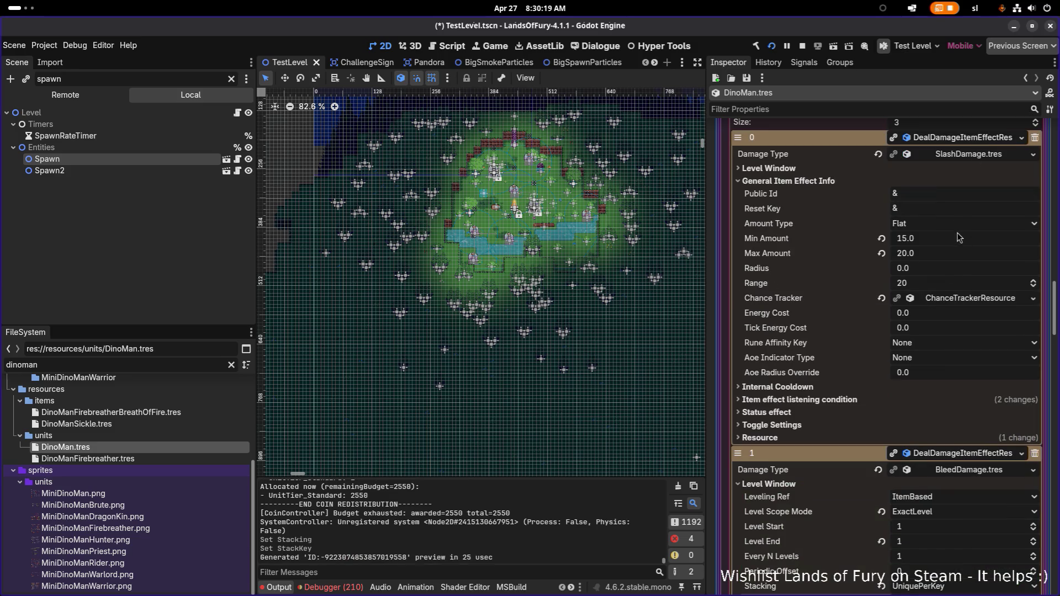
left_click(848, 169)
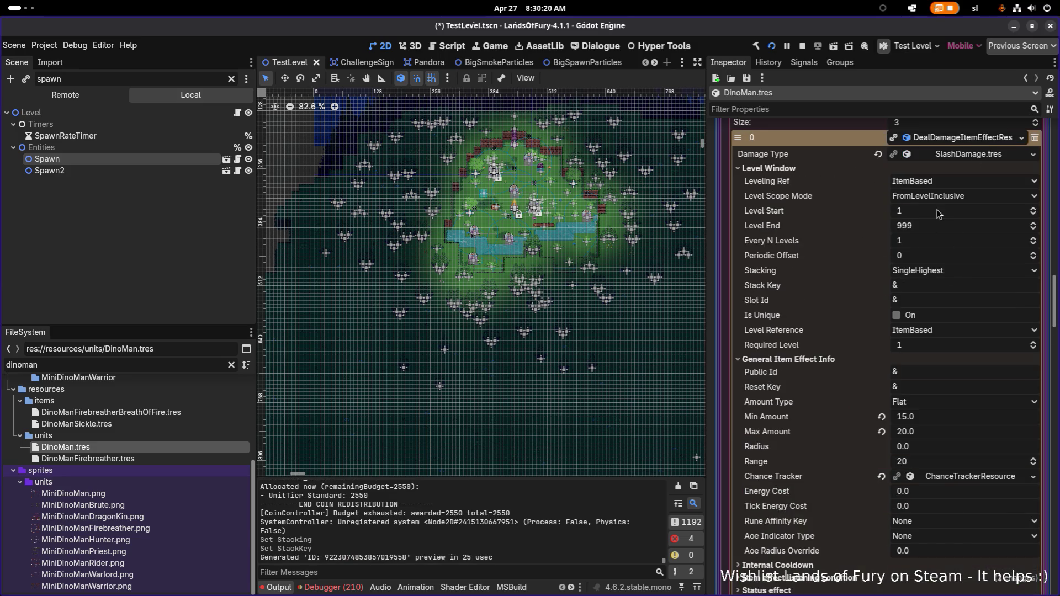
left_click(939, 270)
left_click(951, 301)
left_click(966, 291)
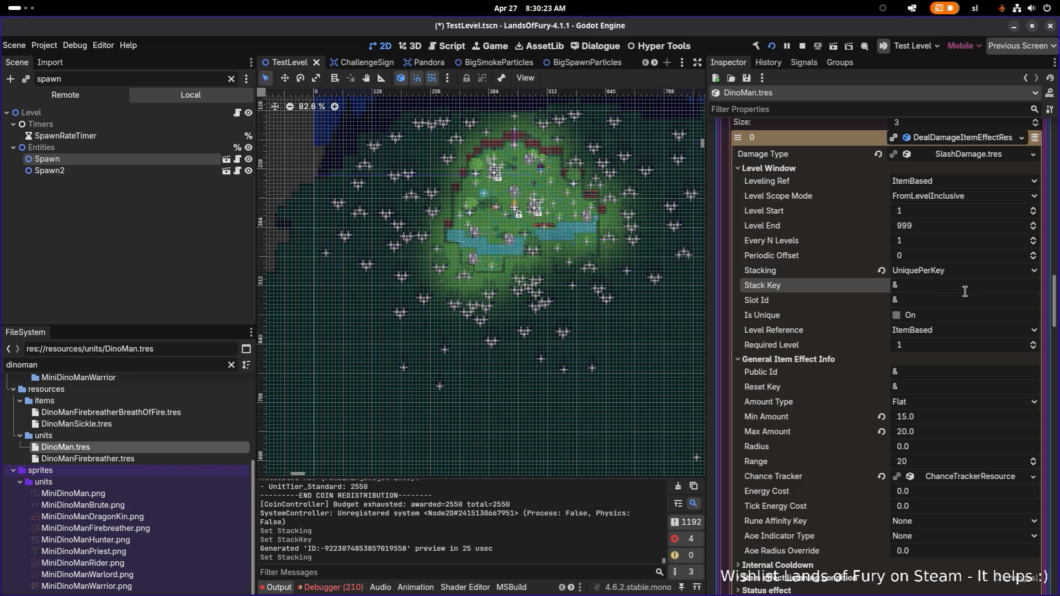
type("slash_damage")
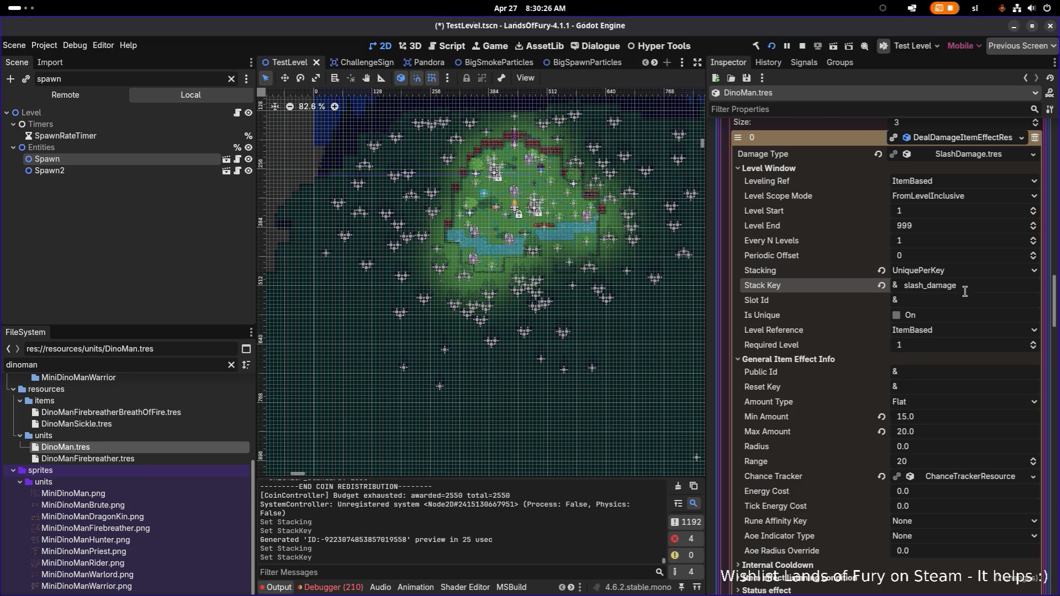
key("ctrl+s")
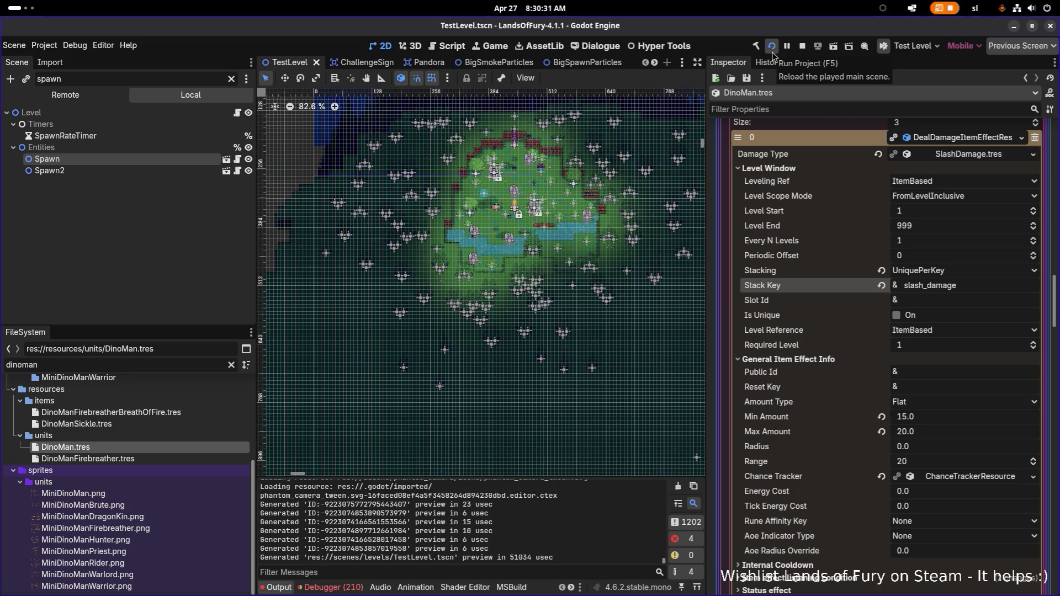
left_click(772, 48)
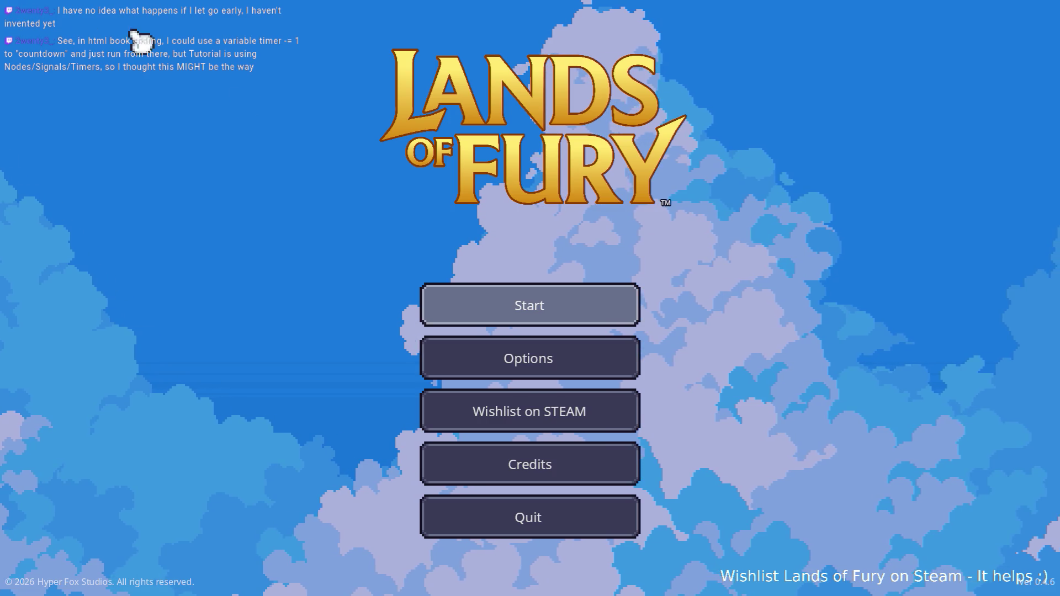
Load the first save profile and walk the hero down-left across the river
left_click(624, 301)
left_click(552, 301)
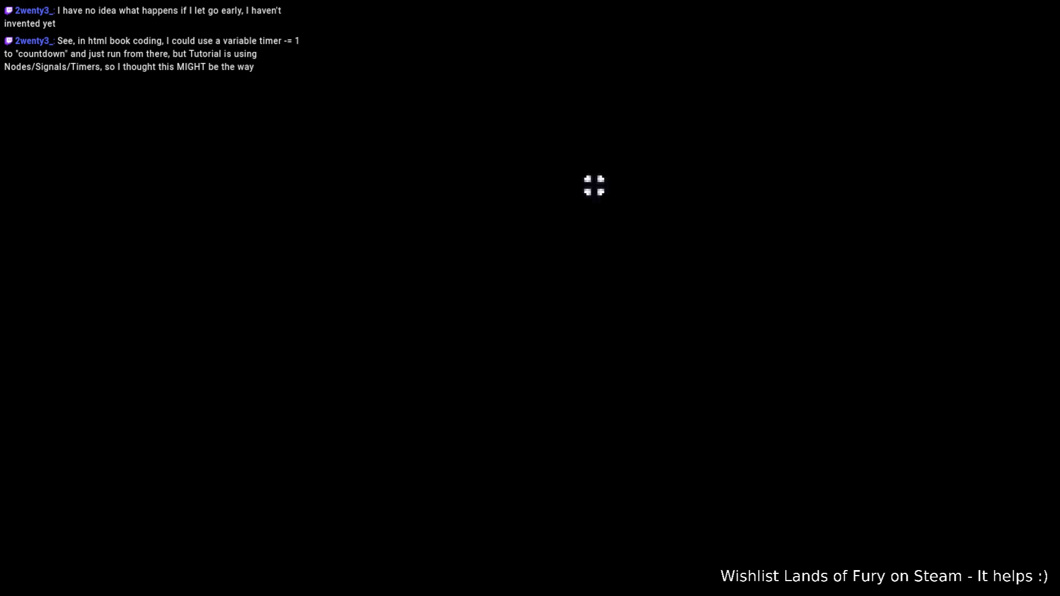
key("s")
key("a")
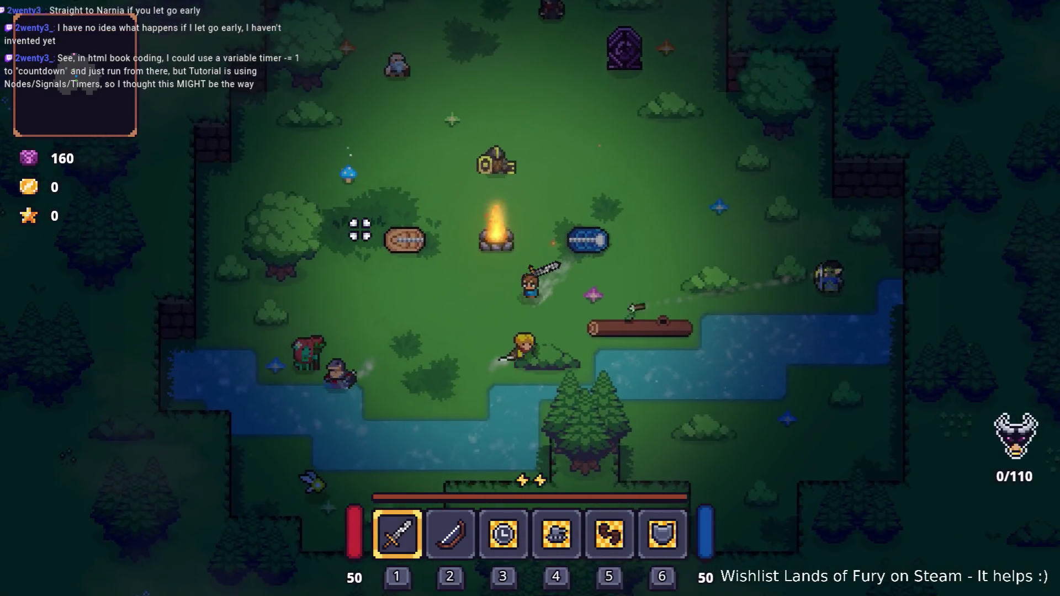
key("s")
key("a")
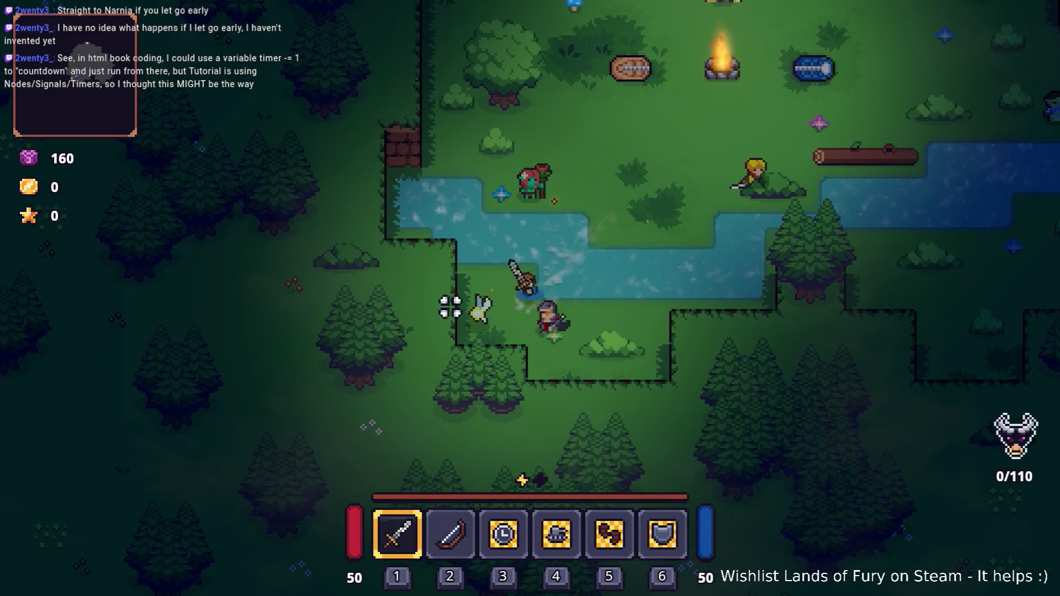
Slash the knight and nearby enemies, retreat across the river, then pause and quit to desktop
left_click(658, 334)
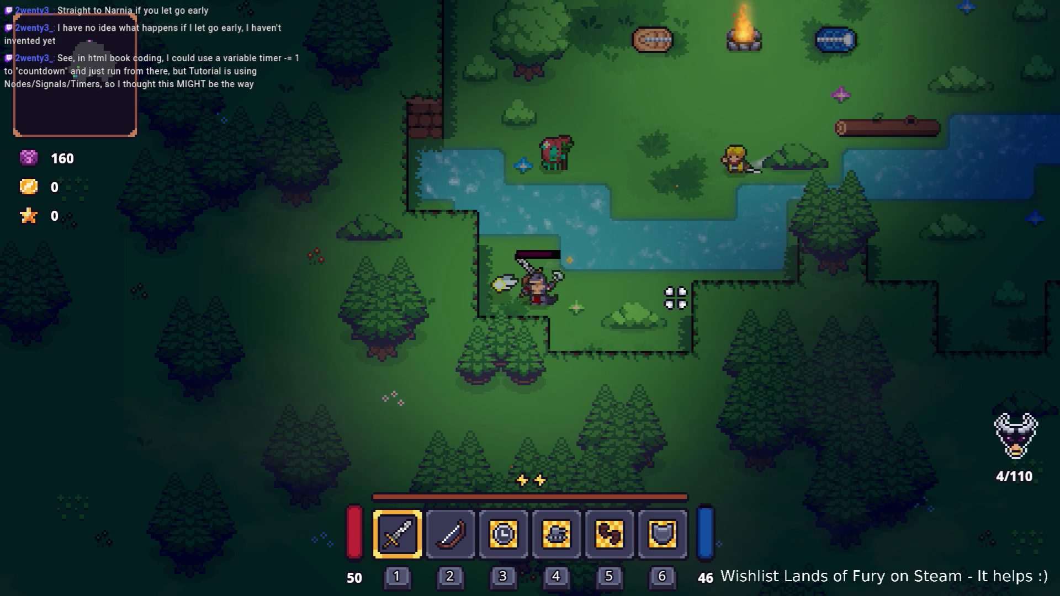
left_click(625, 342)
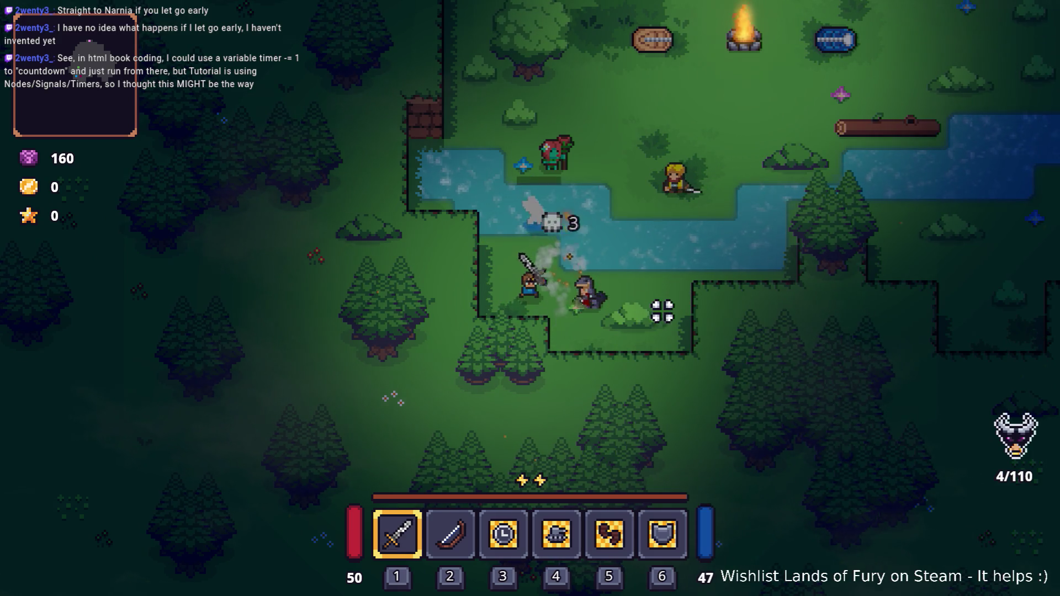
key("d")
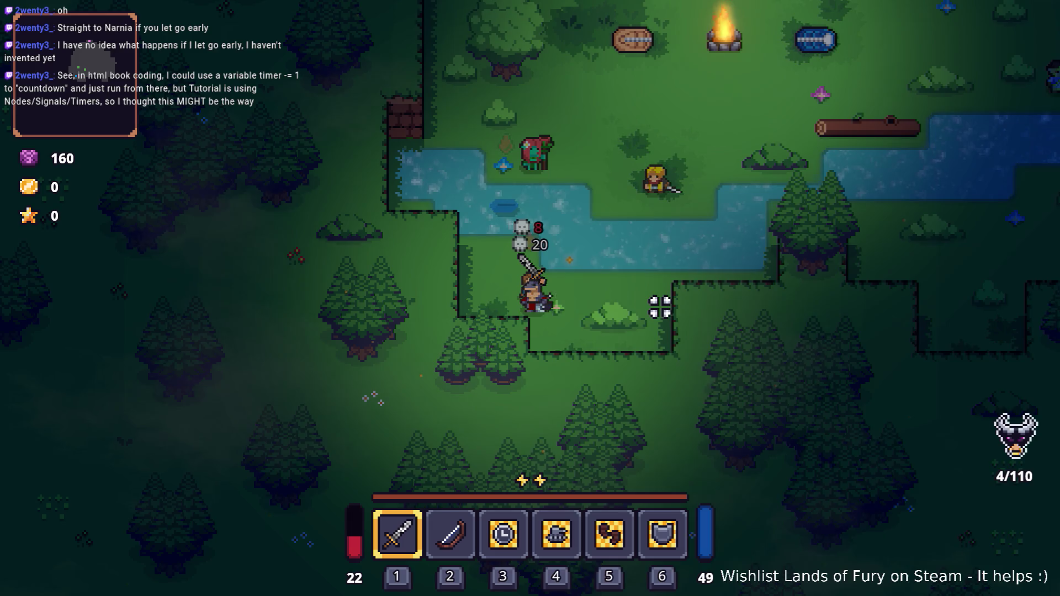
key("w")
key("d")
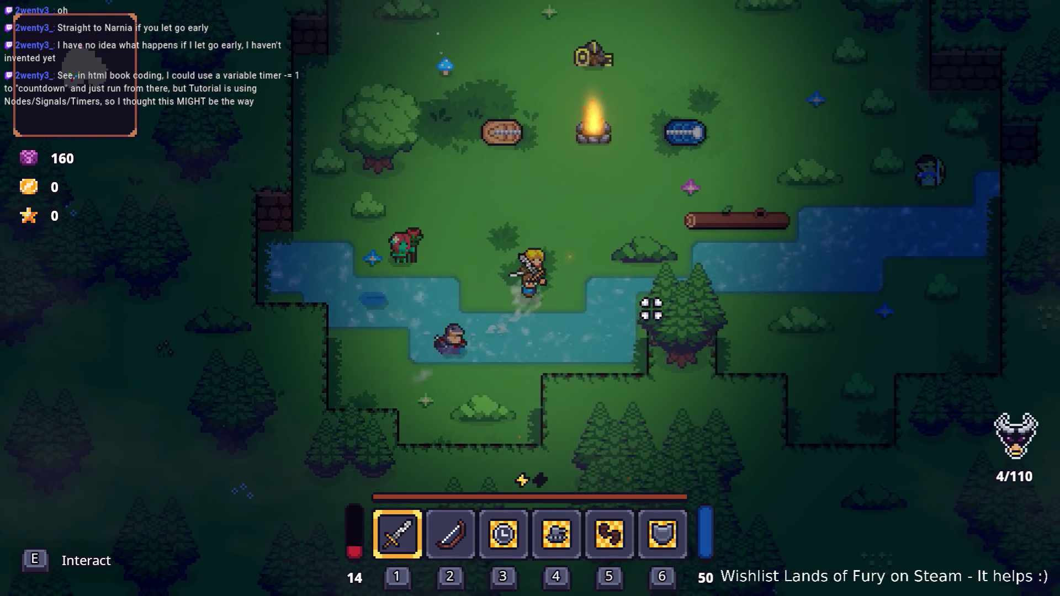
key("Escape")
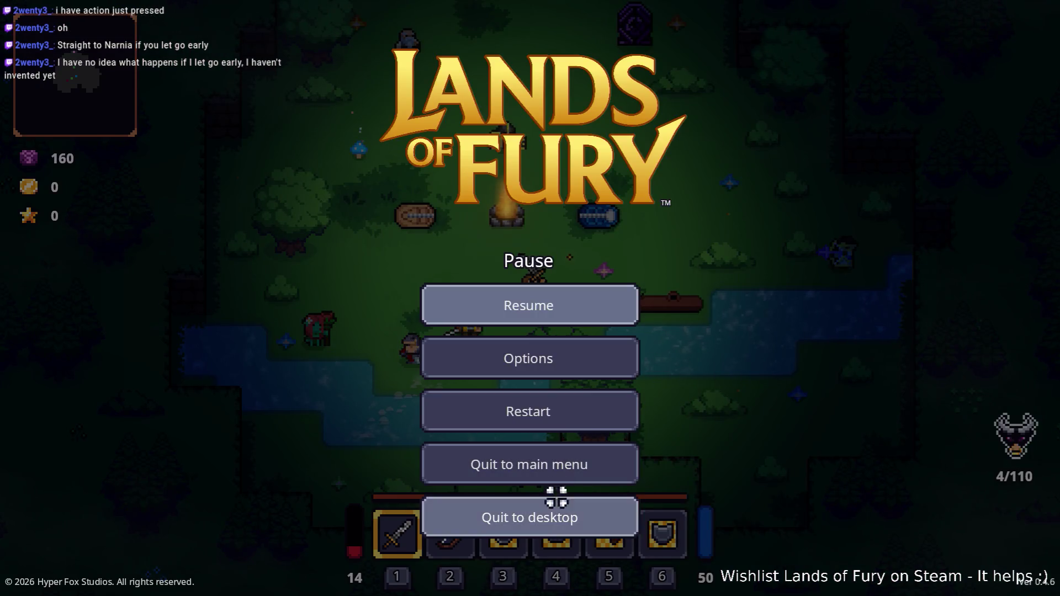
left_click(554, 506)
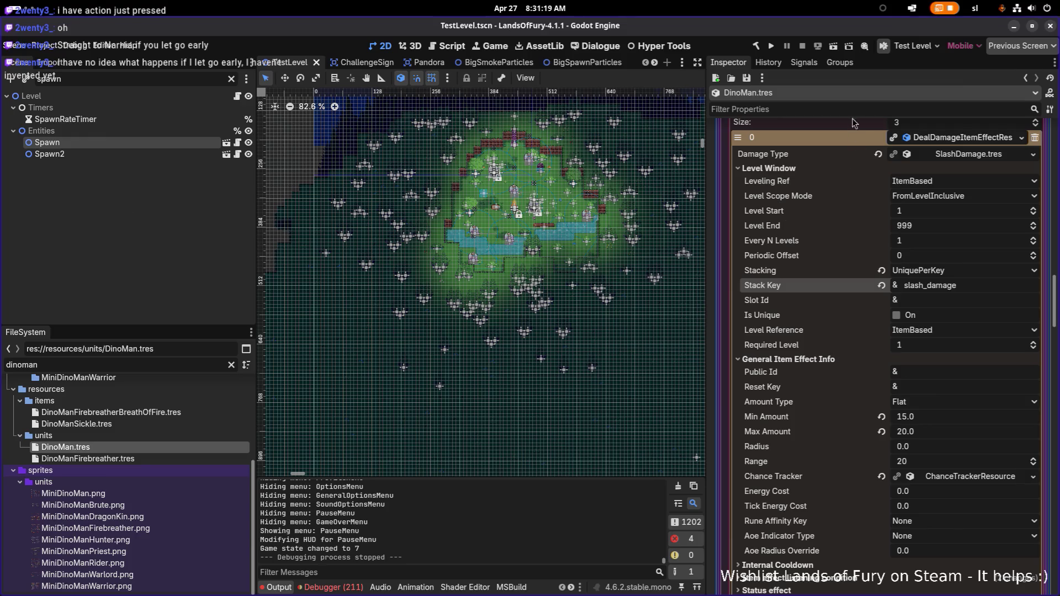
Filter DinoMan's properties by 'crit', then 'base', expand Base Stats, then clear the filter
scroll(824, 167, "up", 10)
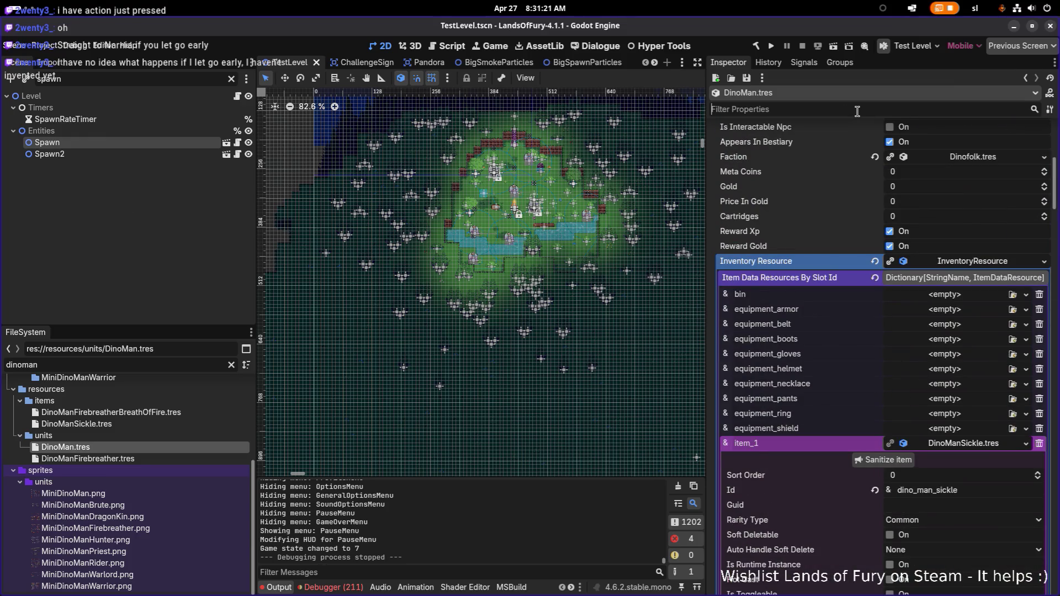
left_click(857, 111)
type("crit")
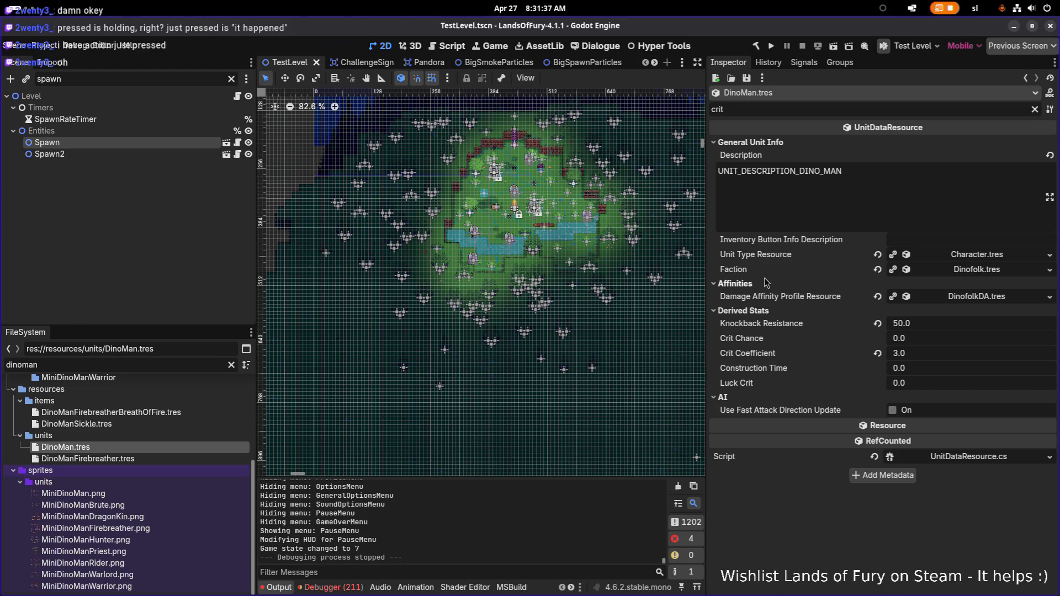
type("base")
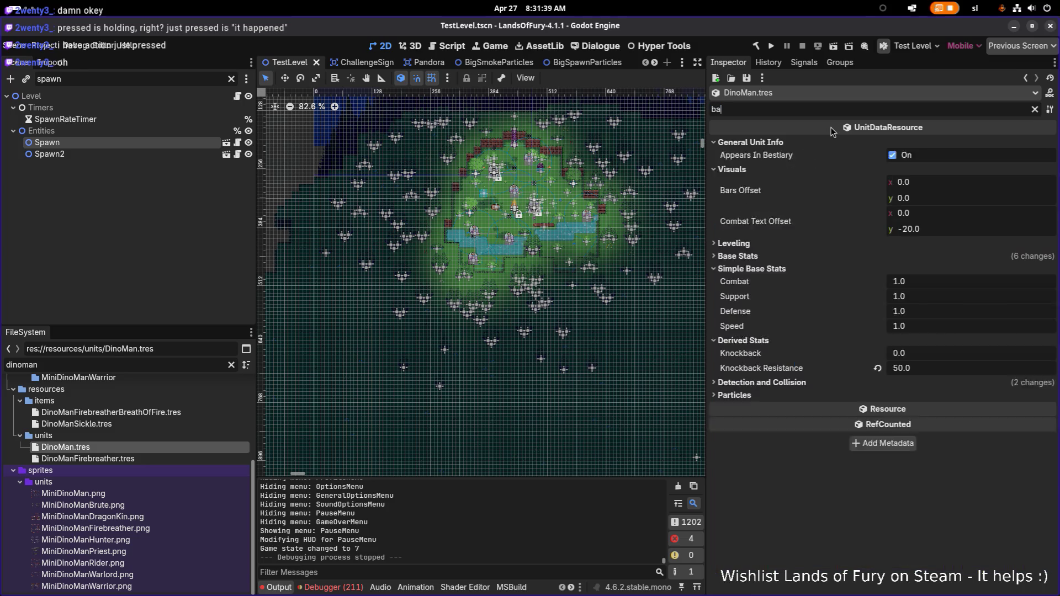
left_click(738, 217)
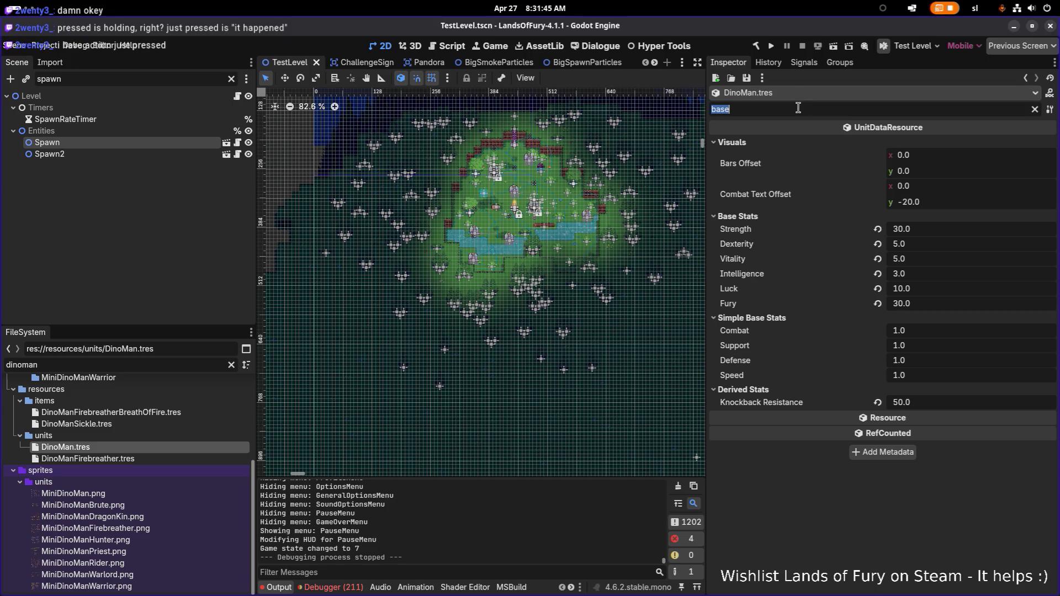
key("BackSpace")
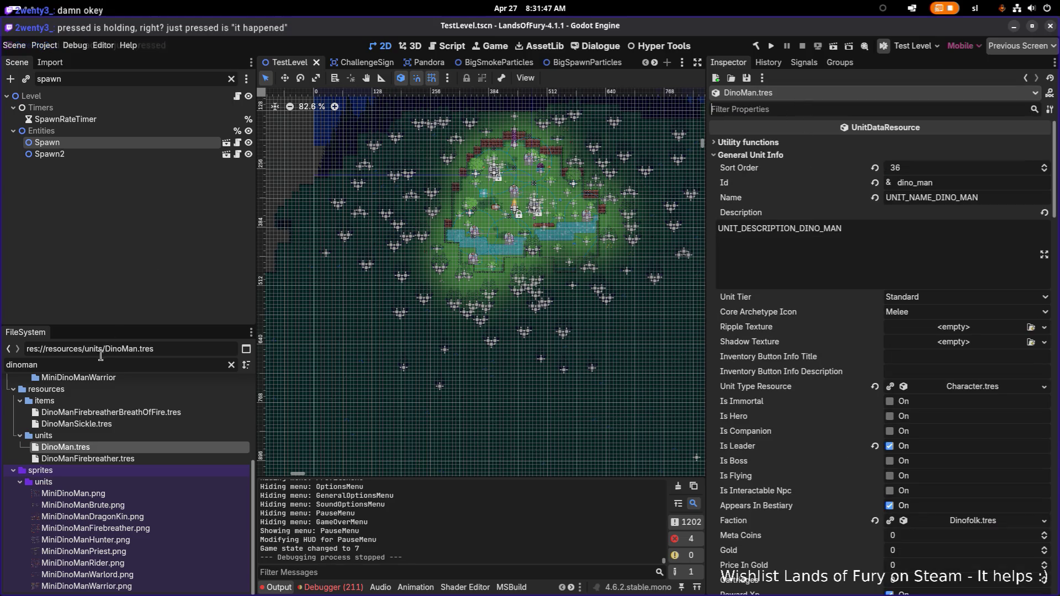
Filter the FileSystem for 'dinounitsca' to locate the UnitScalingResource files
key("BackSpace")
key("BackSpace")
key("BackSpace")
type("basedub")
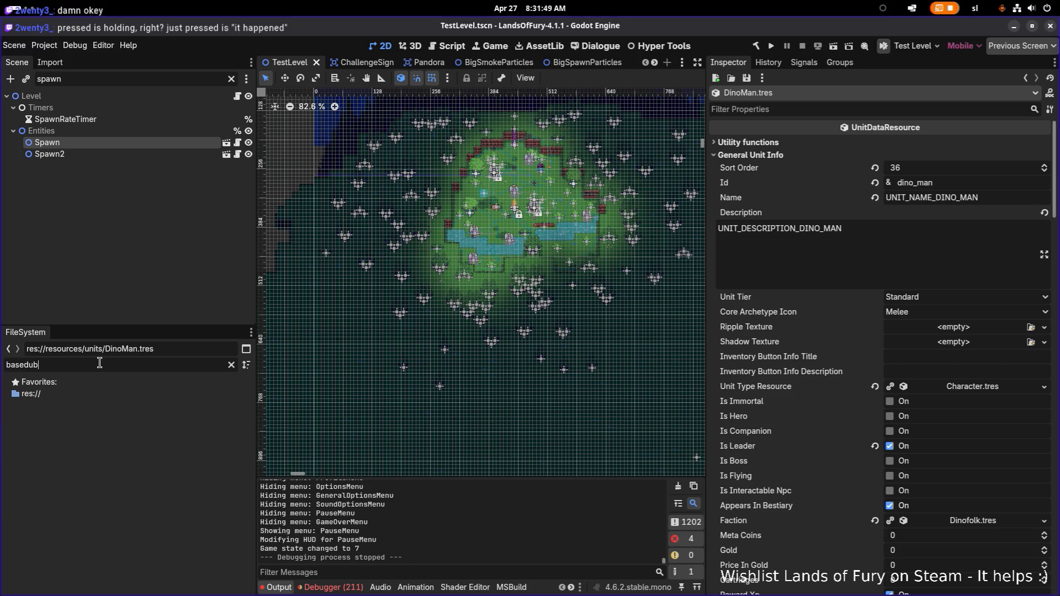
key("BackSpace")
type("dino")
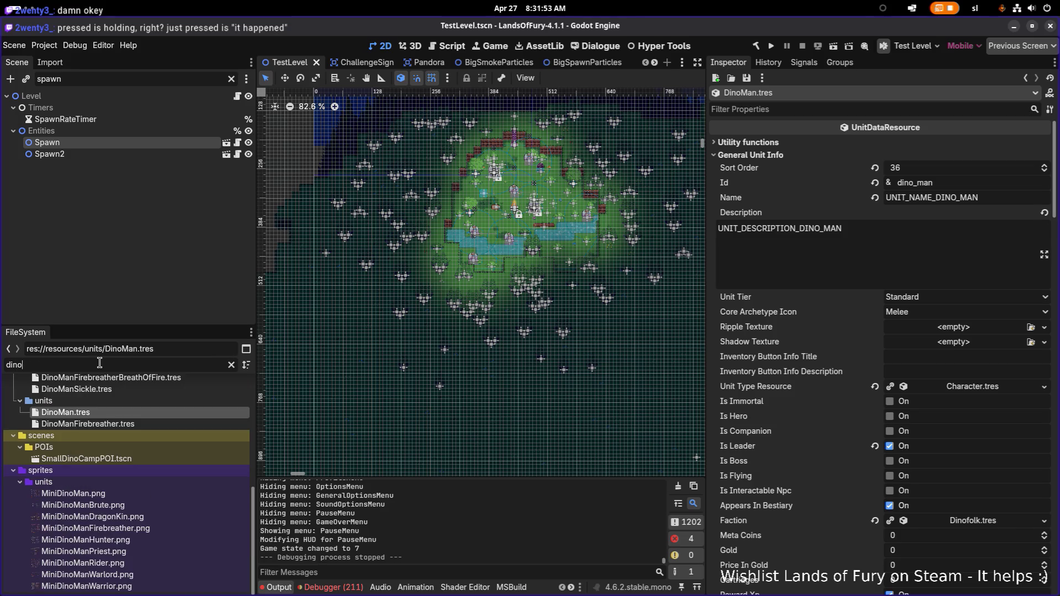
type("unitsca")
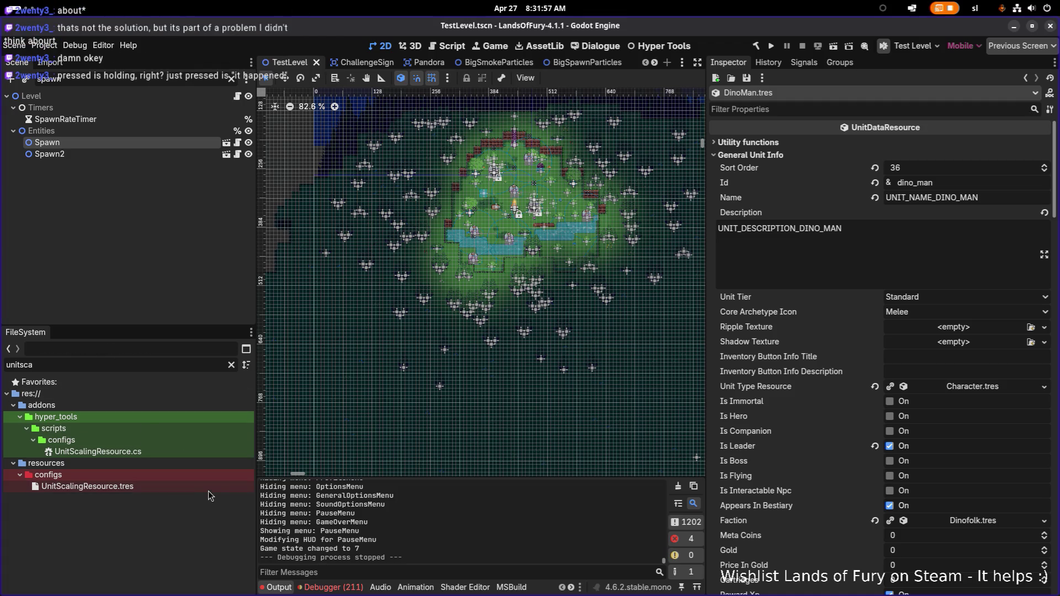
Inspect UnitScalingResource's NPCStatScalingProfile CritChance per-stat scaling, then run the project
double_click(202, 487)
left_click(977, 144)
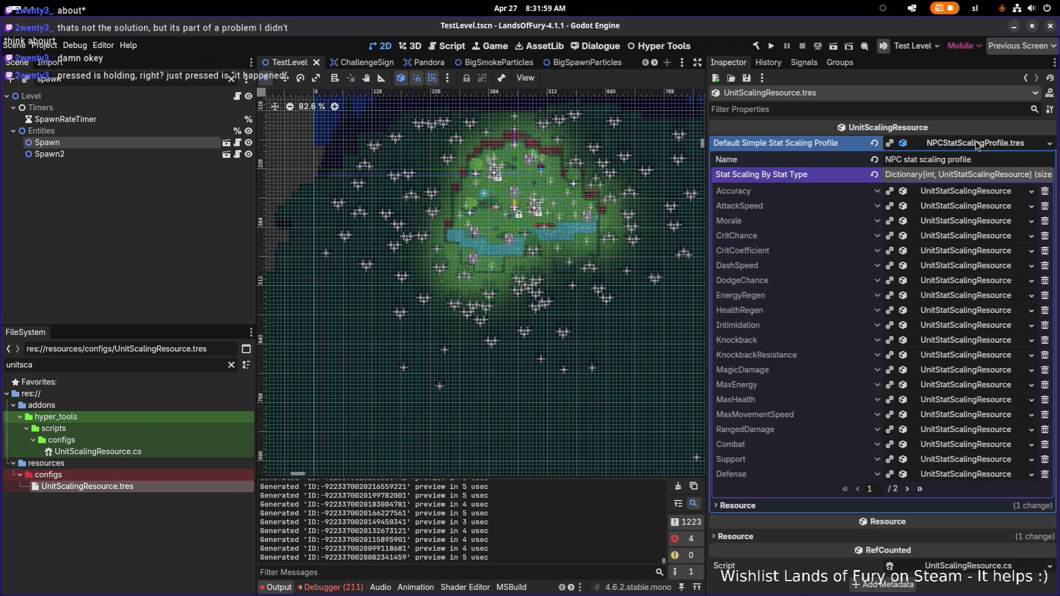
left_click(951, 237)
left_click(950, 252)
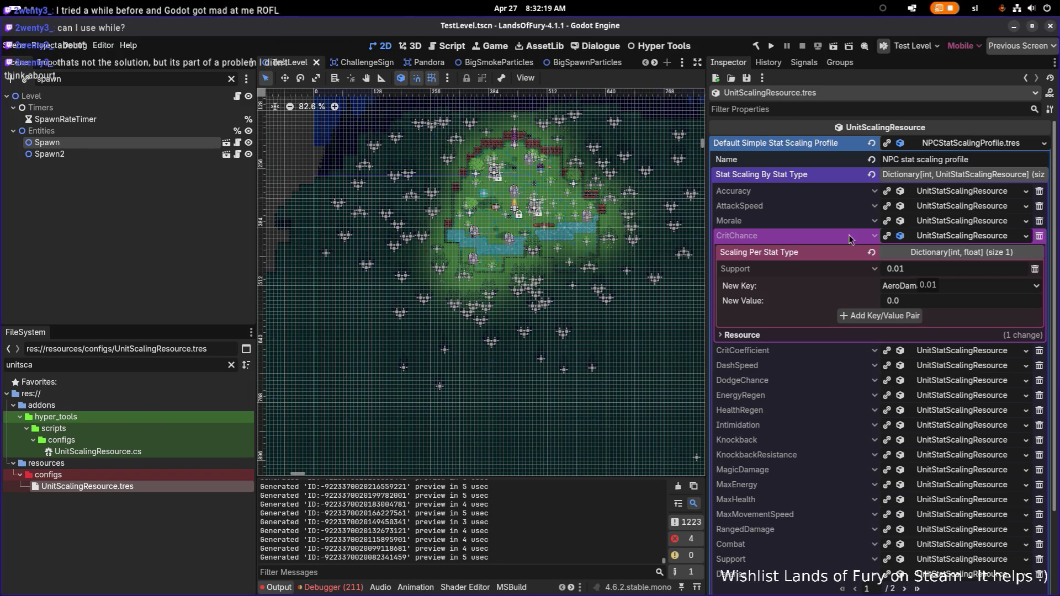
left_click(770, 46)
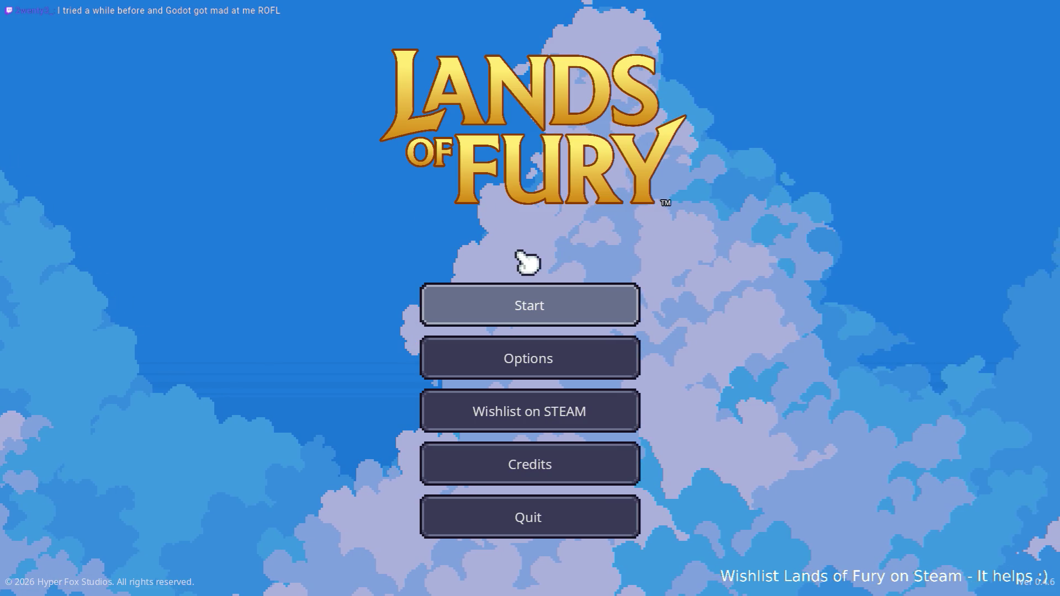
Start a game from the first saved profile and walk the hero down-left into the skeleton fight
left_click(535, 298)
left_click(518, 304)
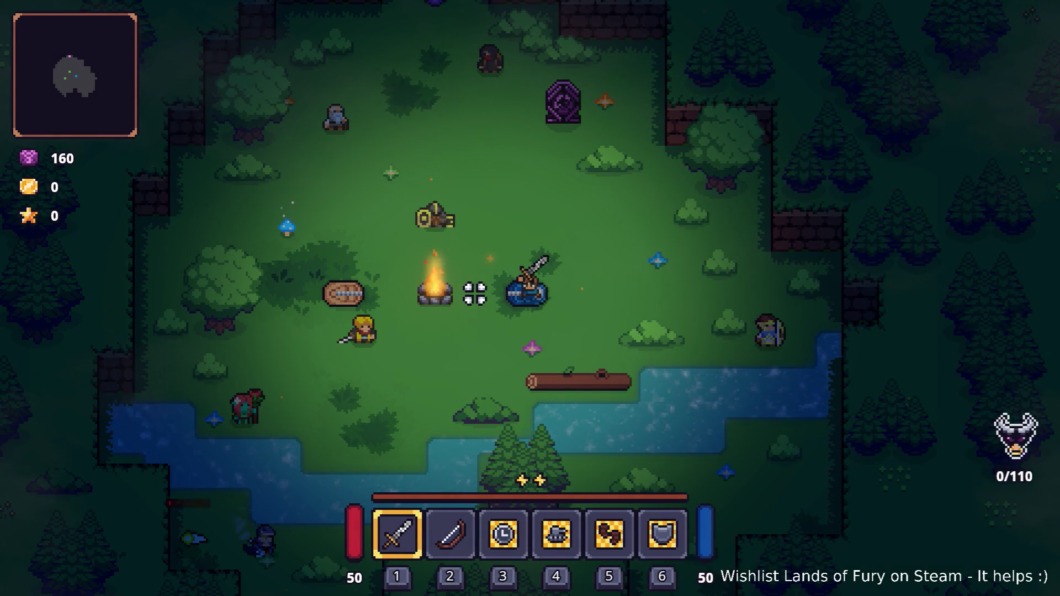
key("a")
key("s")
key("a")
key("s")
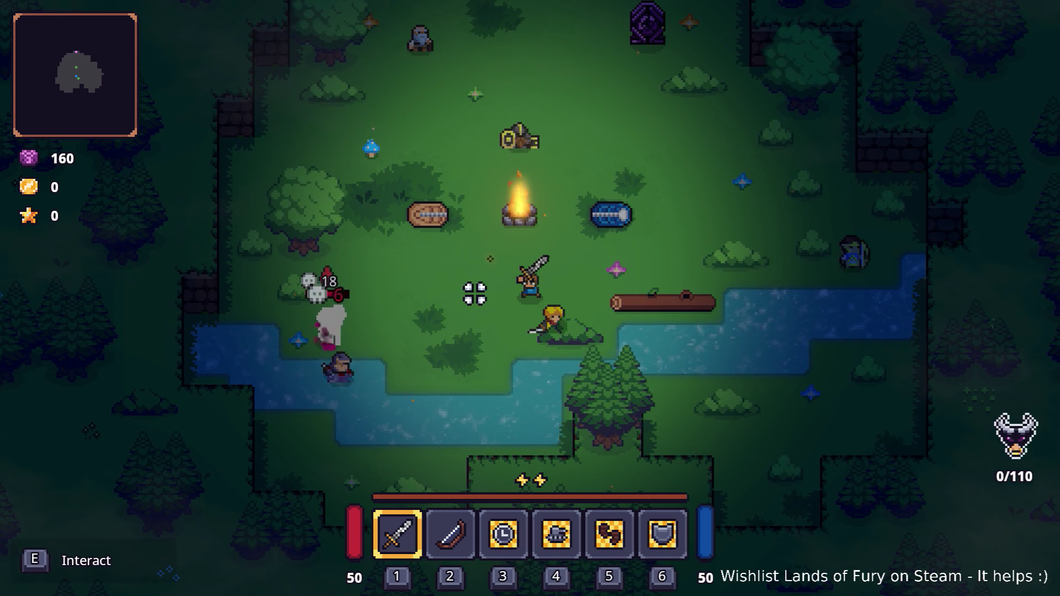
key("a")
key("s")
key("a")
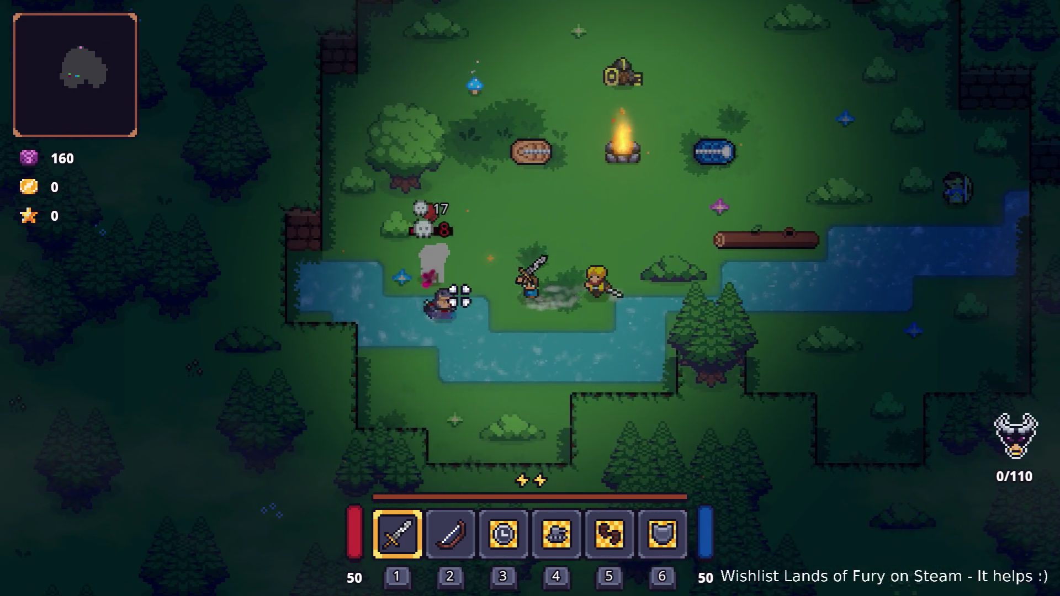
key("d")
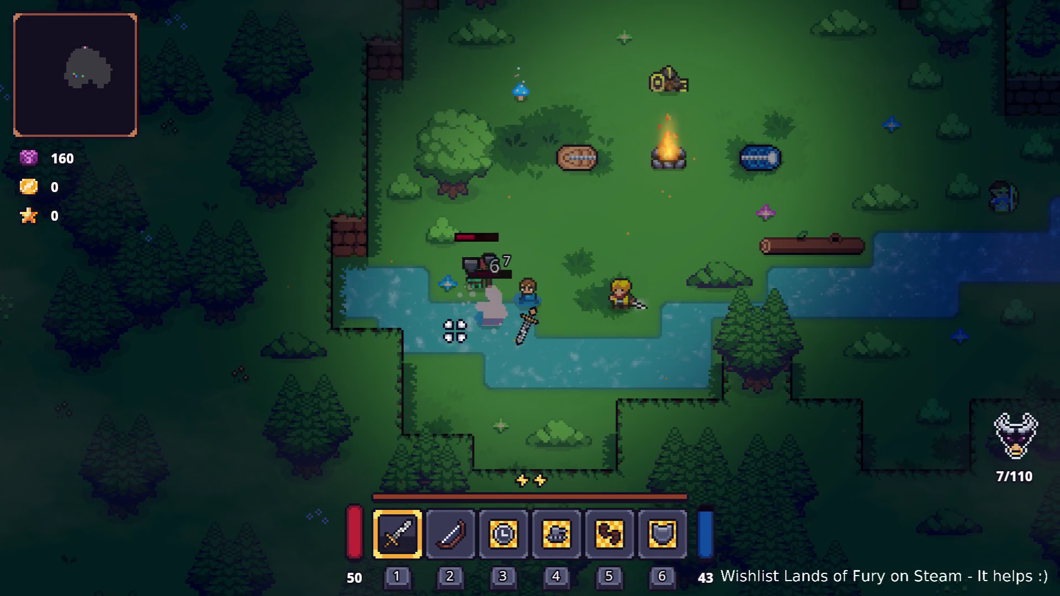
key("d")
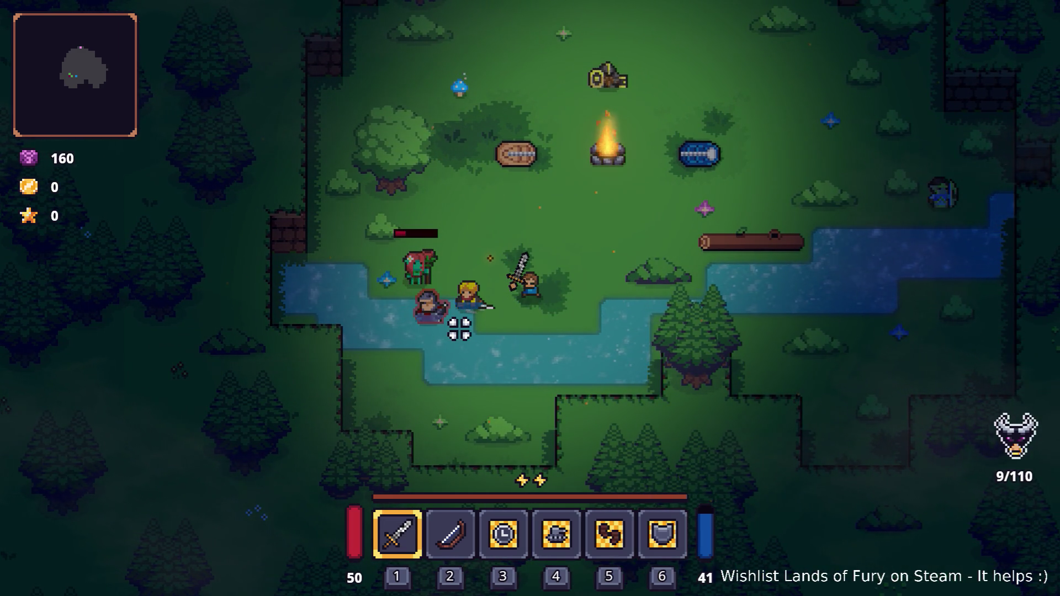
Open and close the inventory panel, dismissing the application switcher without changing apps
key("a")
key("i")
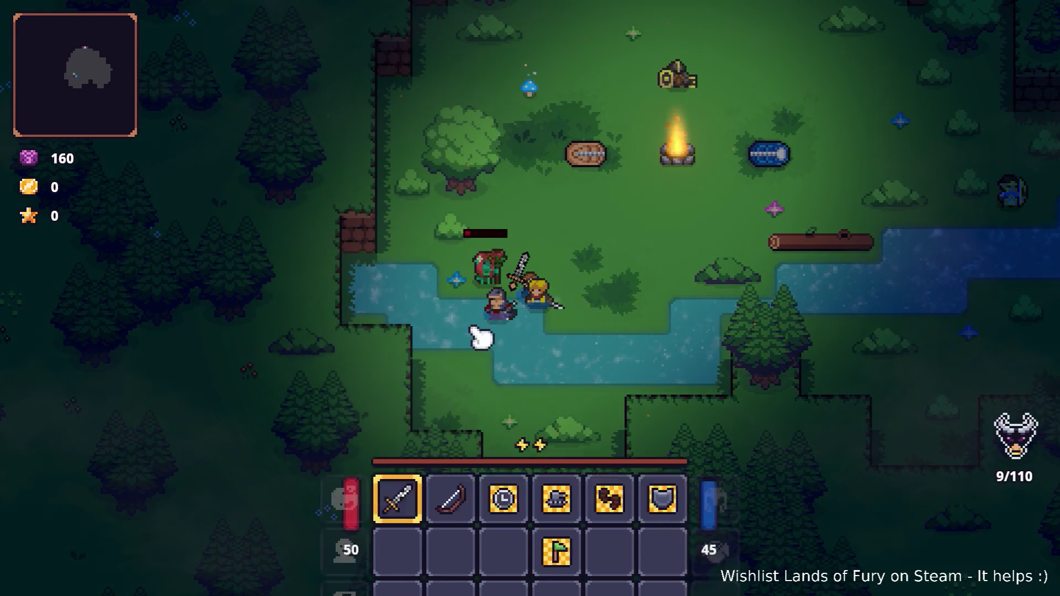
key("alt+Tab")
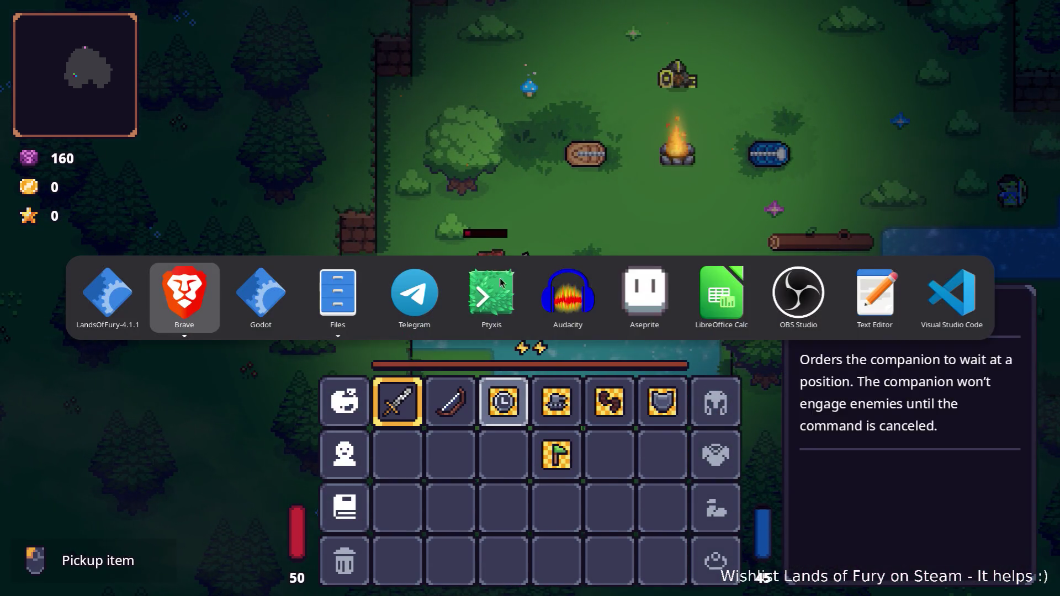
key("Tab")
key("Tab")
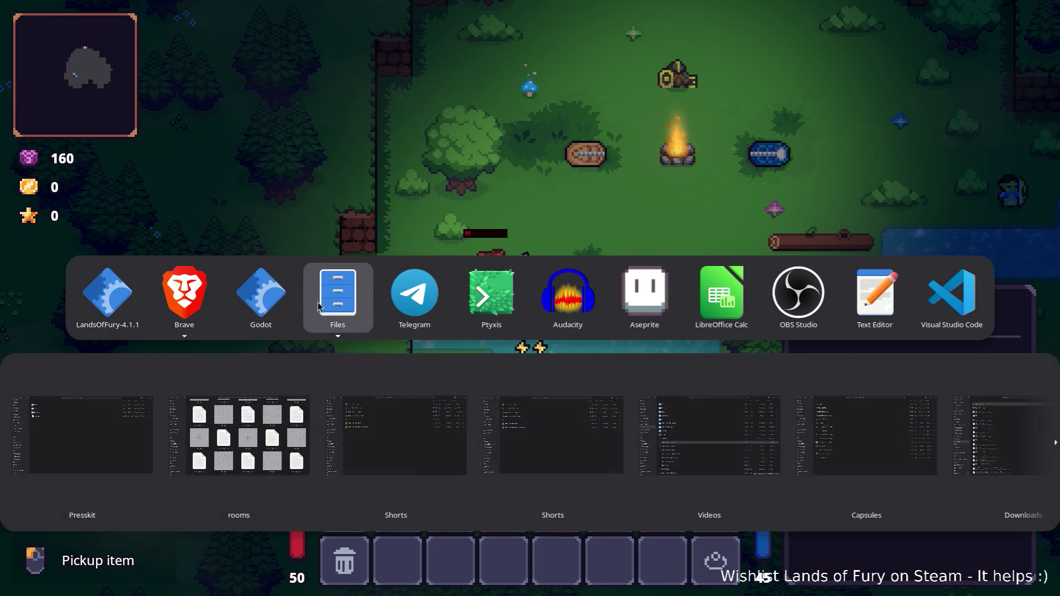
key("Escape")
key("i")
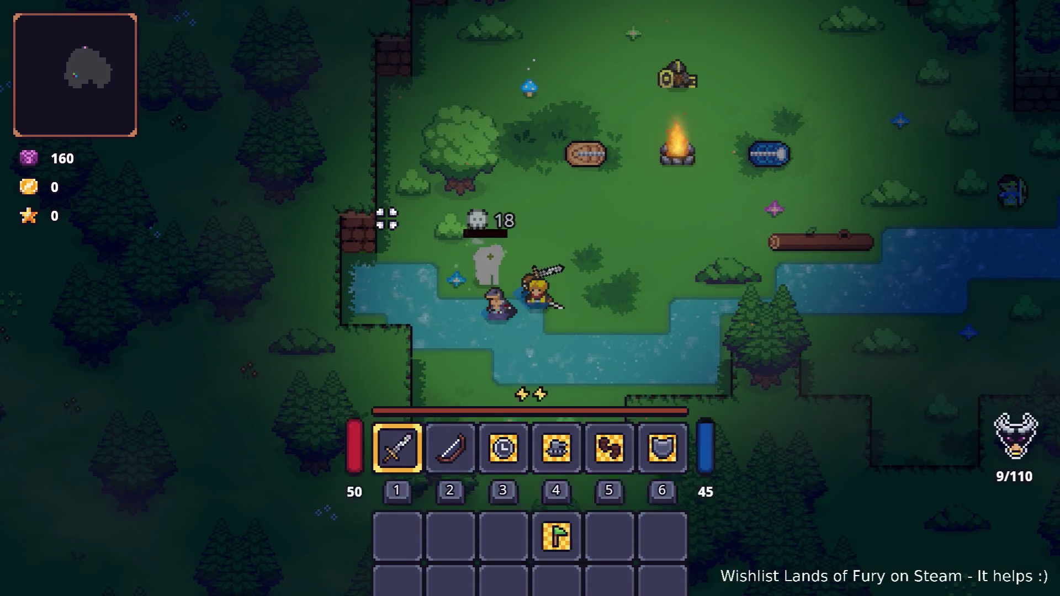
Walk the hero around the campsite past the portal and campfire, attacking nearby enemies
key("a")
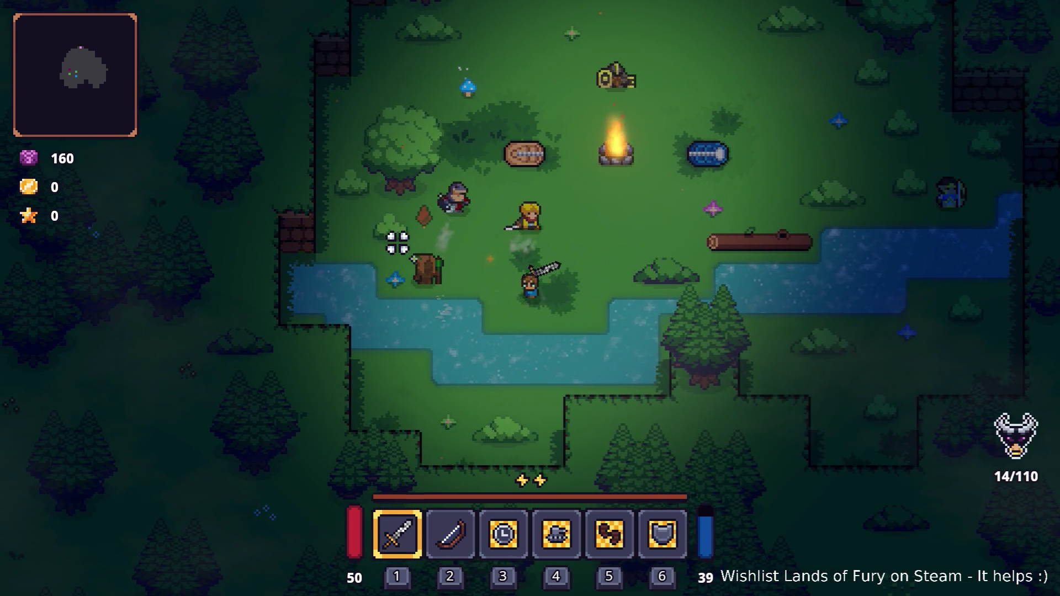
key("w")
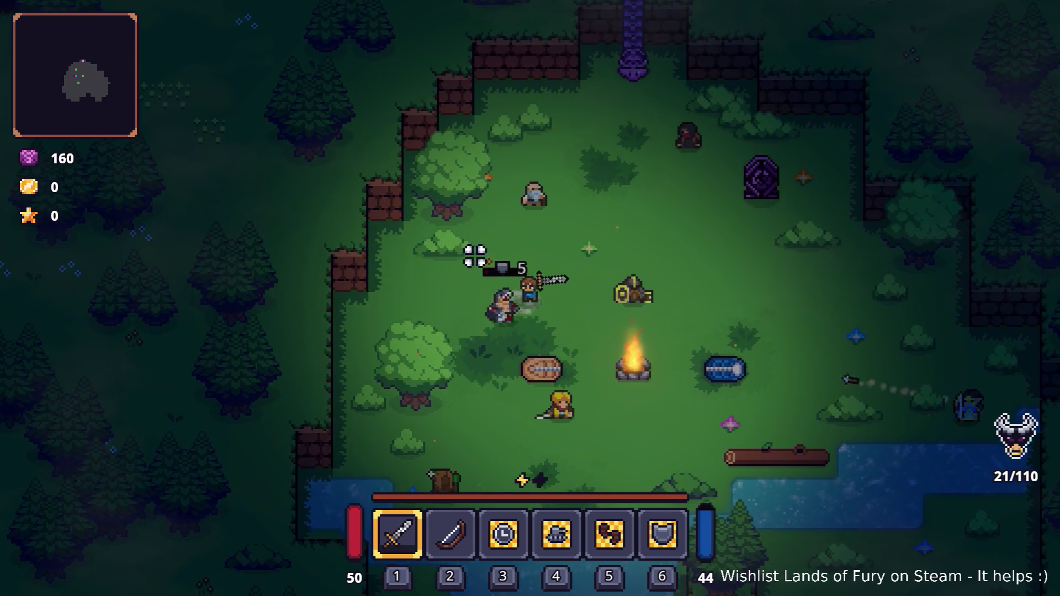
left_click(458, 263)
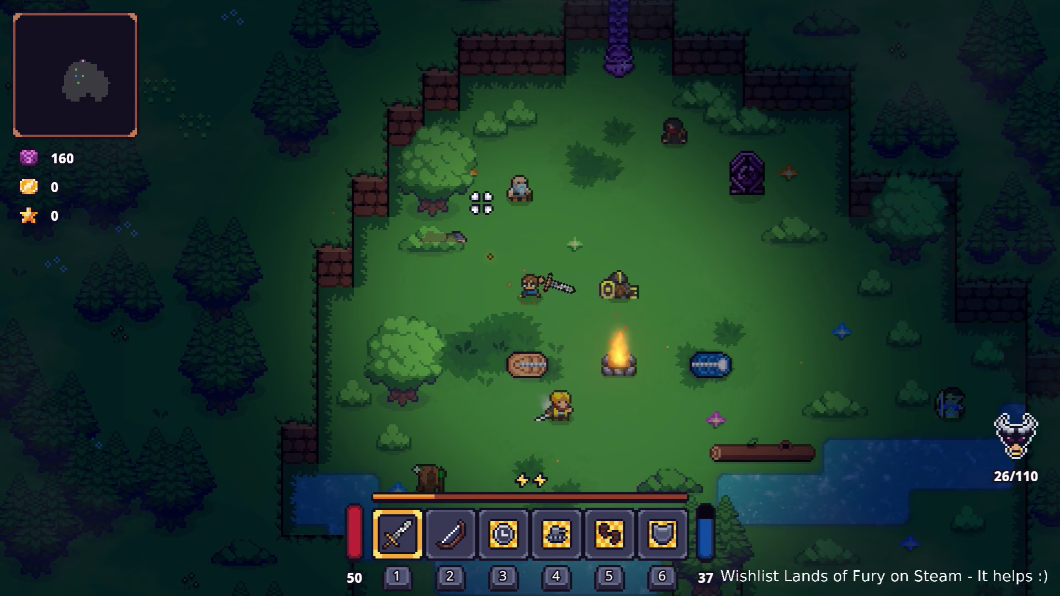
key("s")
key("d")
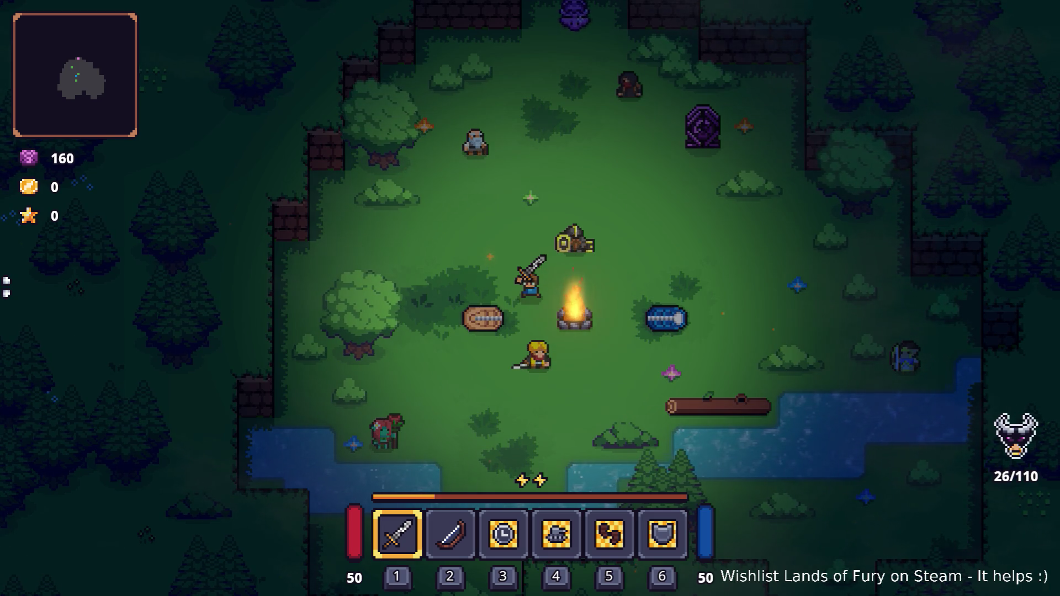
key("s")
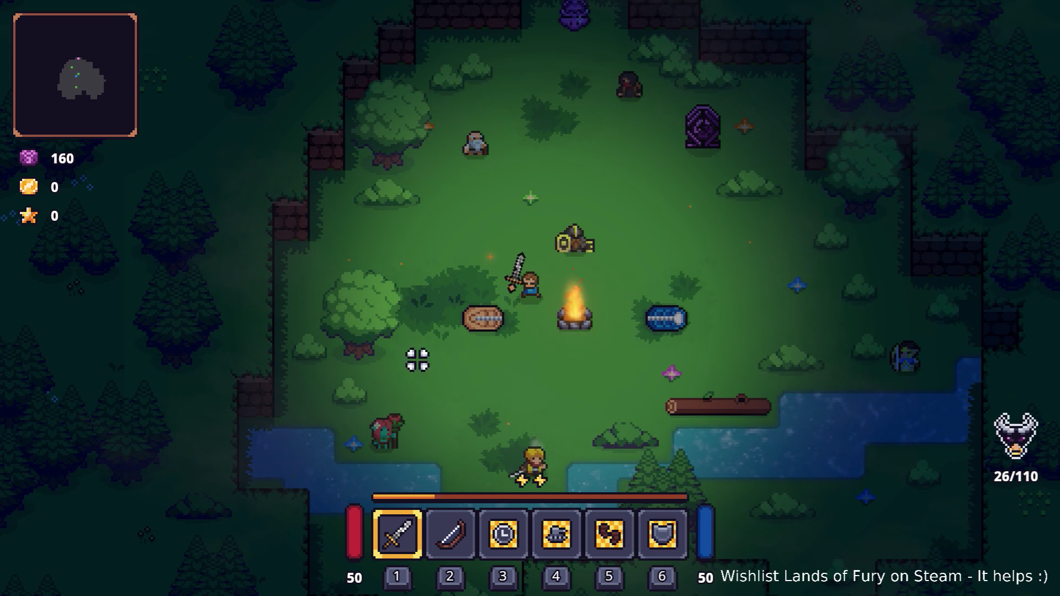
key("s")
key("d")
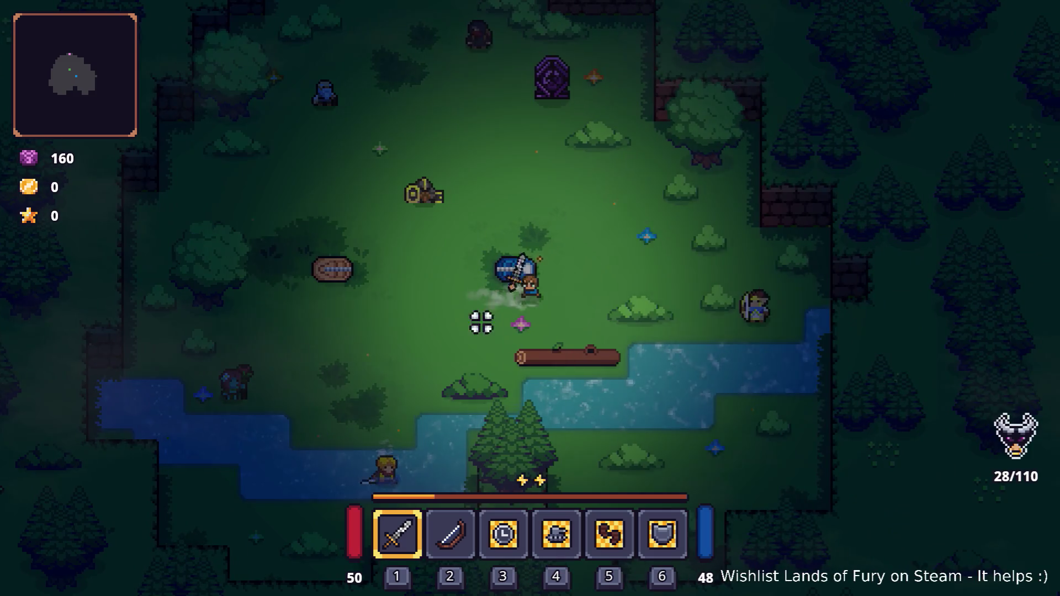
key("w")
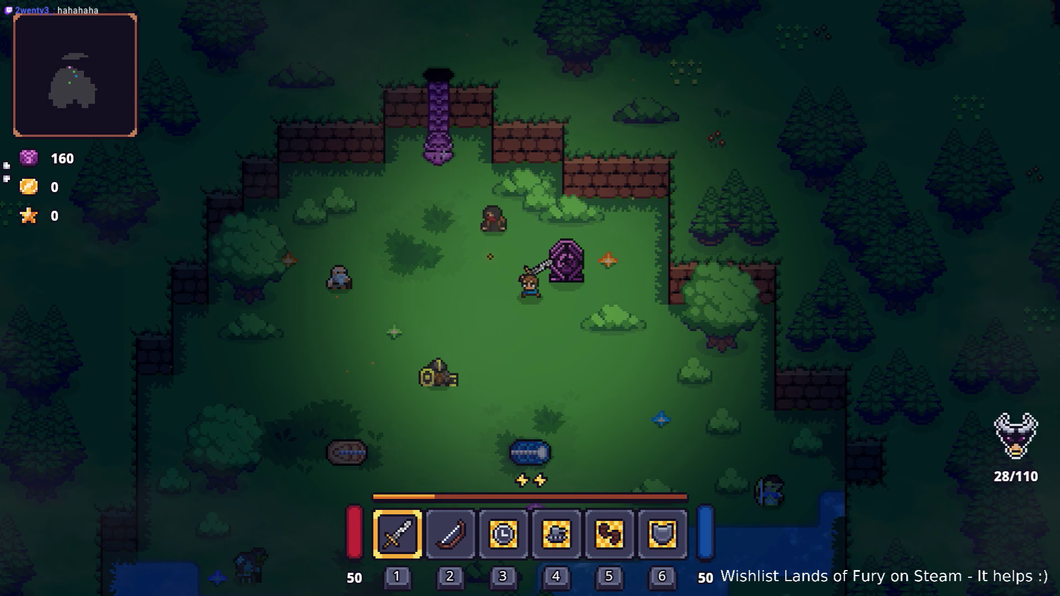
left_click(351, 339)
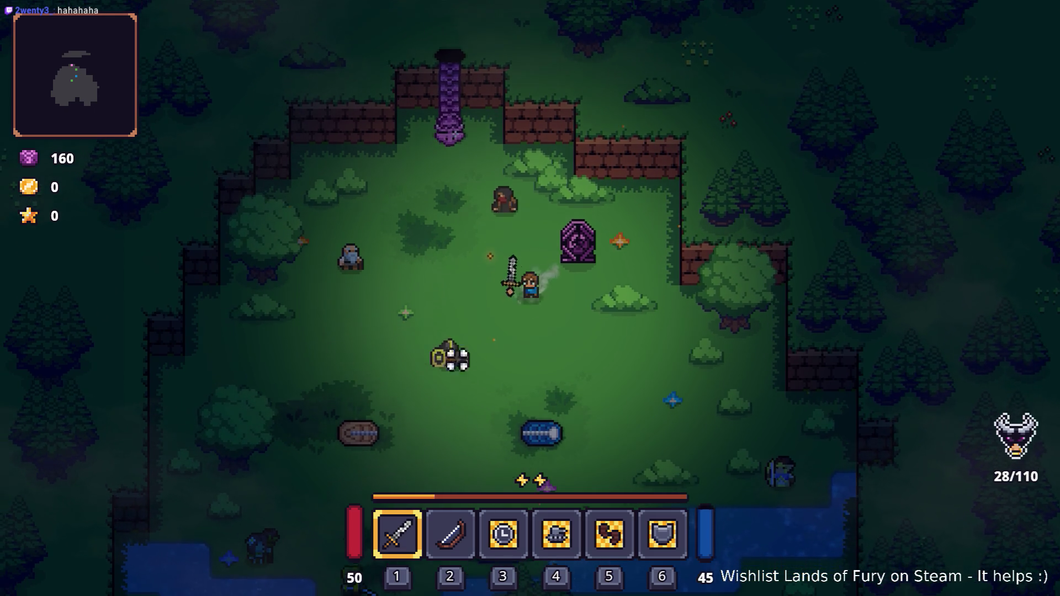
Glance at the hero's inventory, then switch back to the Godot editor
key("alt+Tab")
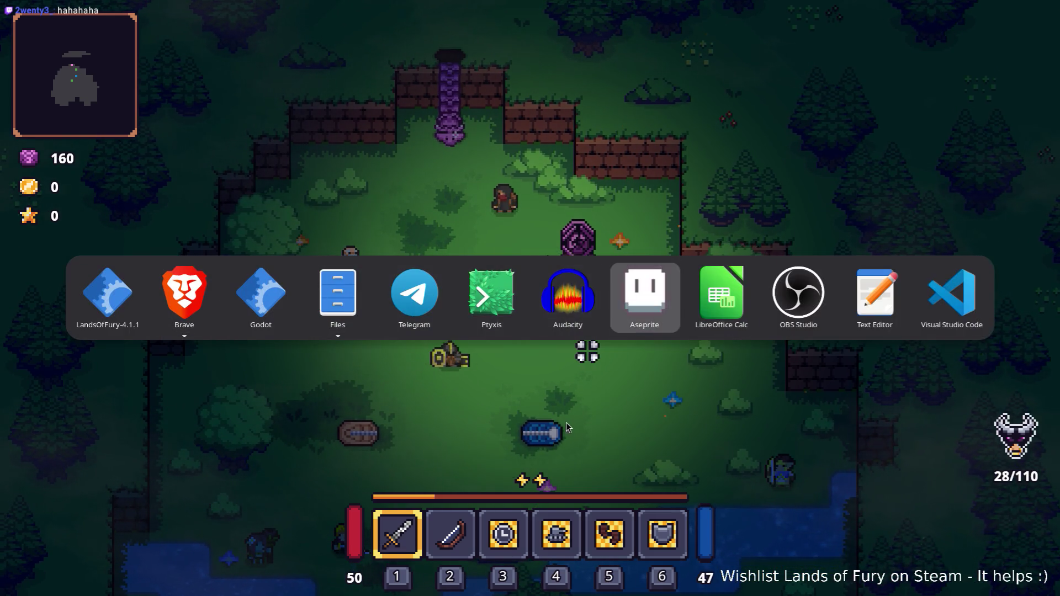
key("Escape")
key("Tab")
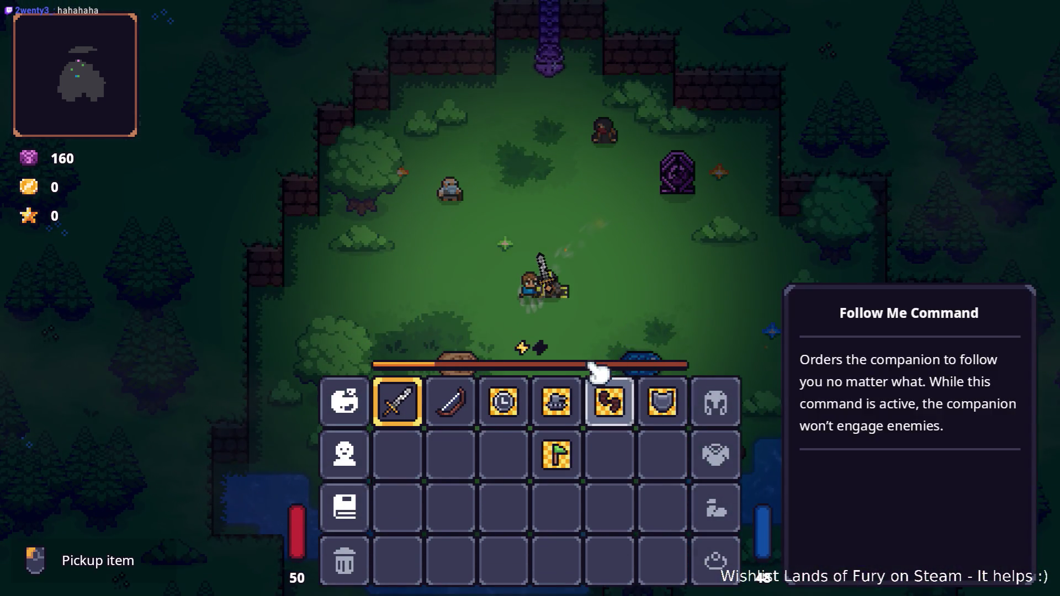
key("Tab")
key("alt+Tab")
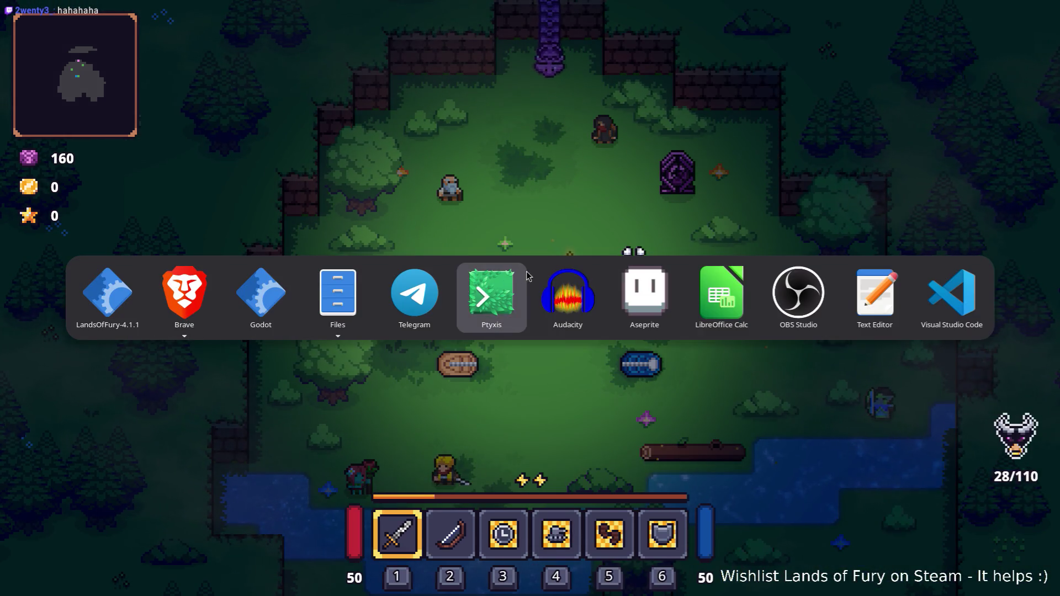
left_click(281, 297)
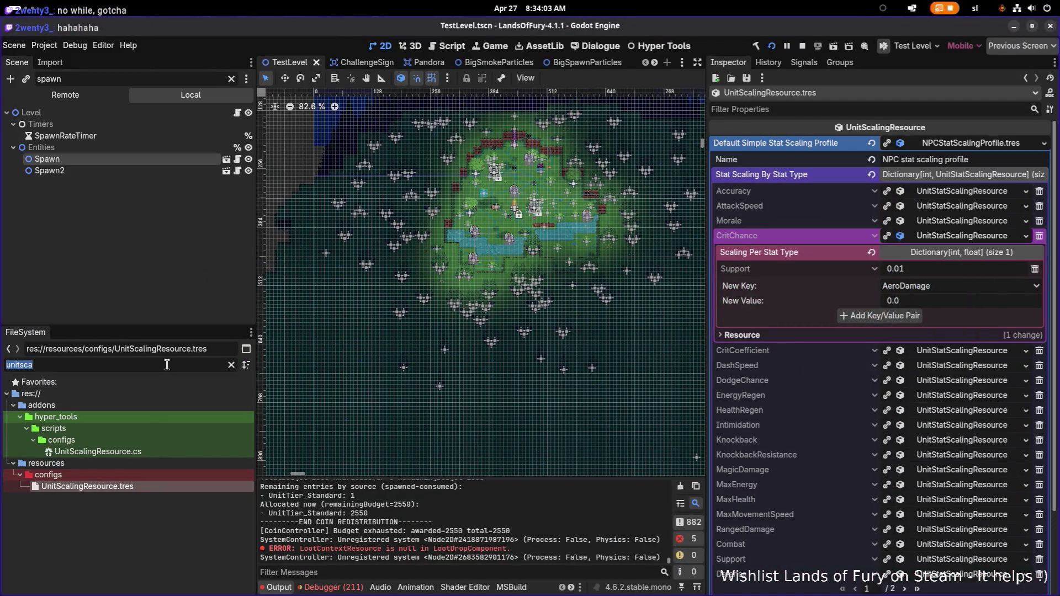
Open Raptor.tres and filter its properties by 'maxhea' to see Max Health 100.0
type("raptor")
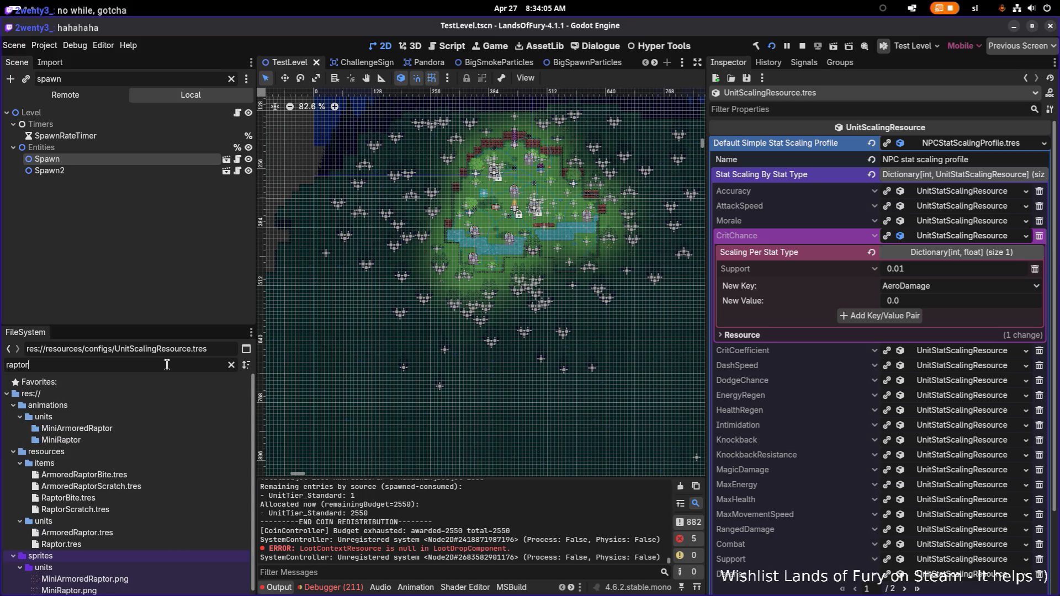
left_click(96, 544)
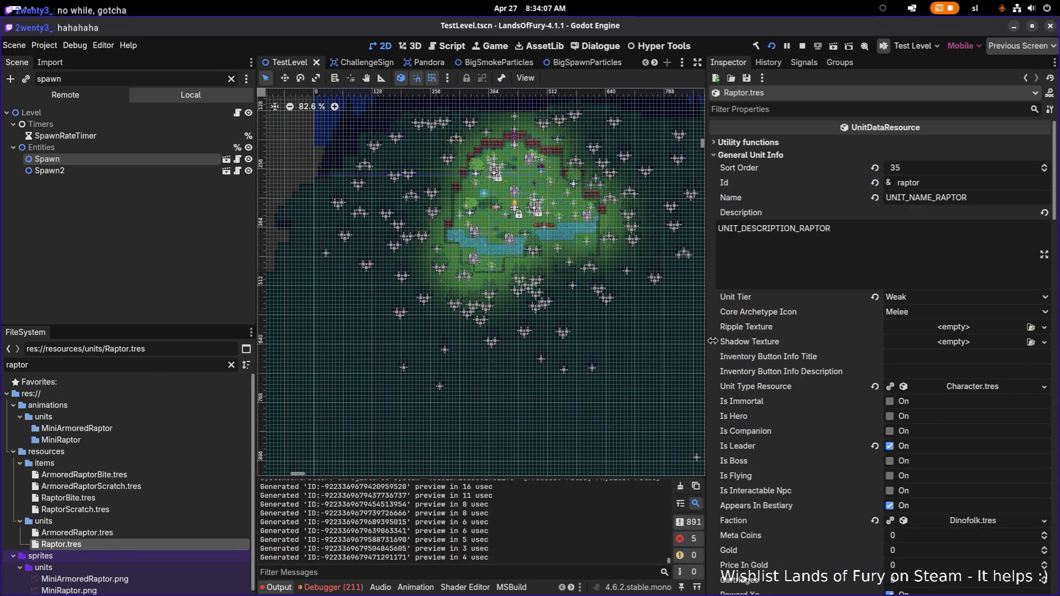
left_click(882, 108)
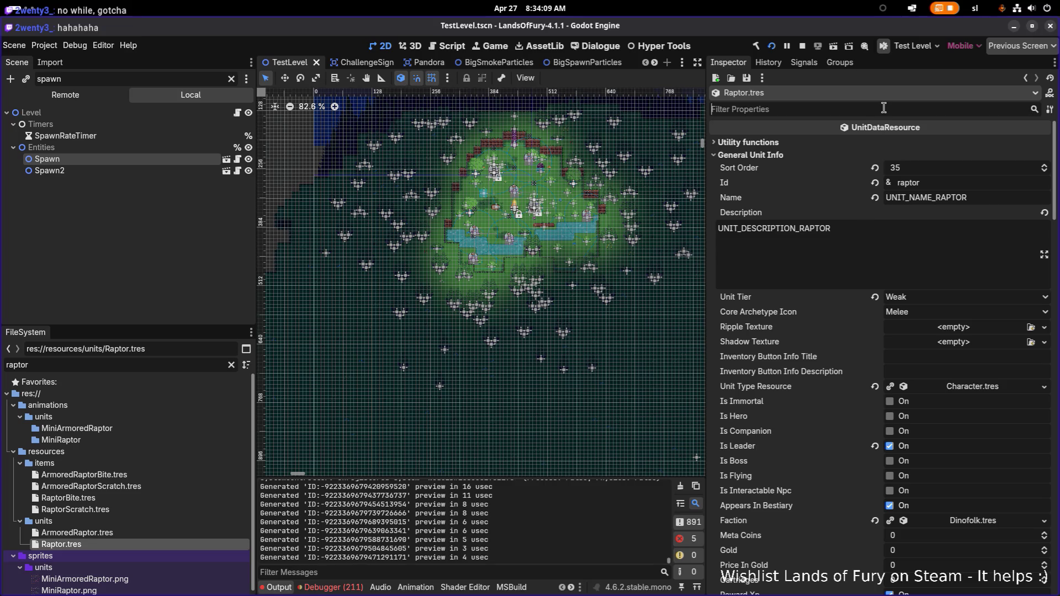
type("maxhea")
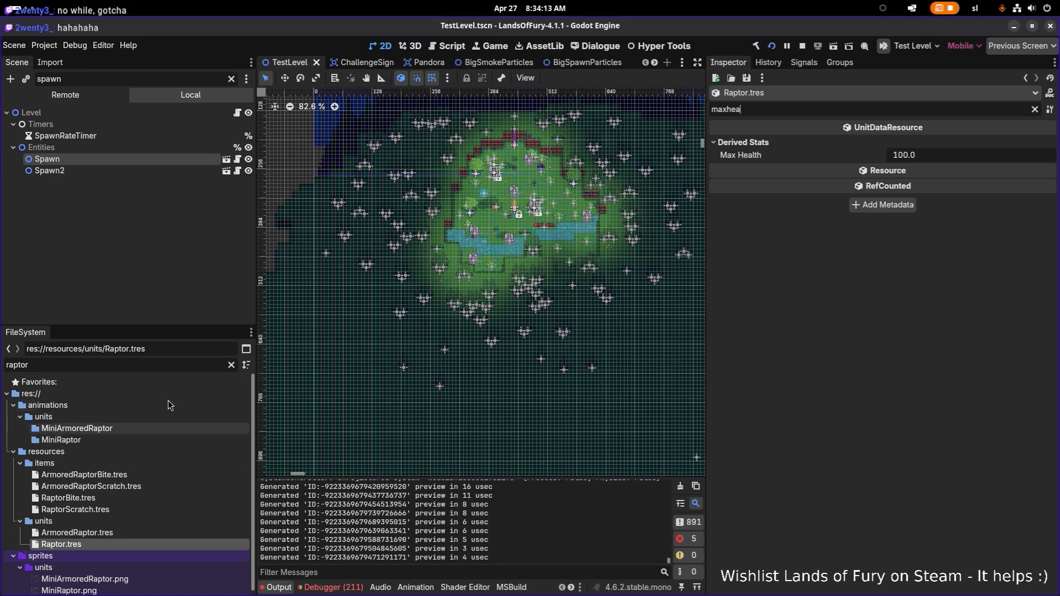
Filter files for 'dino' and open DinoMan.tres, showing its Max Health of 60.0
left_click(163, 367)
type("dino")
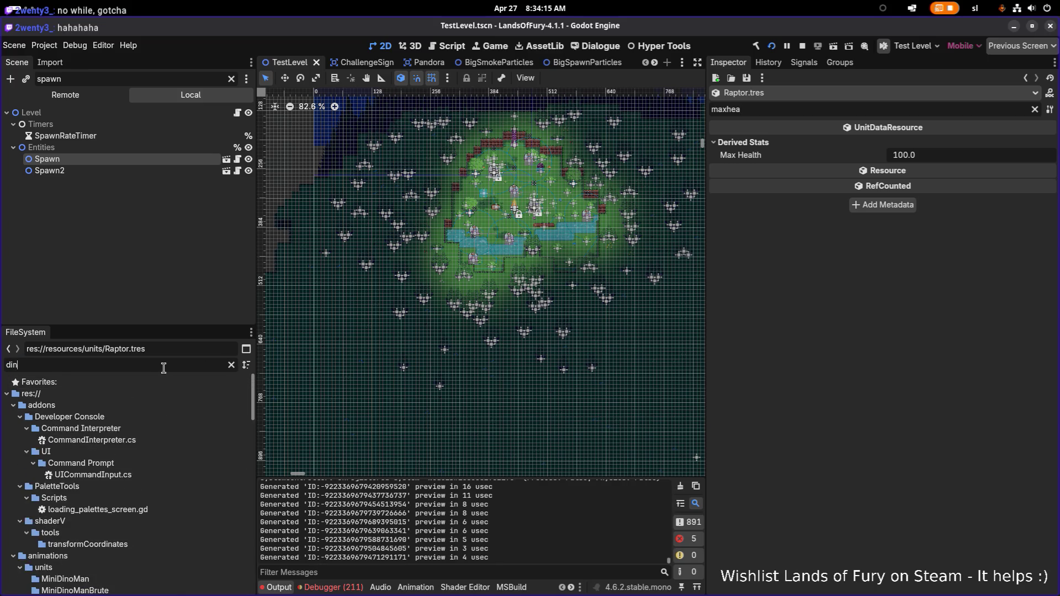
scroll(157, 406, "down", 5)
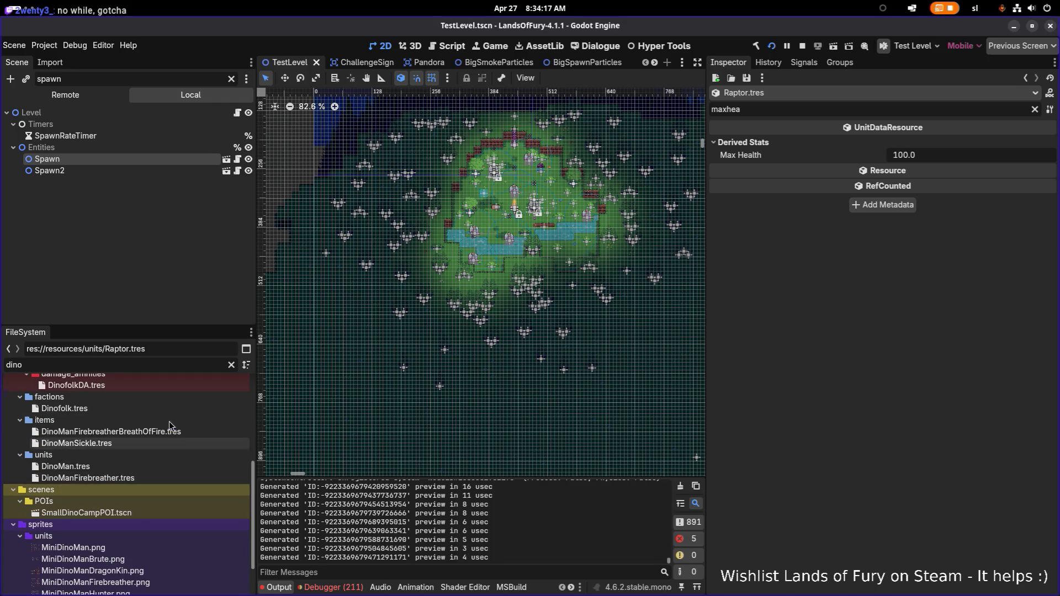
left_click(161, 477)
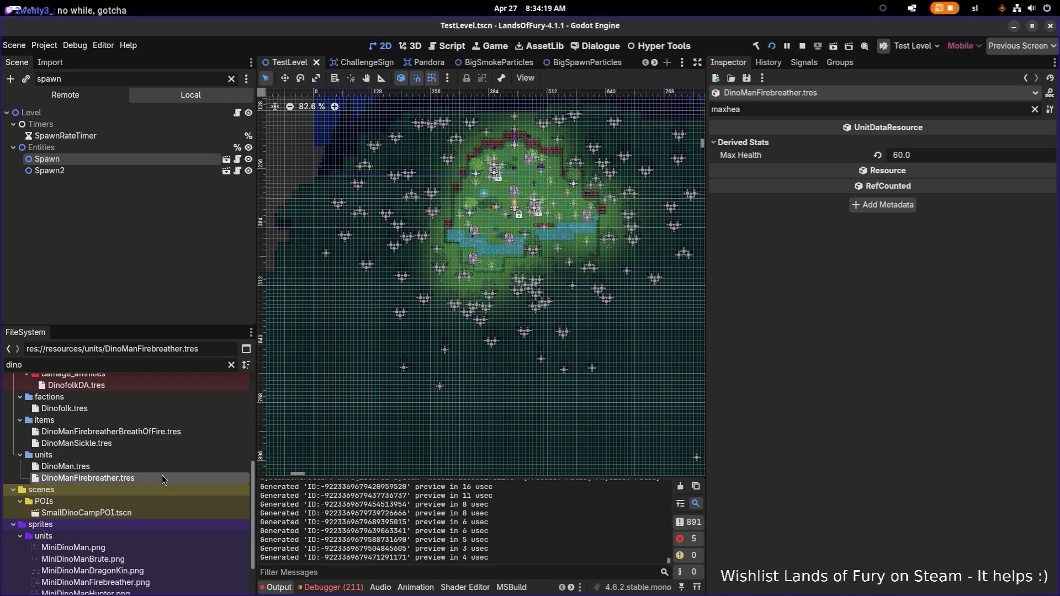
left_click(164, 464)
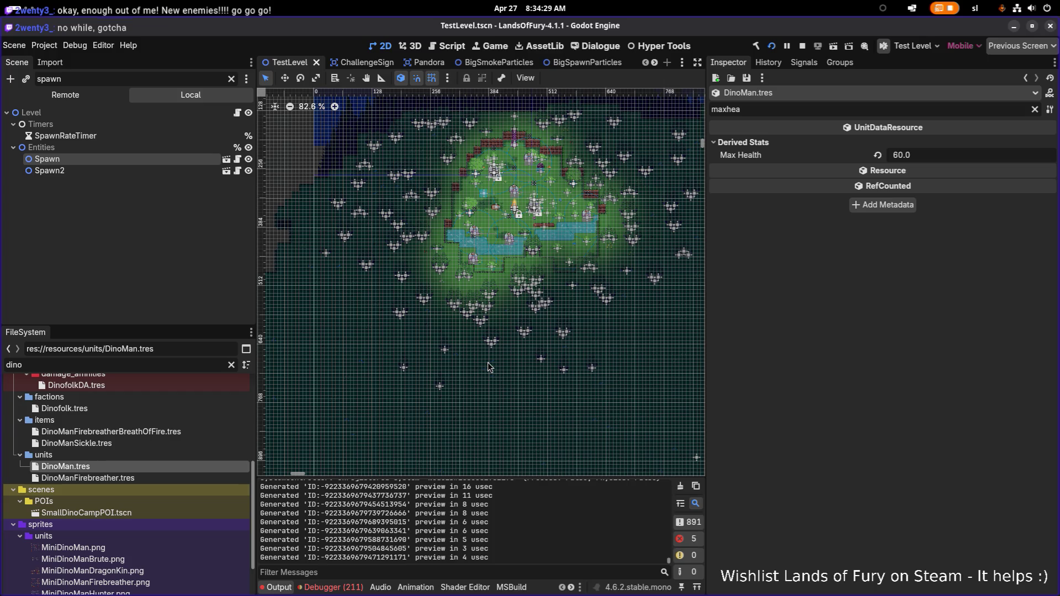
Set DinoMan's Max Health to 75 and save the resource
left_click(949, 160)
type("75")
key("Return")
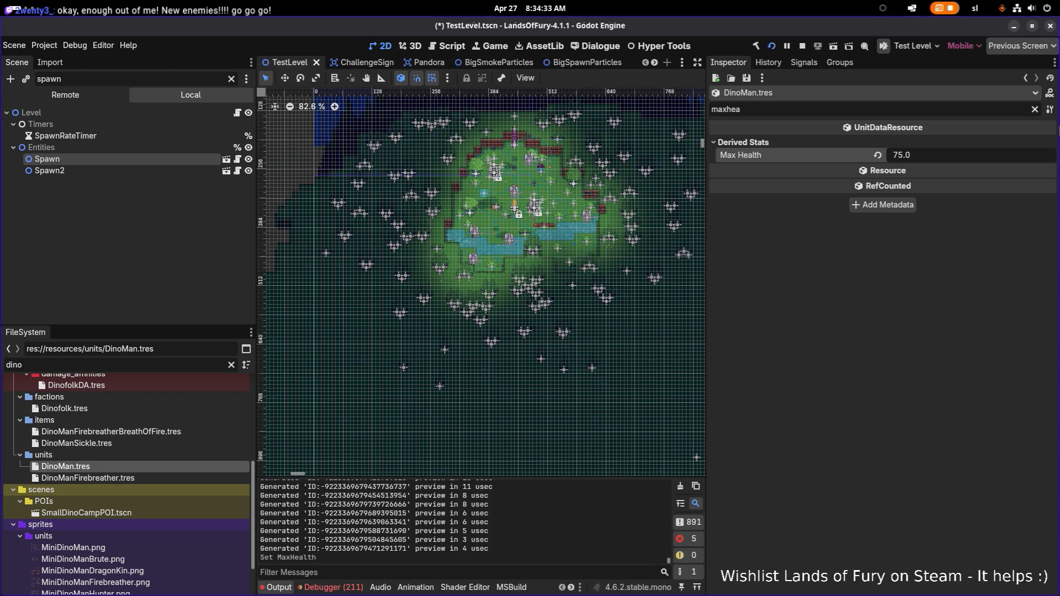
key("ctrl+s")
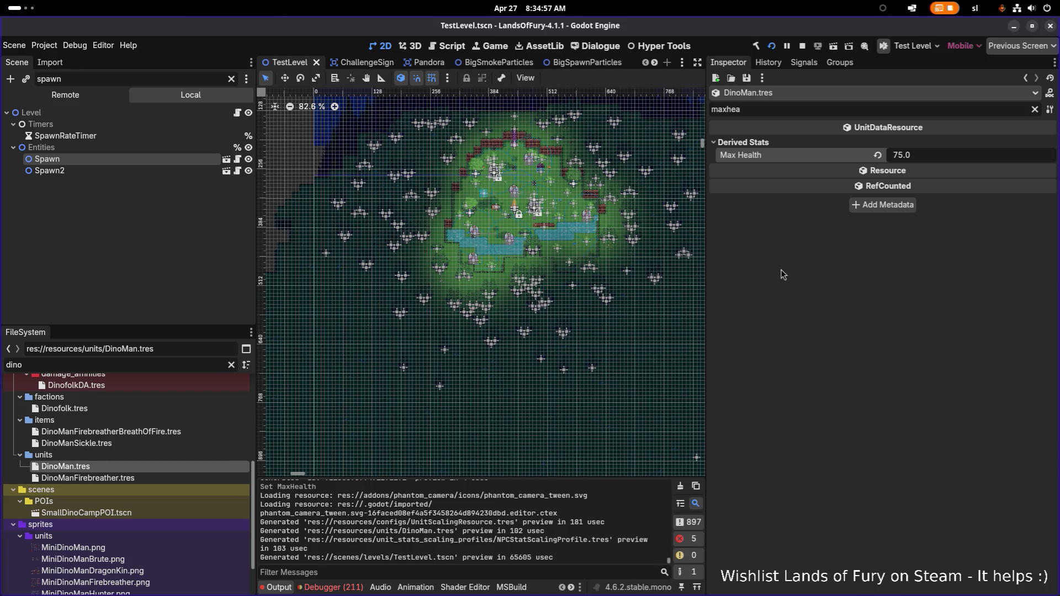
Switch from the Godot editor over to Aseprite
key("alt+Tab")
key("alt+Tab")
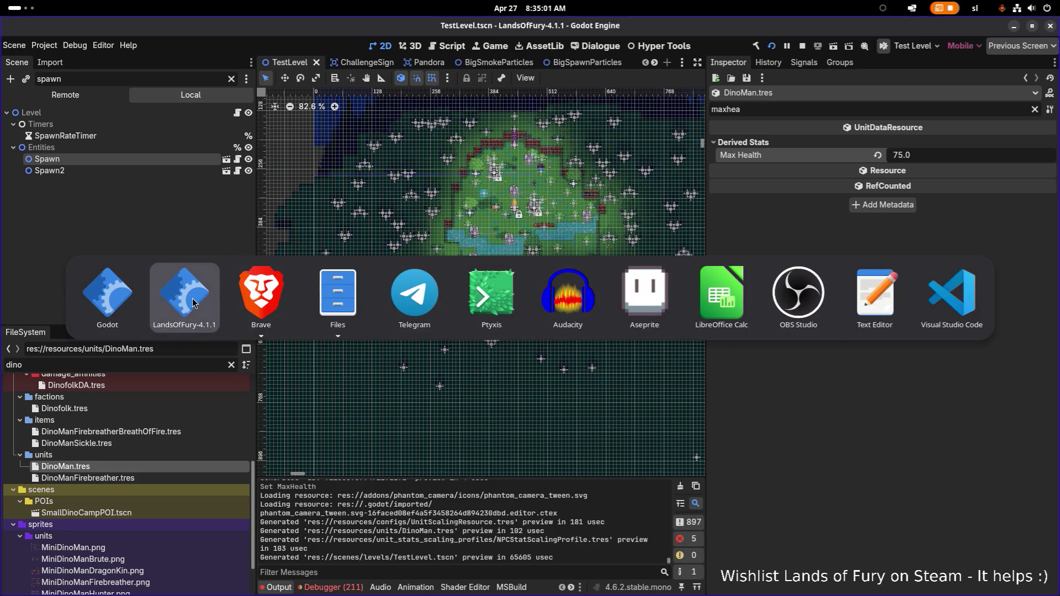
left_click(950, 296)
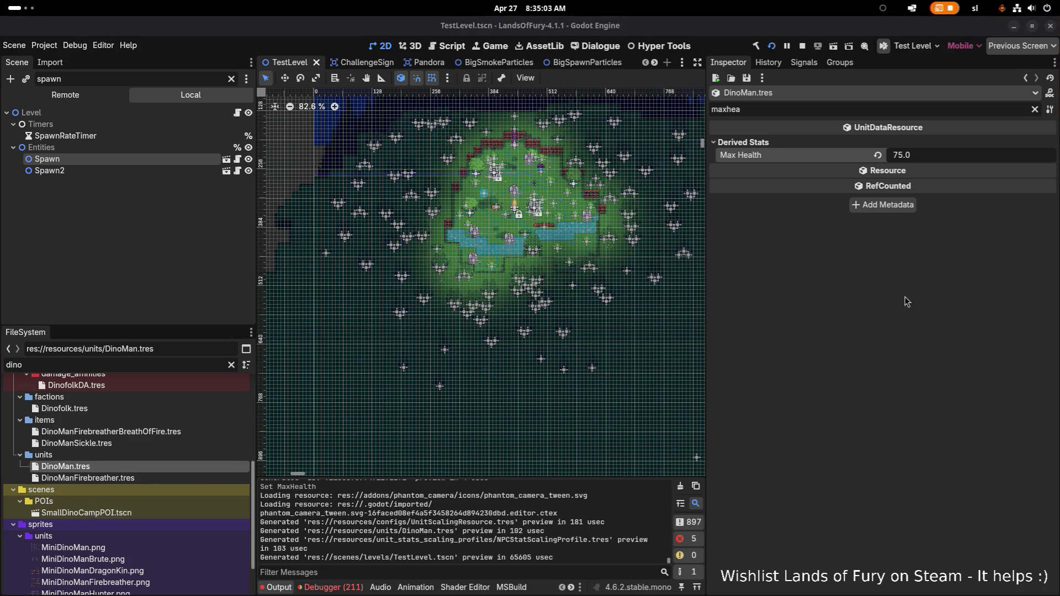
key("alt+Tab")
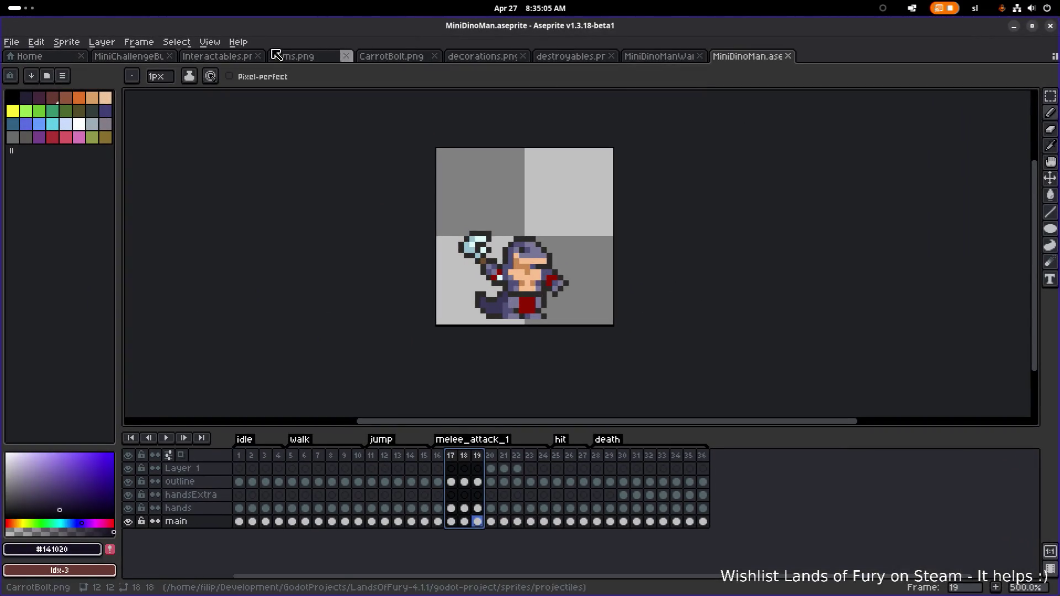
In the Open dialog, preview MiniDinoManWarlord, Rider and Priest, then select MiniDinoManHunter
left_click(11, 41)
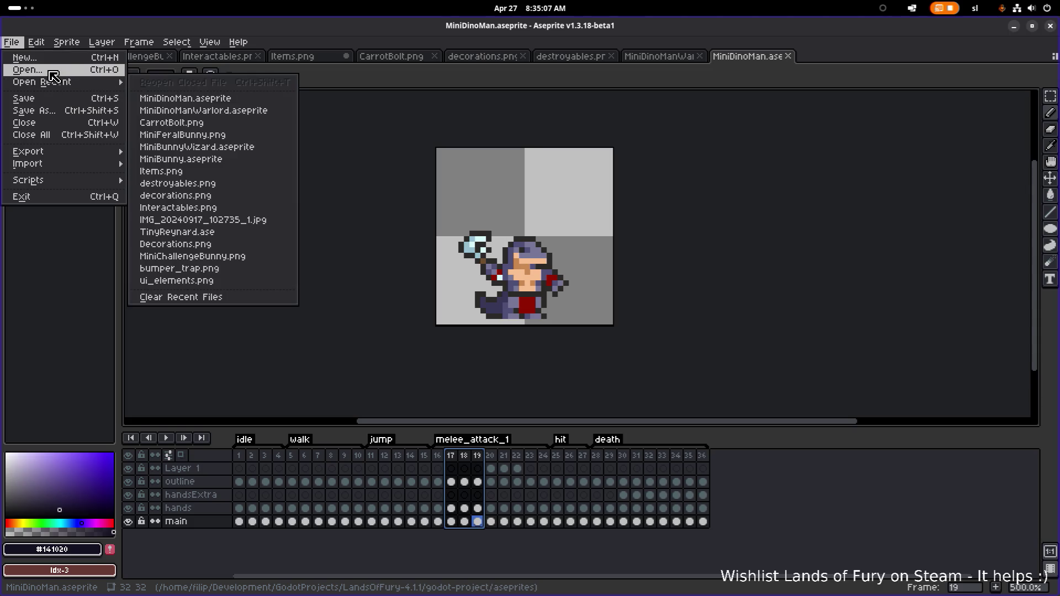
left_click(53, 71)
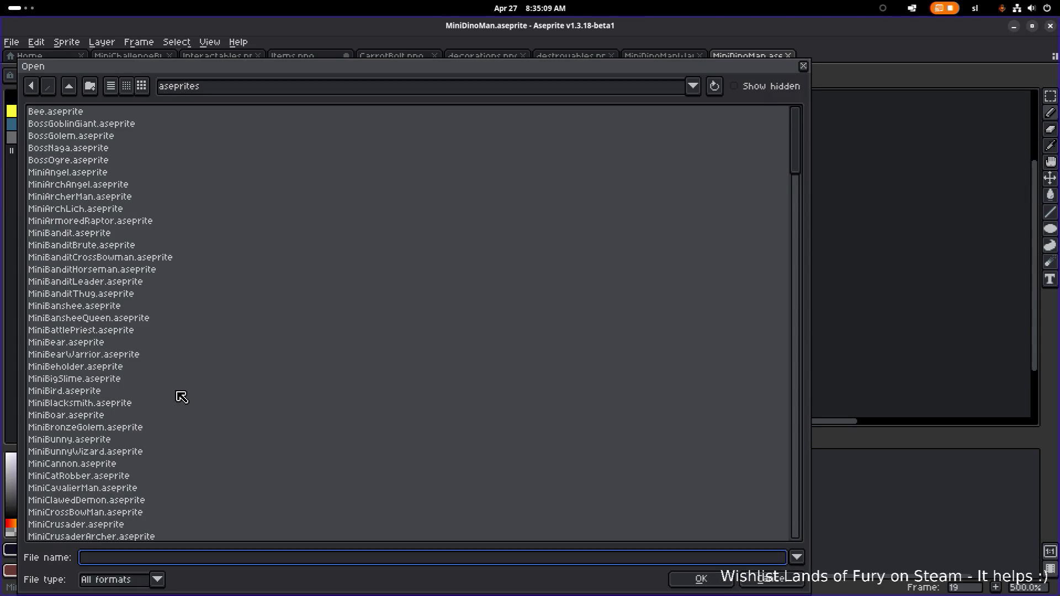
scroll(182, 397, "down", 9)
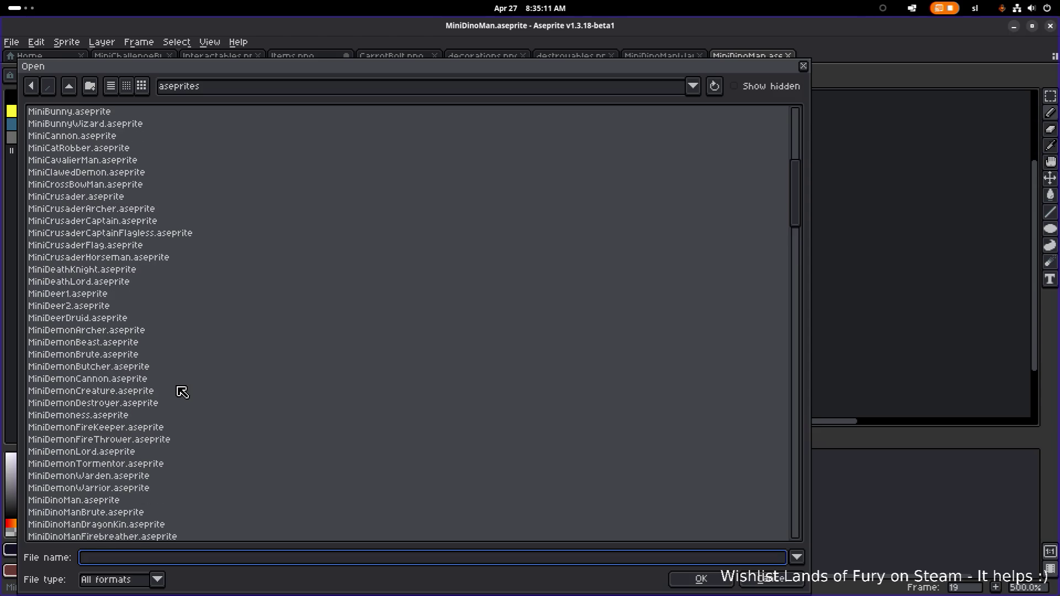
scroll(181, 392, "down", 5)
left_click(142, 402)
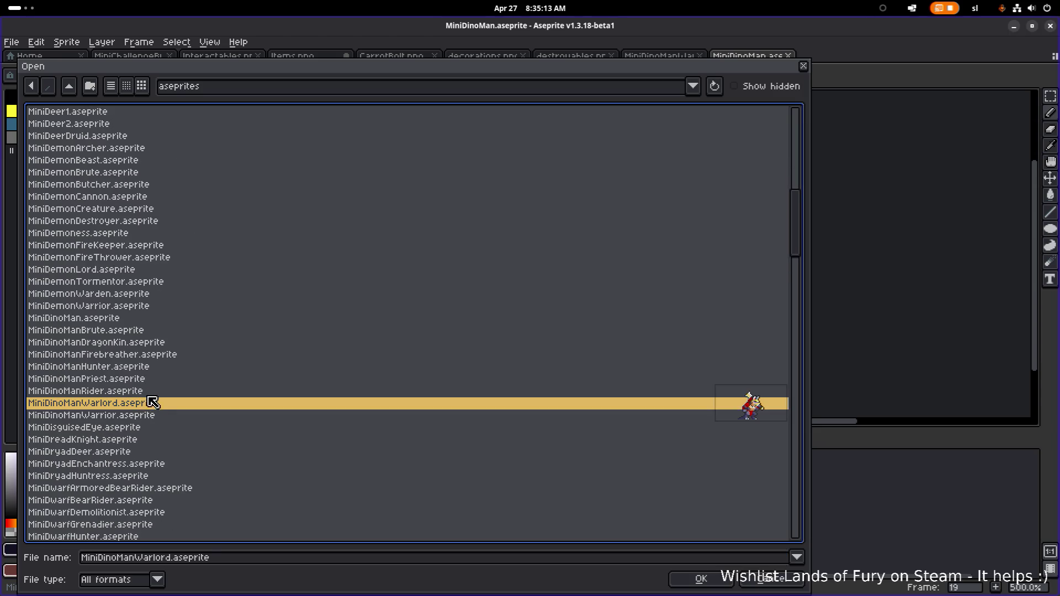
left_click(149, 392)
left_click(151, 378)
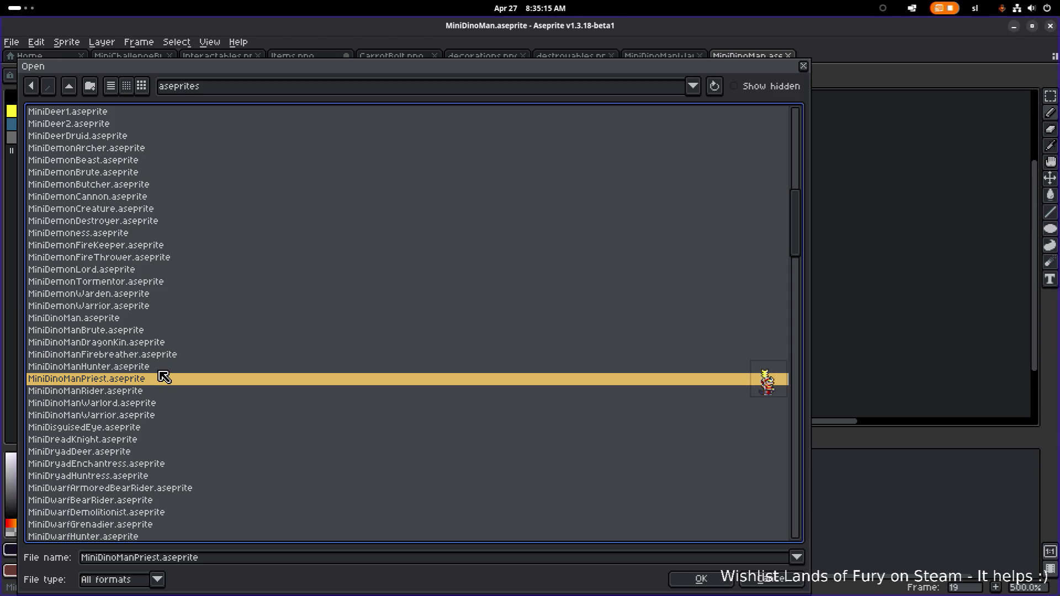
left_click(158, 391)
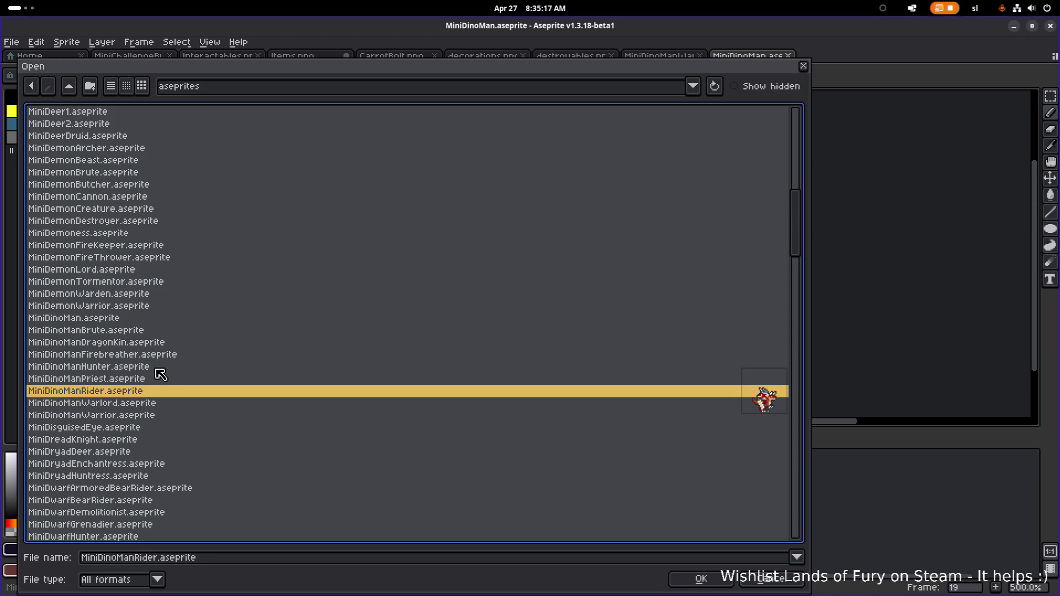
left_click(156, 367)
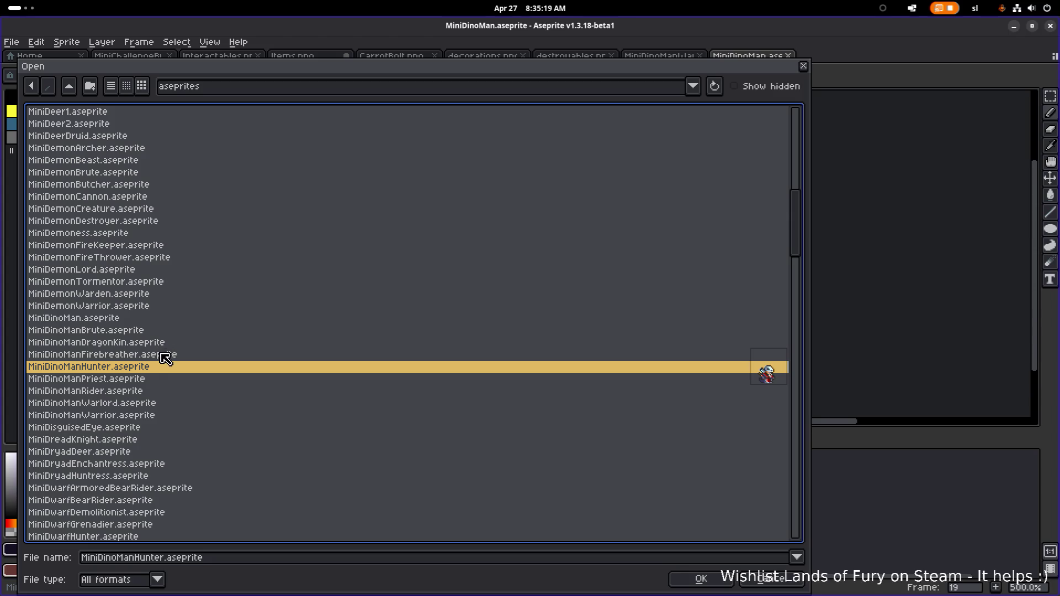
Compare the Firebreather, DragonKin, Brute and Hunter previews, then open MiniDinoManHunter.aseprite
key("Up")
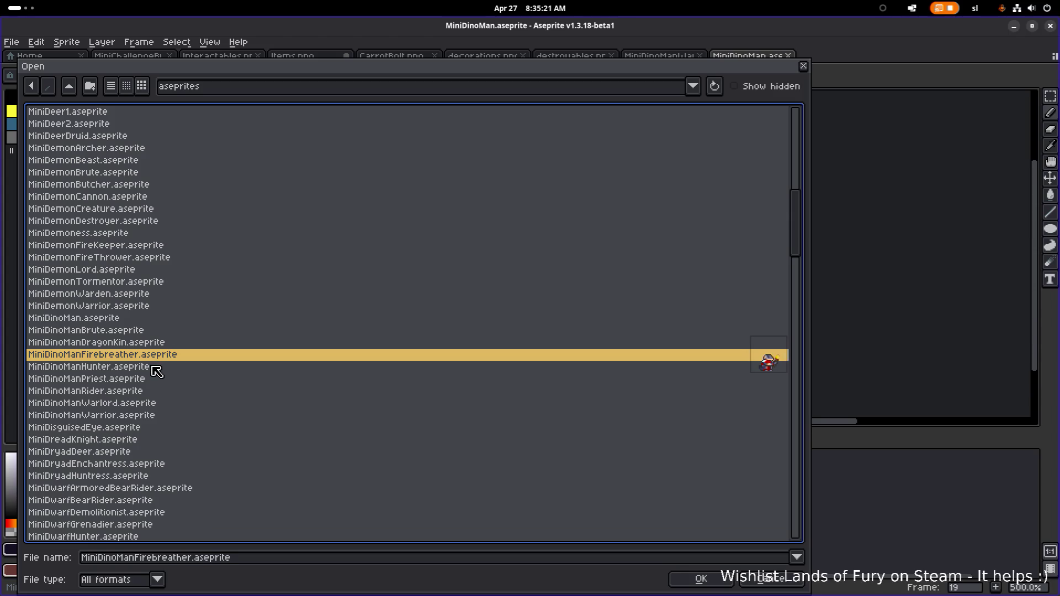
key("Down")
key("Up")
key("Down")
left_click(157, 343)
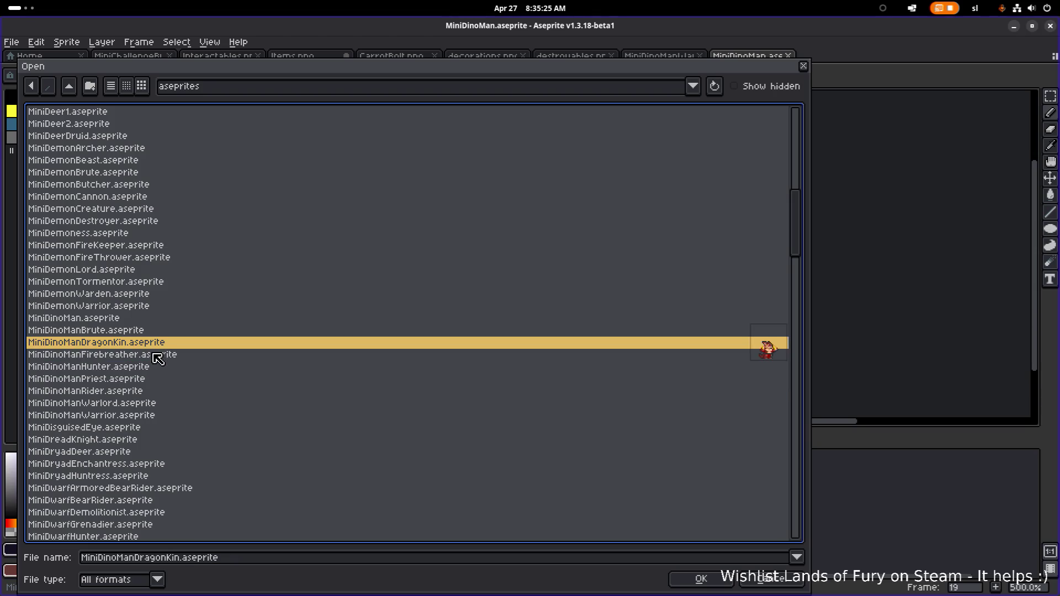
left_click(156, 356)
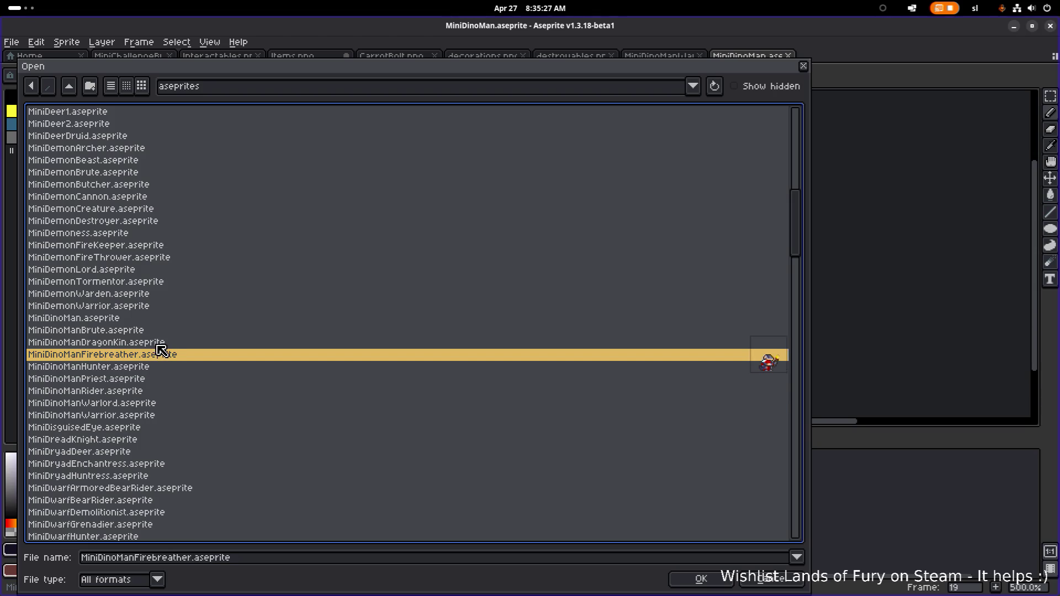
left_click(160, 344)
left_click(169, 331)
left_click(169, 344)
left_click(168, 356)
left_click(164, 367)
left_click(165, 357)
left_click(165, 368)
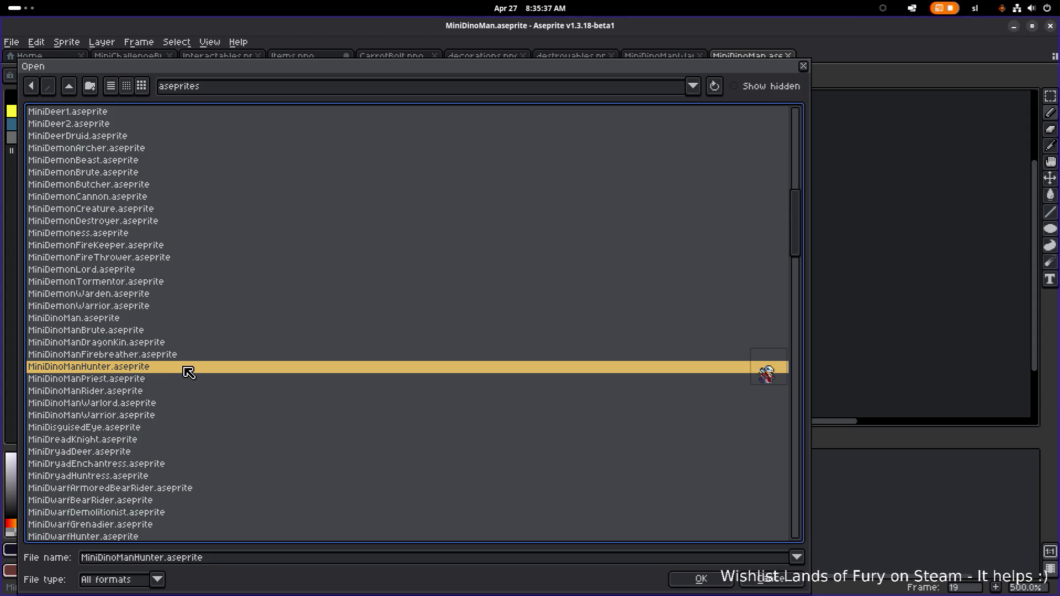
double_click(189, 372)
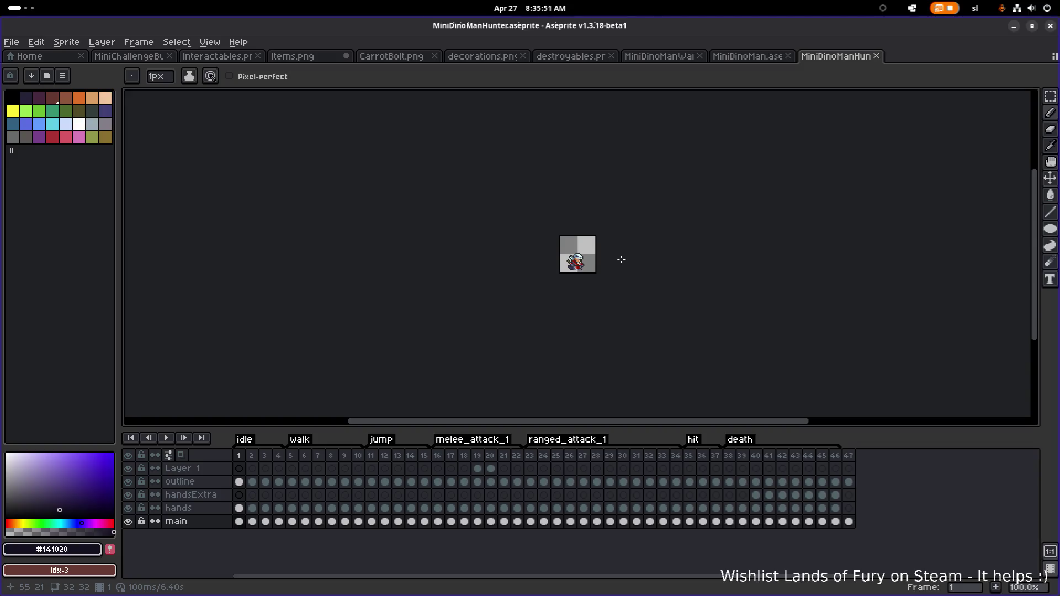
Scrub the timeline through frames 18–31, reviewing the ranged_attack_1 poses, ending on frame 23
left_click(464, 456)
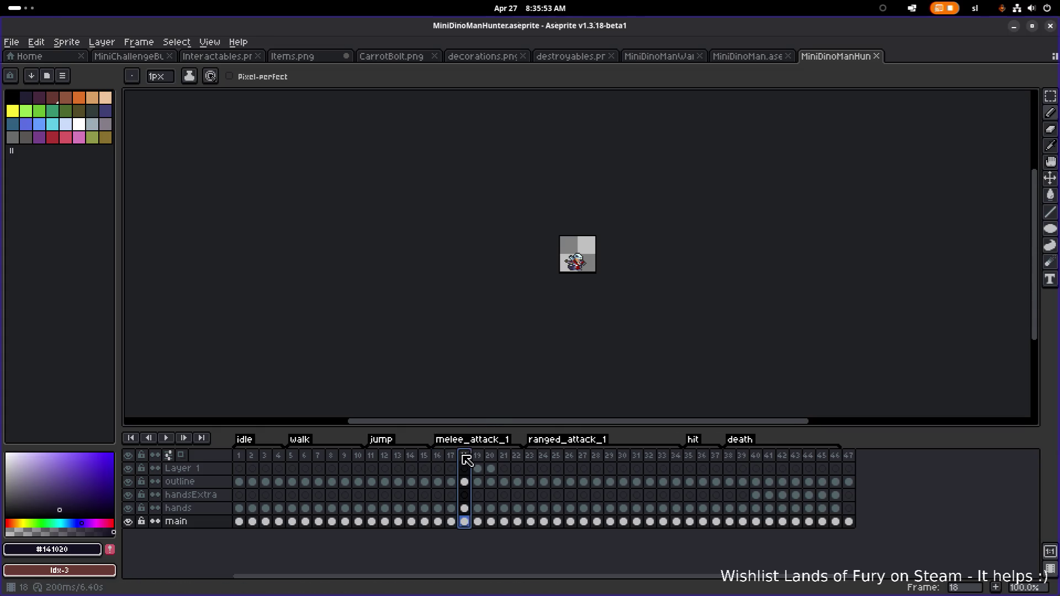
scroll(595, 240, "up", 4)
scroll(594, 245, "down", 2)
left_click(504, 456)
mouse_move(509, 459)
left_mouse_down()
mouse_move(690, 459)
mouse_move(571, 459)
left_mouse_up()
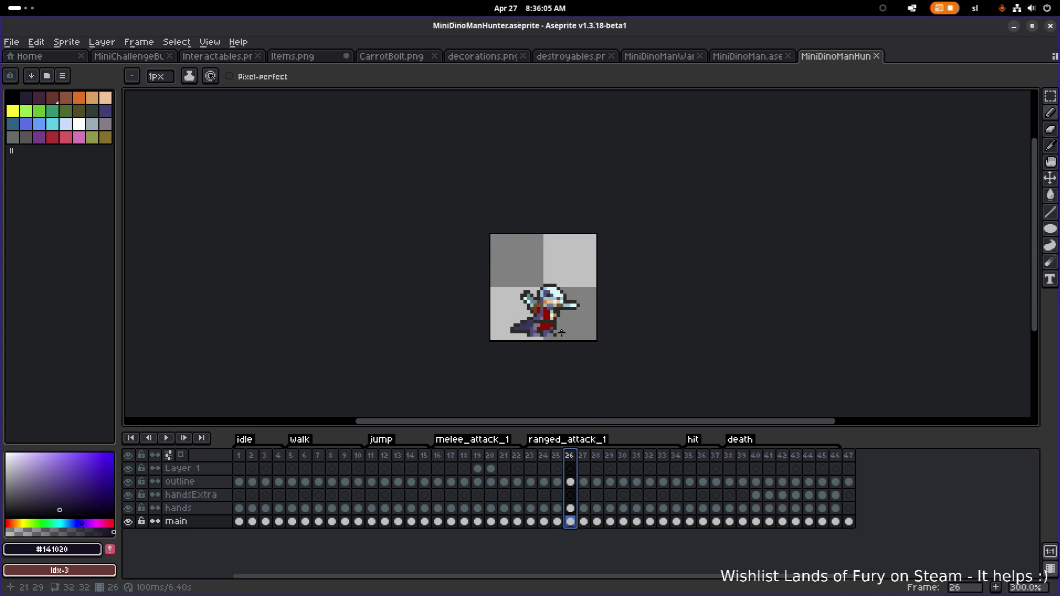
mouse_move(570, 456)
left_mouse_down()
mouse_move(530, 456)
mouse_move(682, 457)
left_mouse_up()
mouse_move(546, 459)
left_mouse_down()
mouse_move(521, 457)
mouse_move(640, 458)
left_mouse_up()
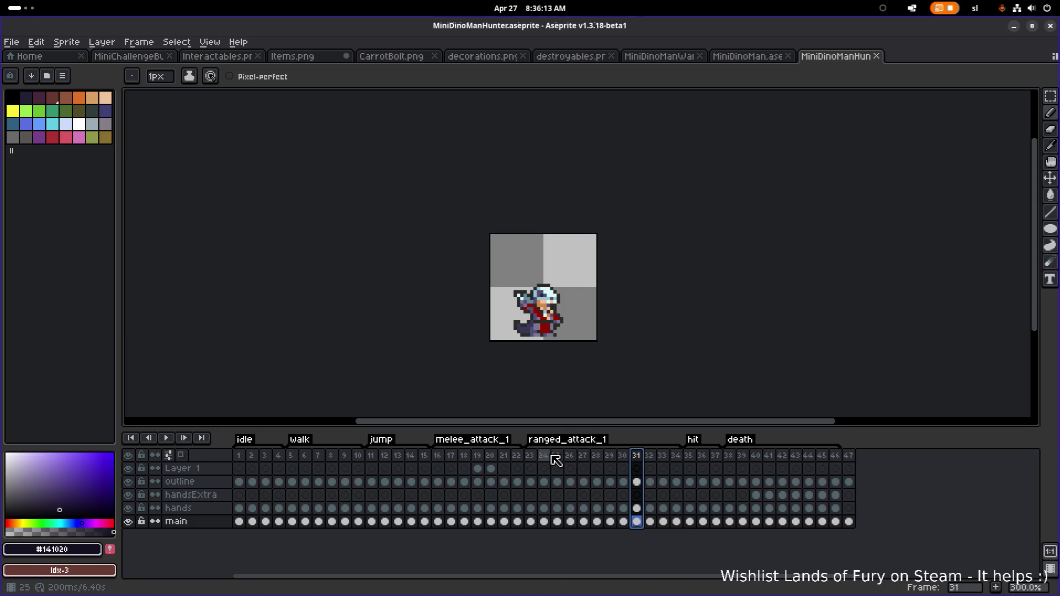
left_click(531, 457)
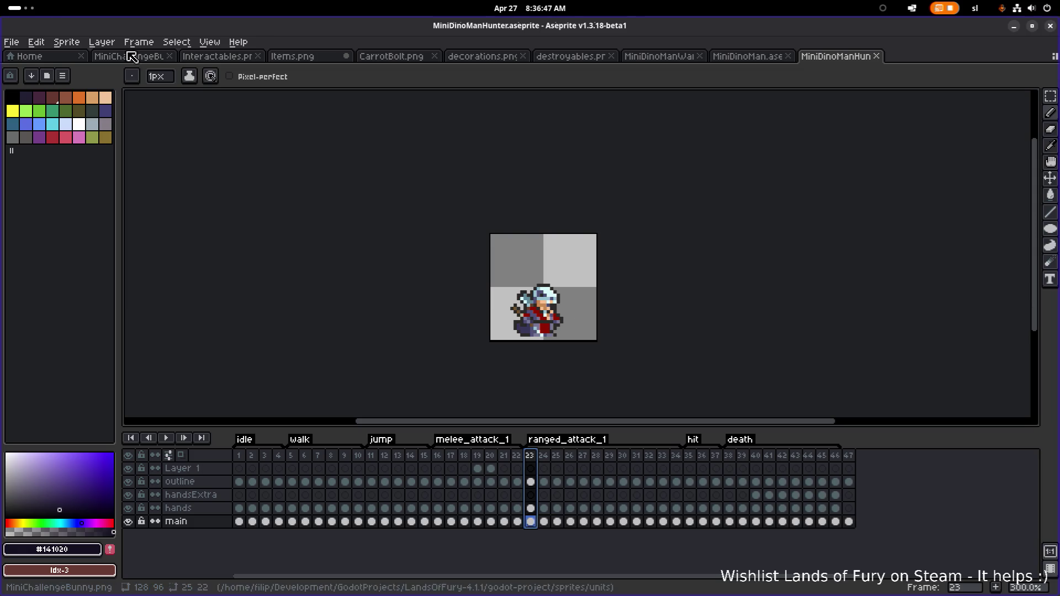
Check the window overview, then minimize Aseprite to reveal the Godot editor
left_click(25, 8)
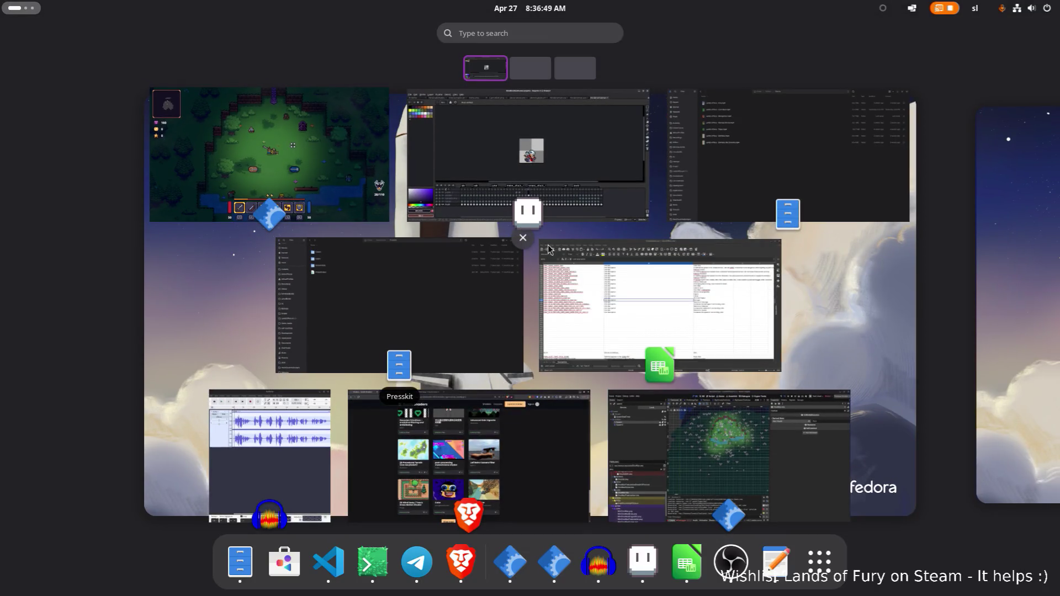
left_click(589, 179)
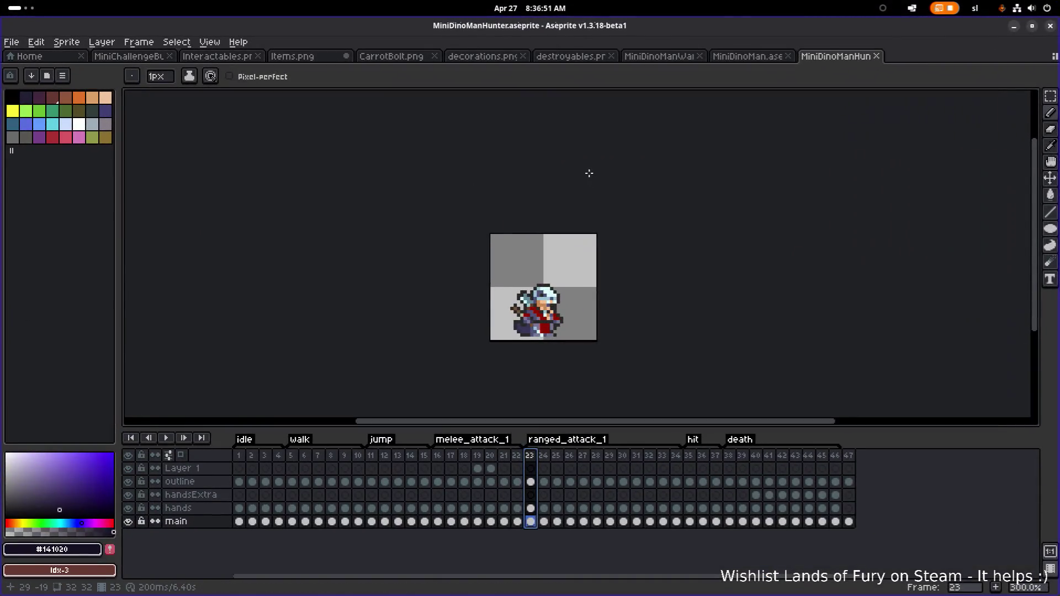
left_click(22, 9)
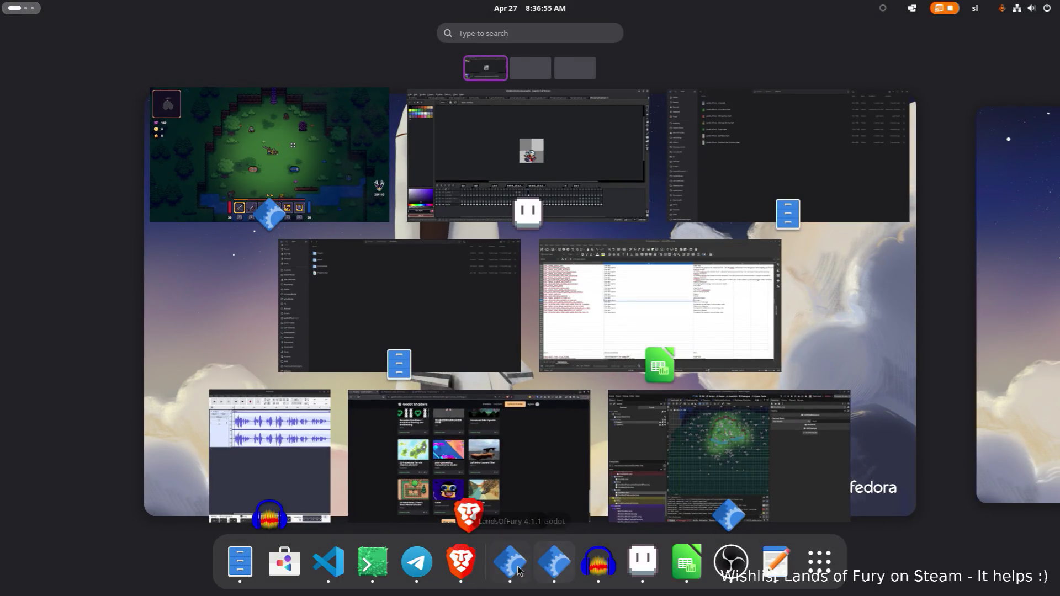
key("Escape")
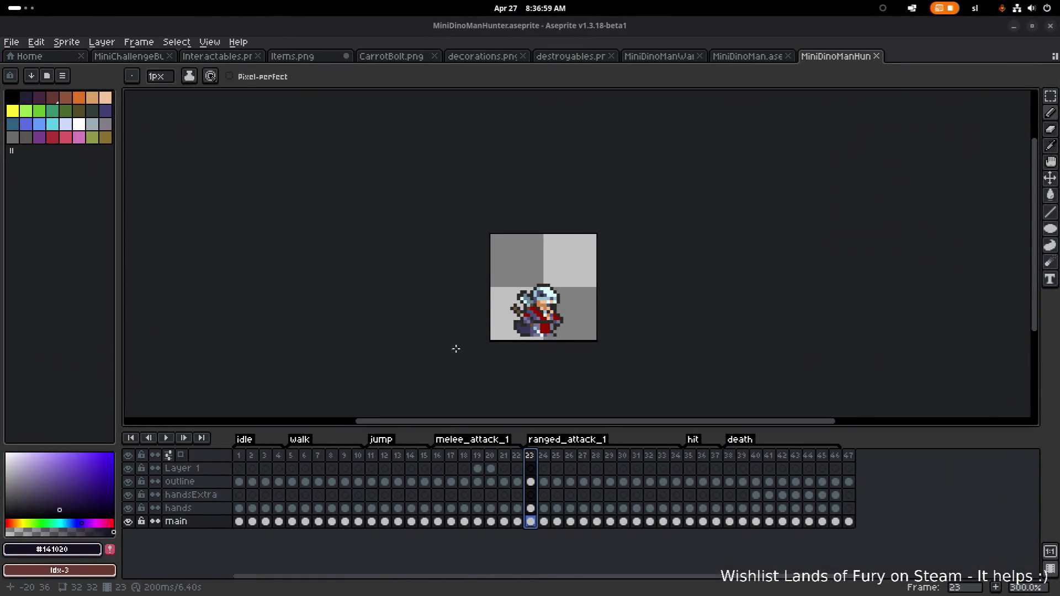
scroll(795, 210, "down", 1)
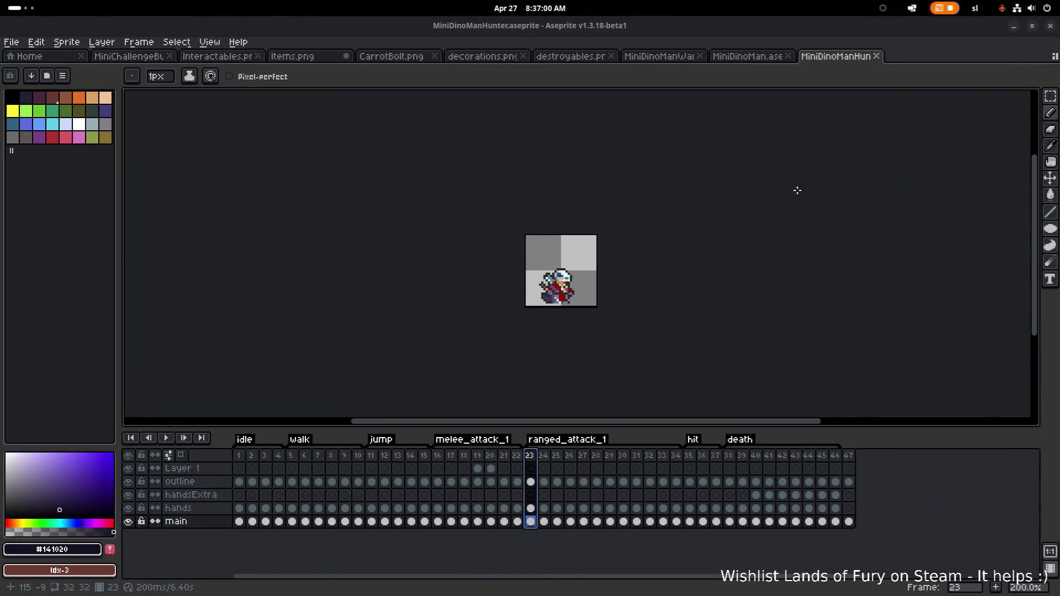
left_click(1014, 27)
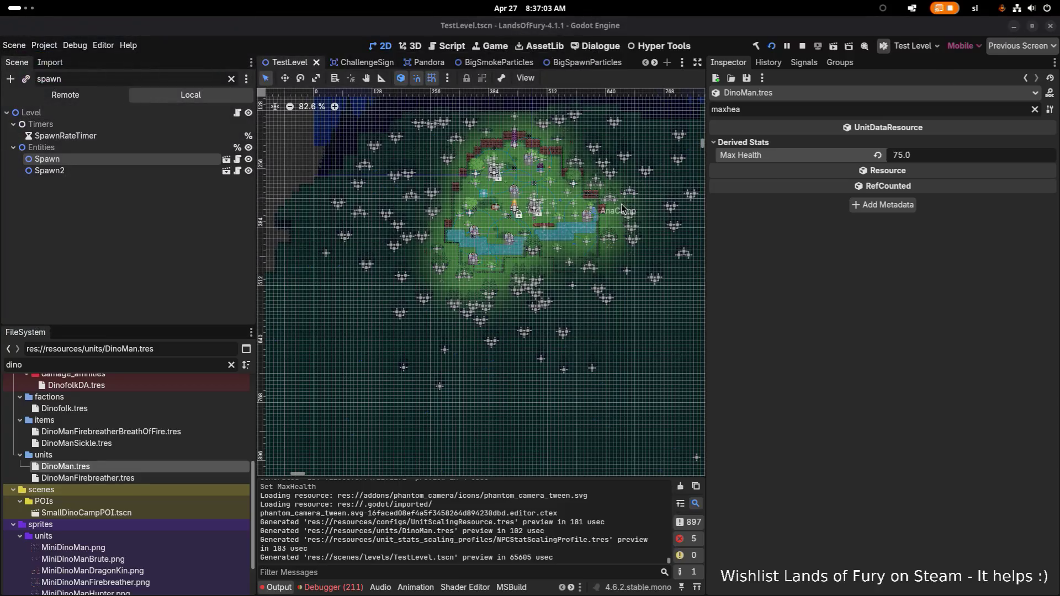
Clear the dino file filter and stop the running game
left_click(139, 478)
left_click(184, 468)
left_click(231, 365)
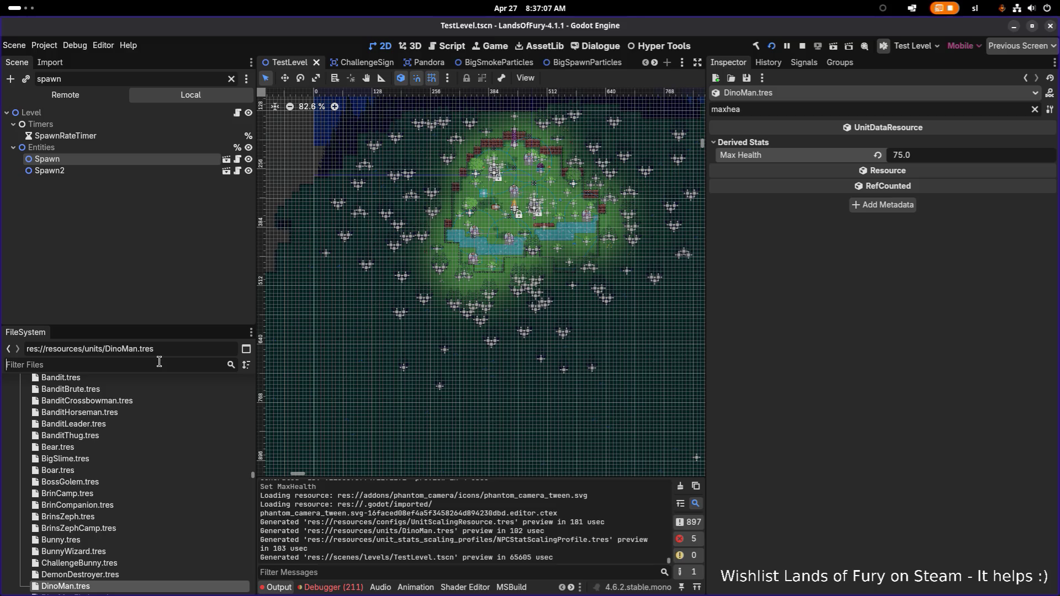
left_click(802, 46)
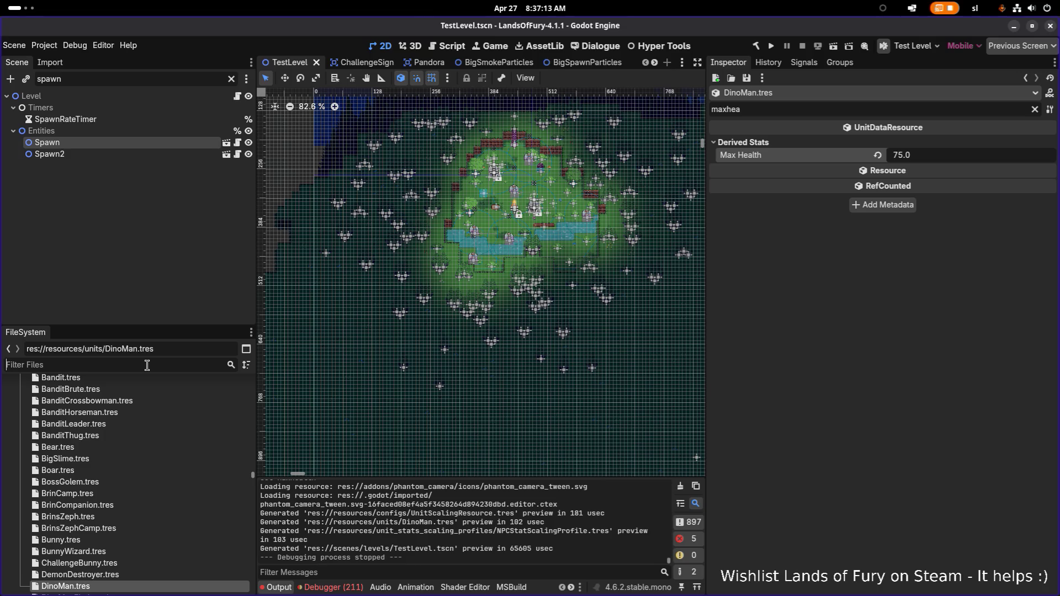
Duplicate BanditCrossbowman.tres under the name DinoManHunter.tres
left_click(147, 365)
type("bandit")
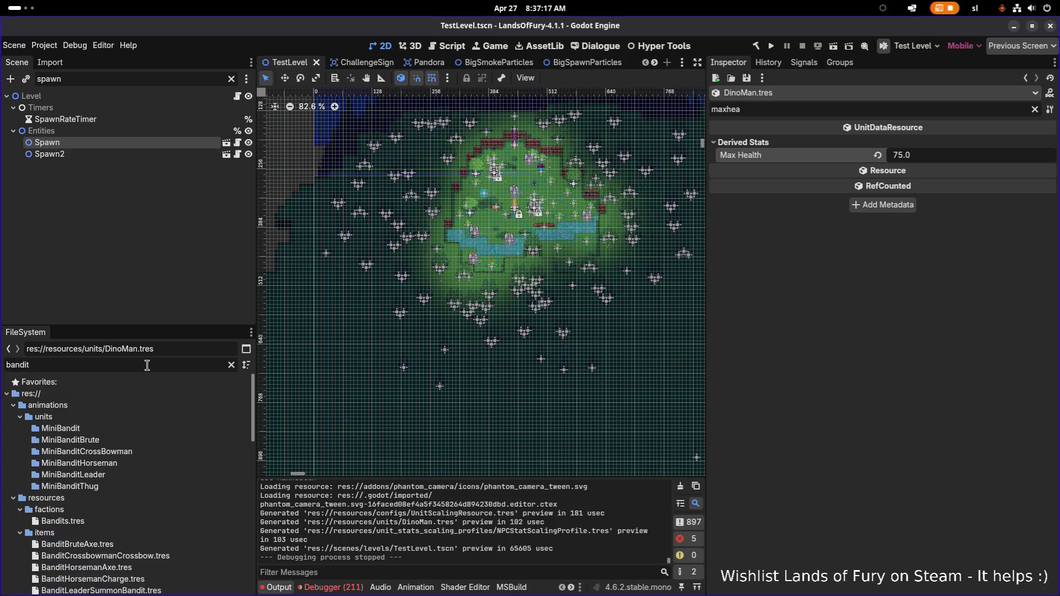
type("cro")
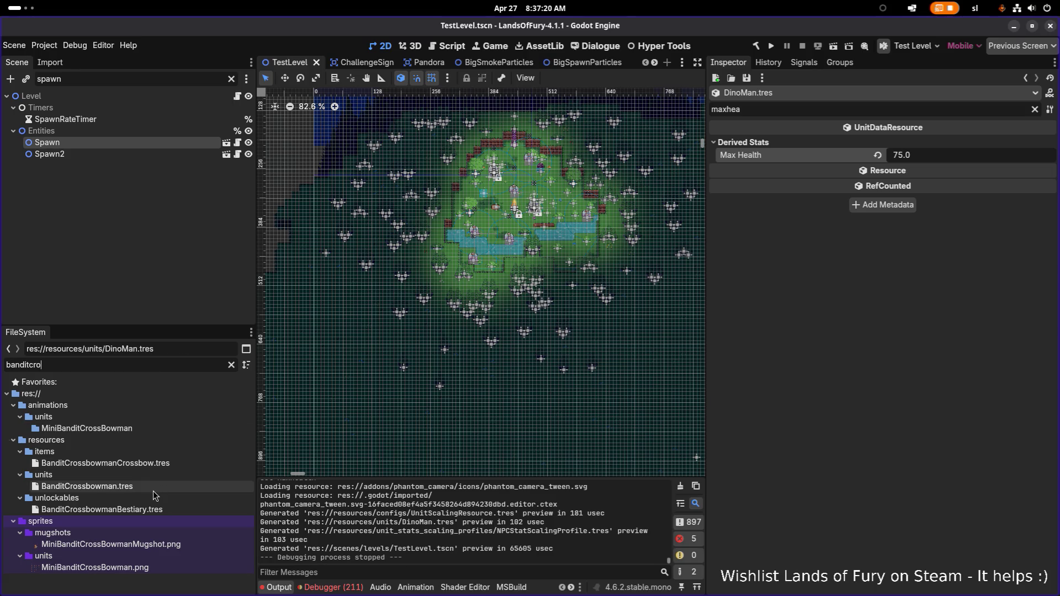
left_click(158, 488)
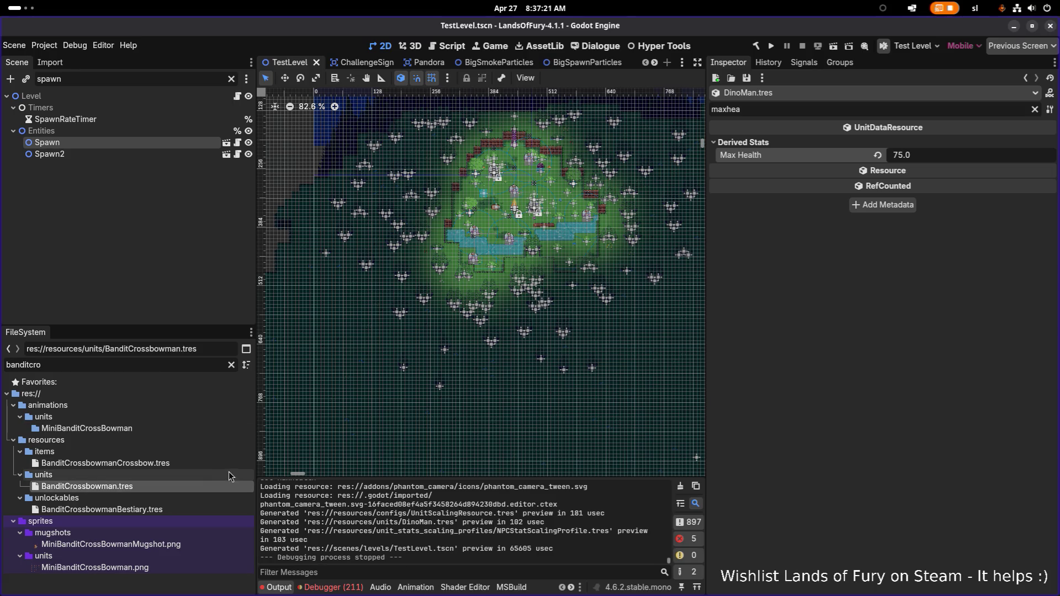
key("ctrl+d")
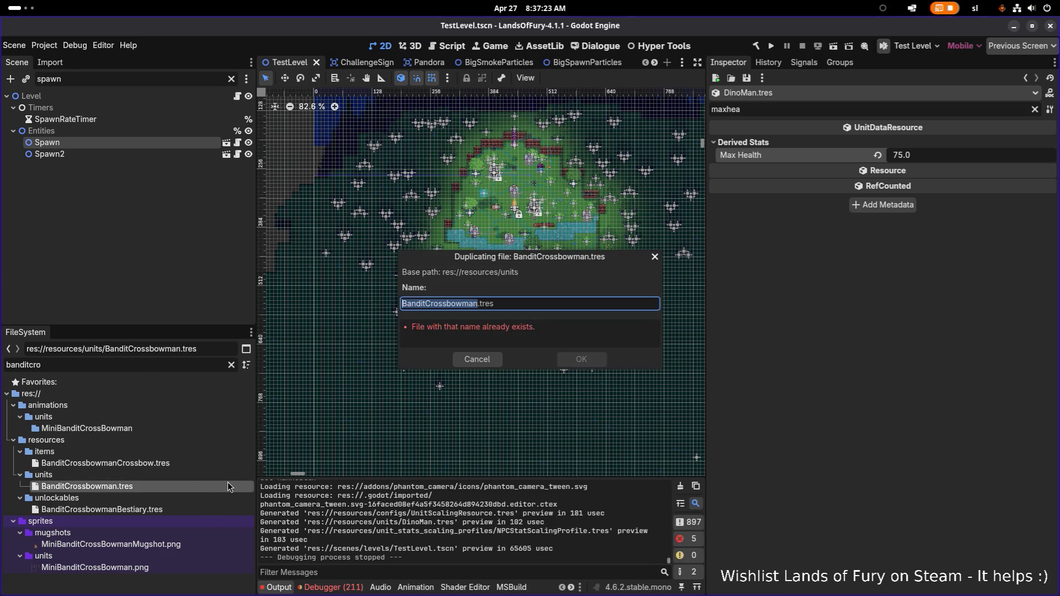
key("Right")
key("shift+Home")
type("DinoManHunter")
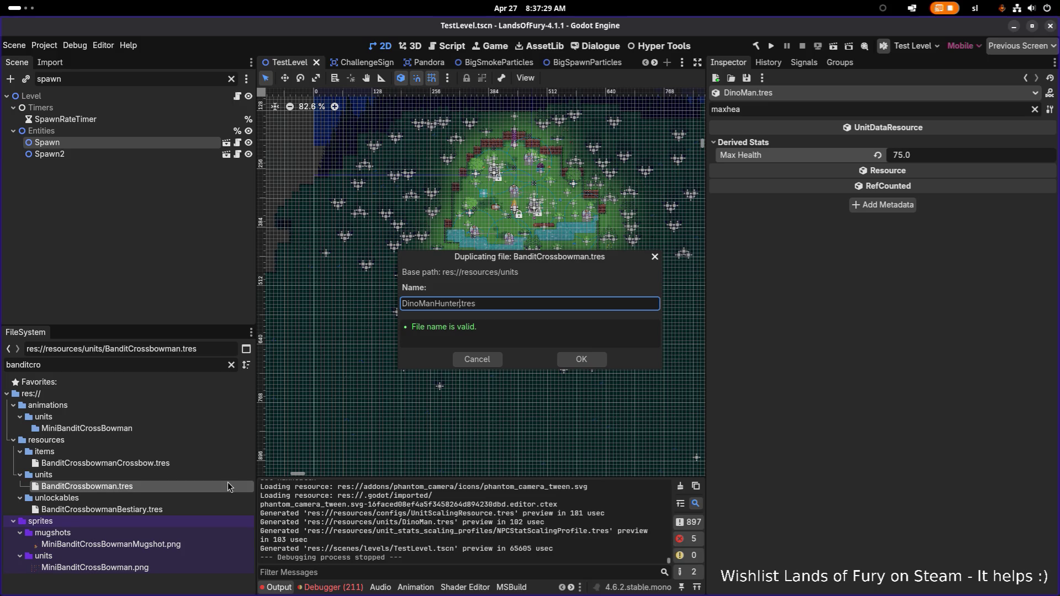
key("alt+Tab")
key("alt+Tab")
key("alt+Tab")
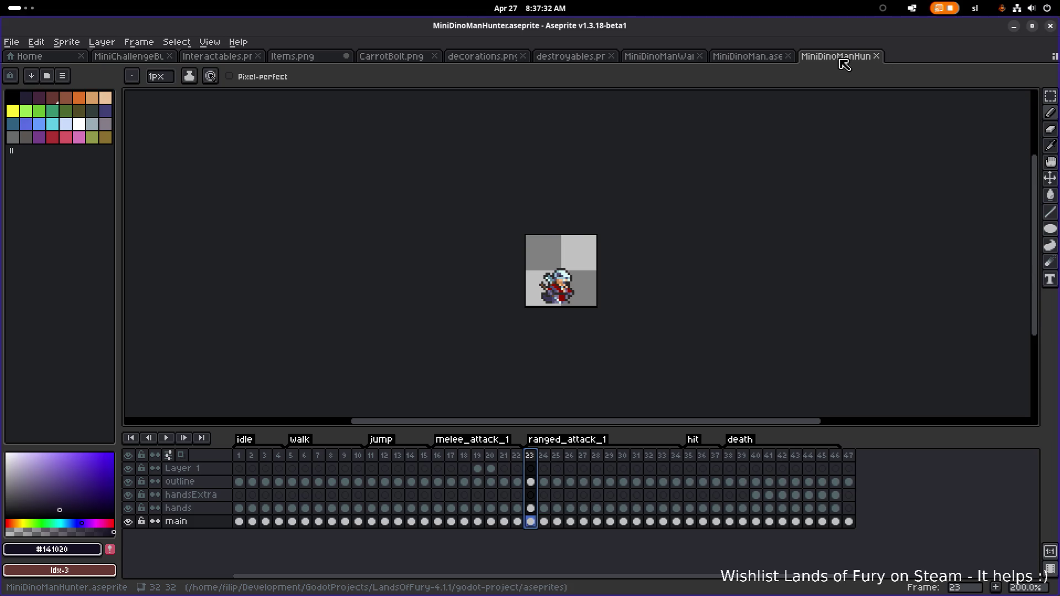
left_click(1014, 26)
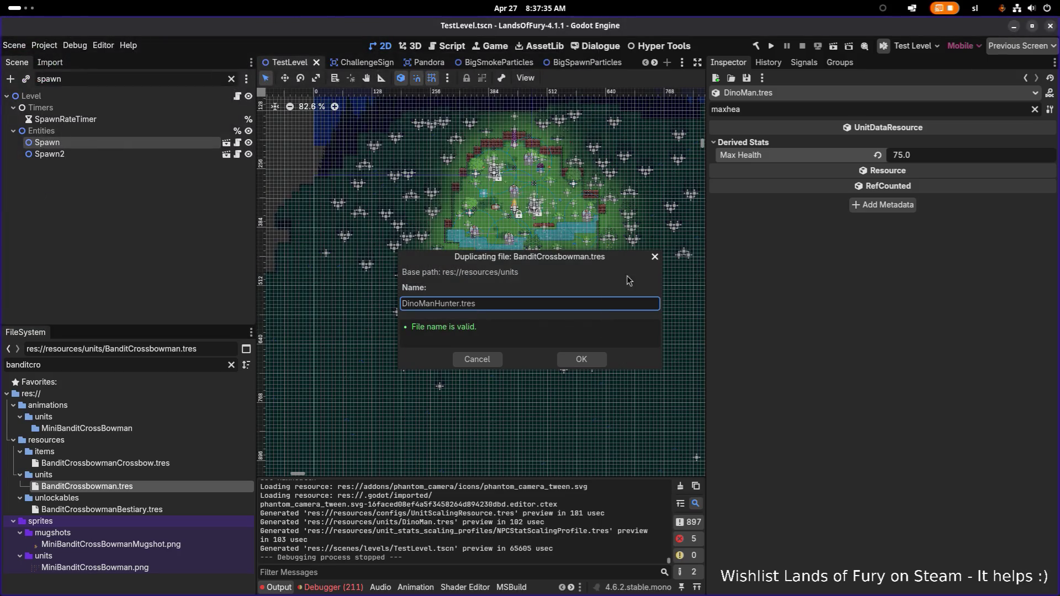
left_click(589, 363)
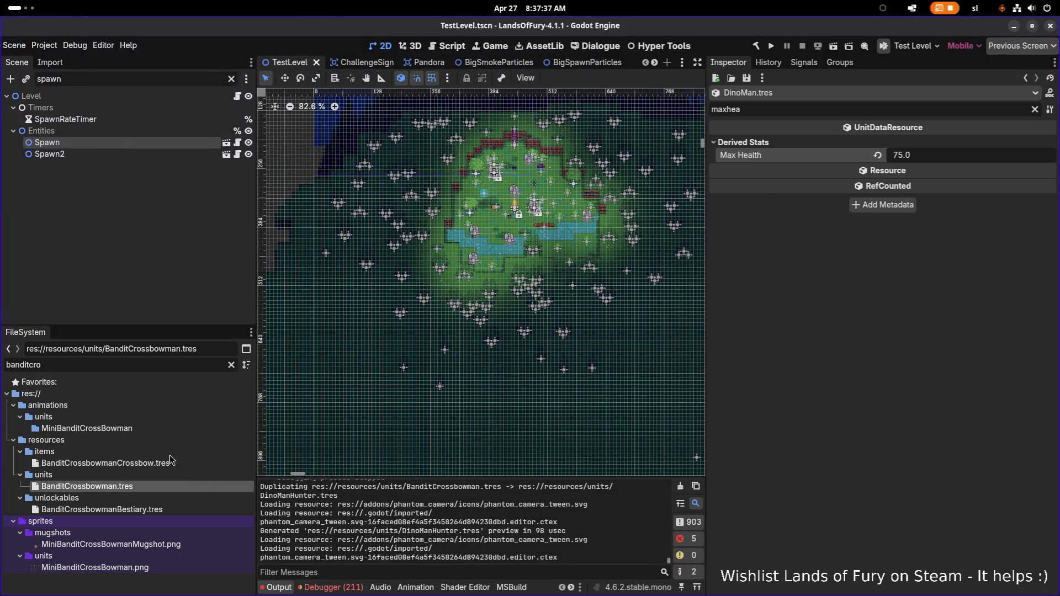
Filter files for 'dinomanh', open DinoManHunter.tres, and clear the property filter
double_click(176, 365)
type("d")
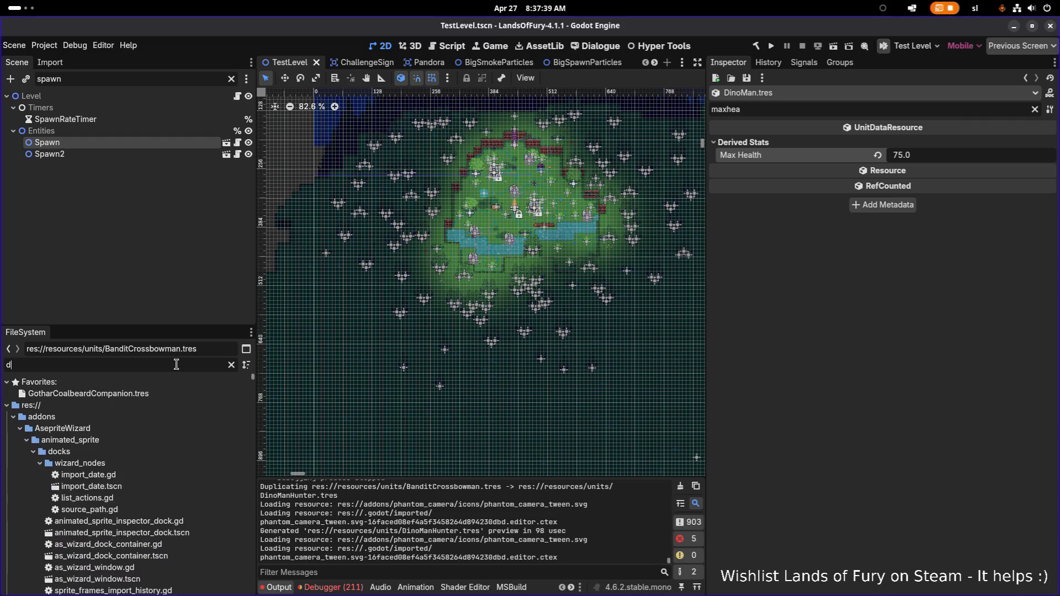
type("inomanhun")
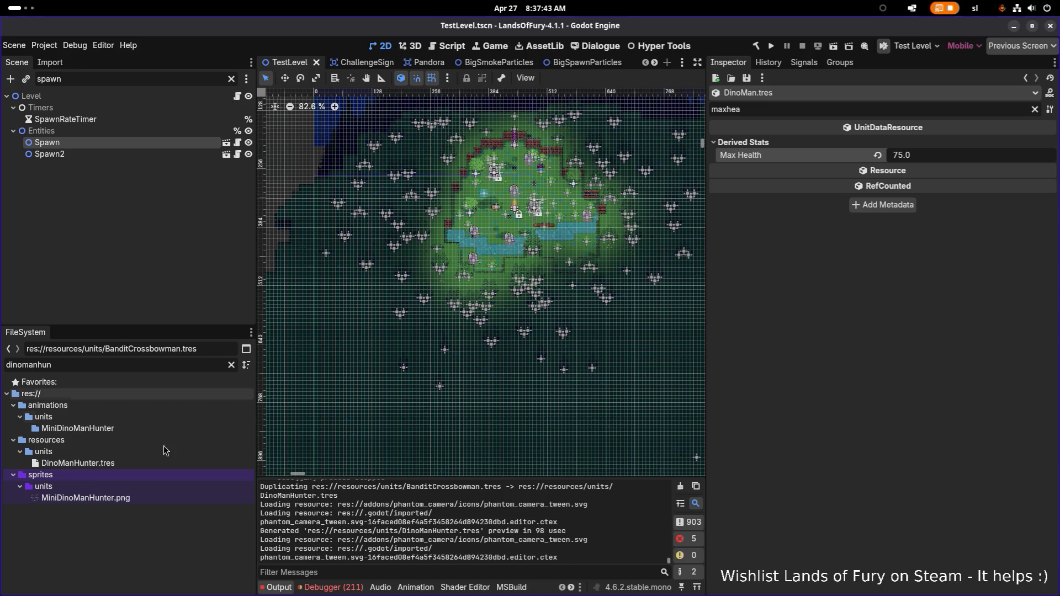
left_click(204, 465)
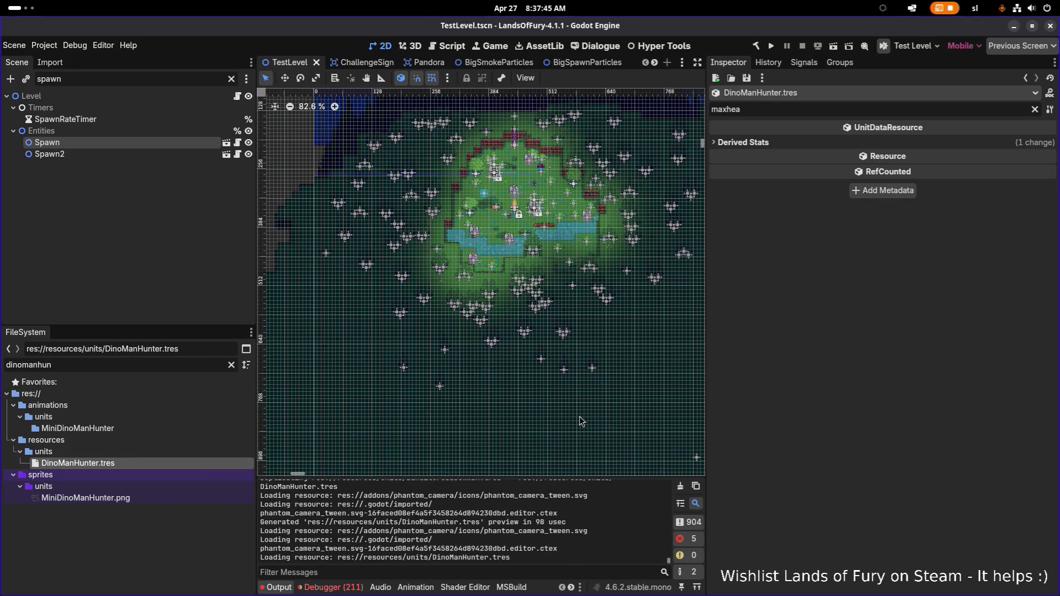
left_click(1036, 110)
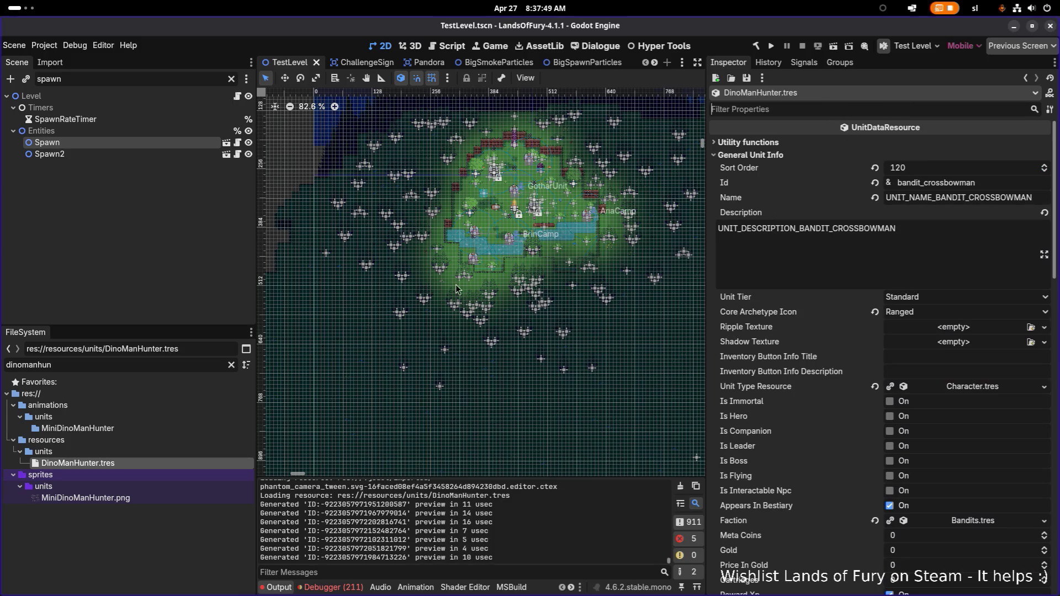
left_click(138, 442)
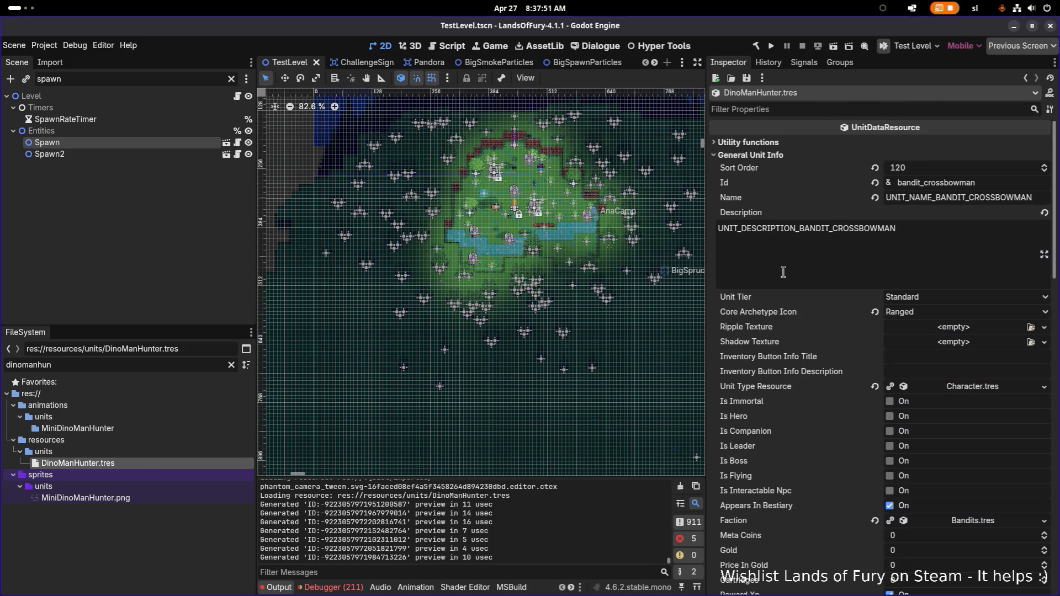
Change the unit's Id to dino_man_hunter
left_click(1003, 184)
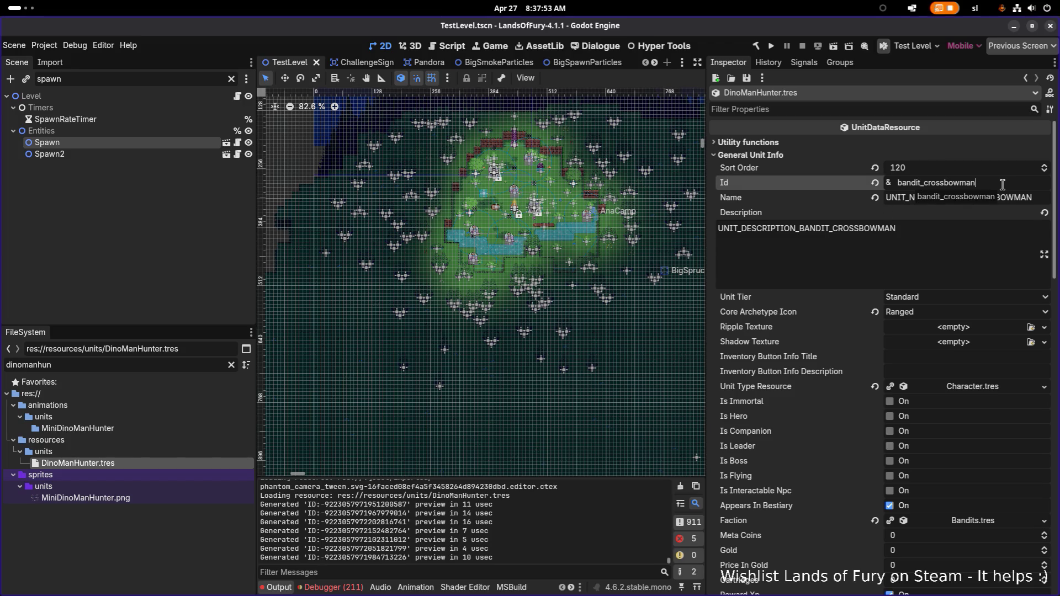
key("ctrl+a")
type("dino_a")
key("BackSpace")
type("man_huinter")
left_click(969, 221)
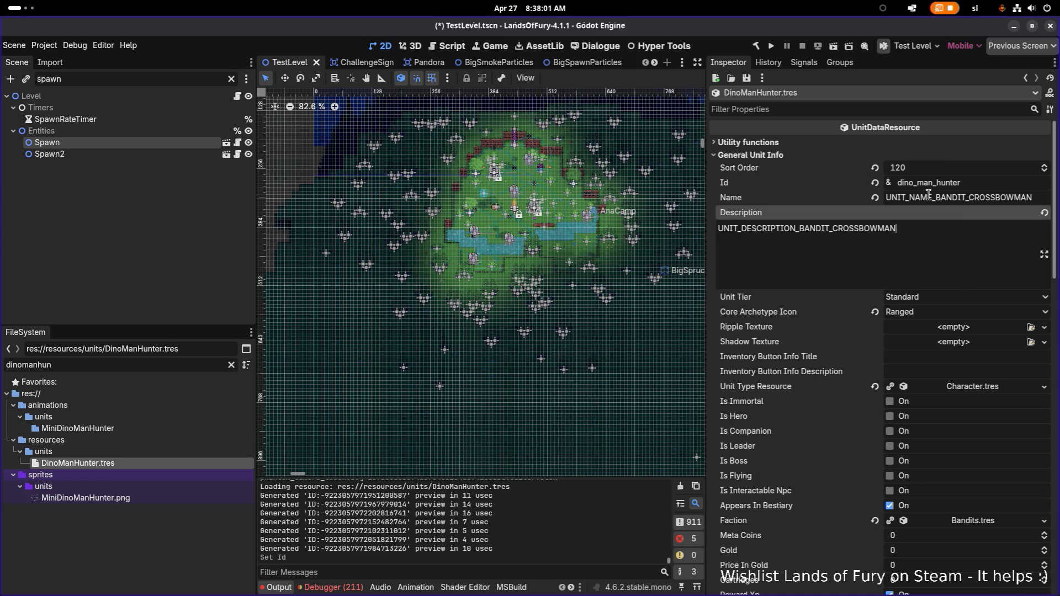
Replace BANDIT_CROSSBOWMAN with DINO_MAN_HUNTER in the Name and Description keys, then save
left_click(945, 197)
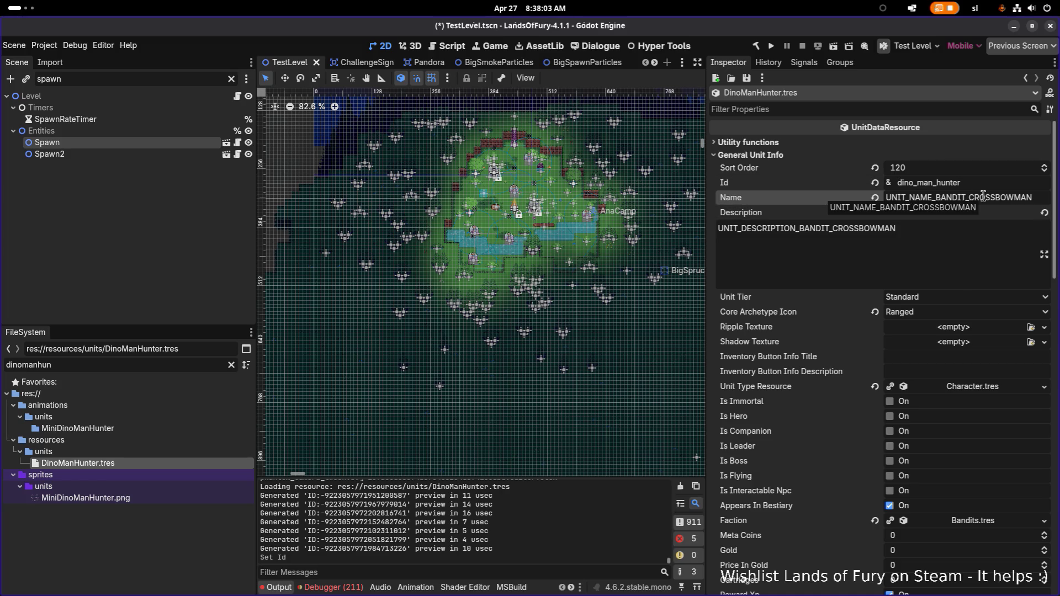
key("shift+End")
type("DINO_")
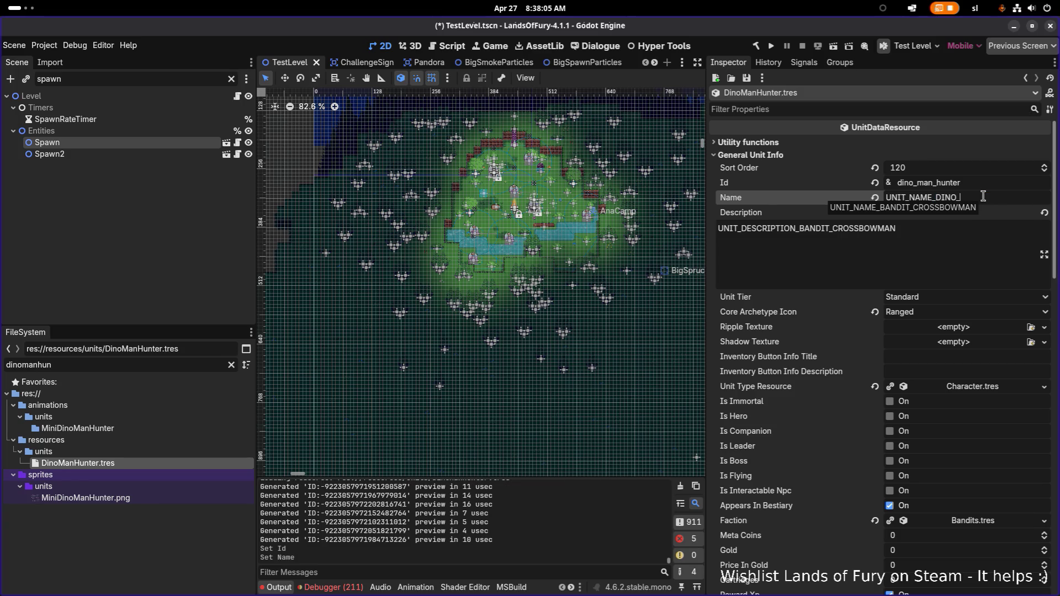
type("MAN_H")
type("UNTER")
key("Tab")
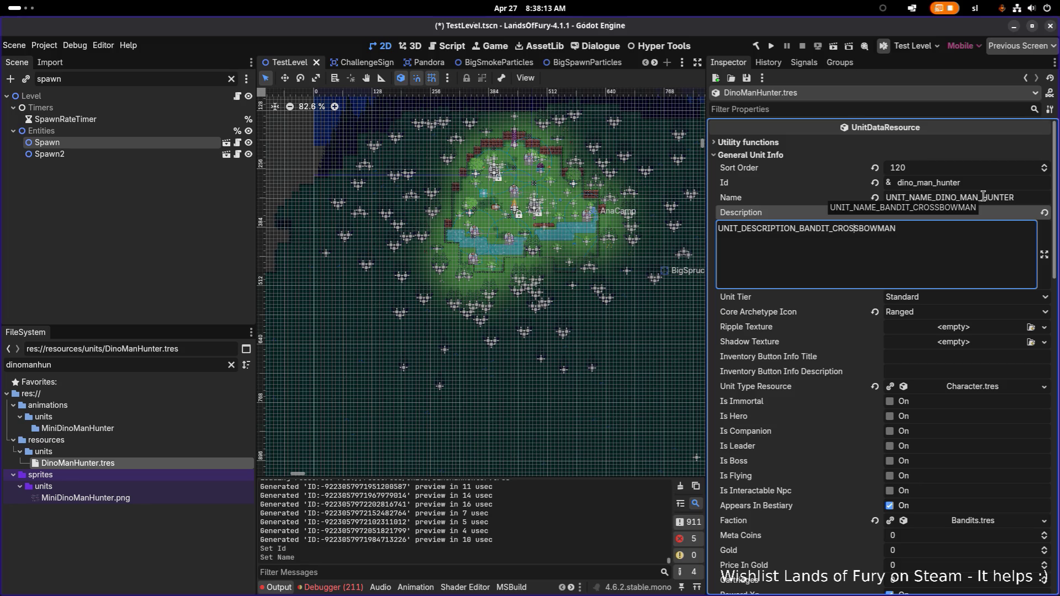
key("shift+End")
type("DINO_MAN_HUNTER")
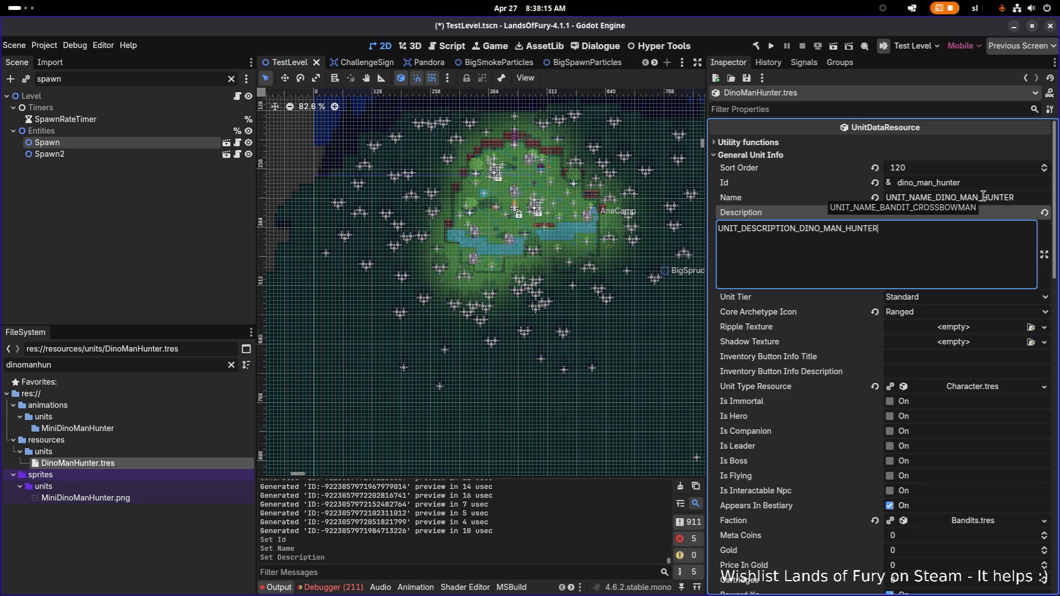
key("ctrl+s")
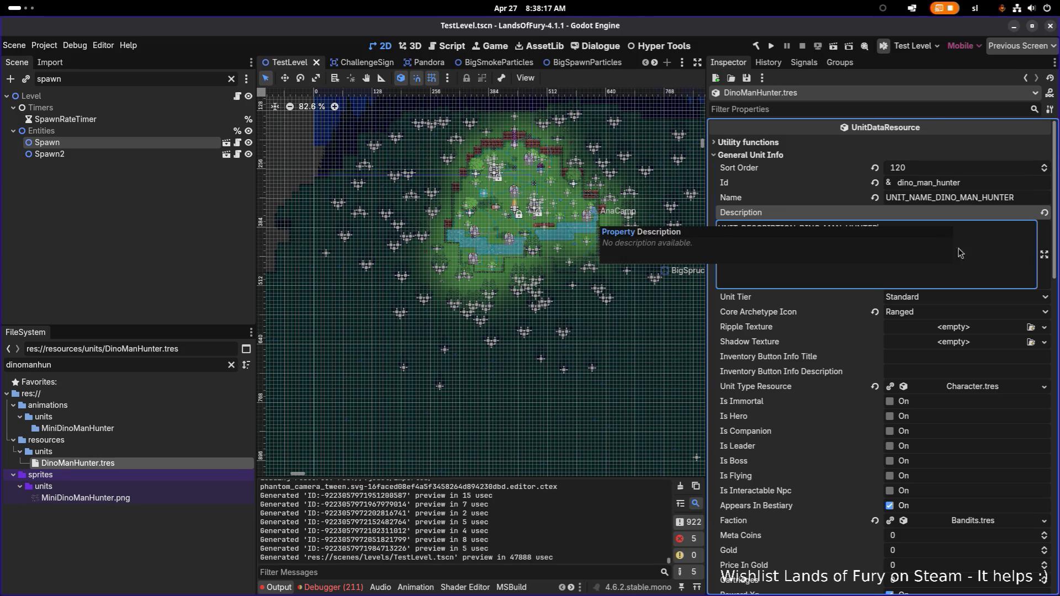
Start picking the unit's Faction through Quick Load
scroll(960, 253, "down", 5)
left_click(1044, 344)
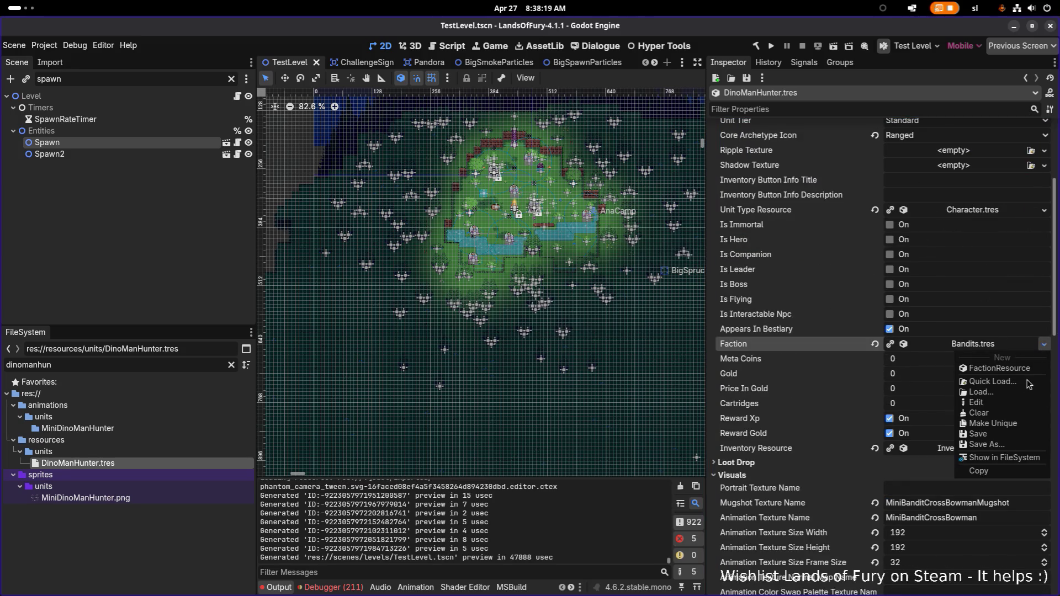
left_click(1027, 382)
Set the unit's faction to Dinofolk.tres and save
type("din")
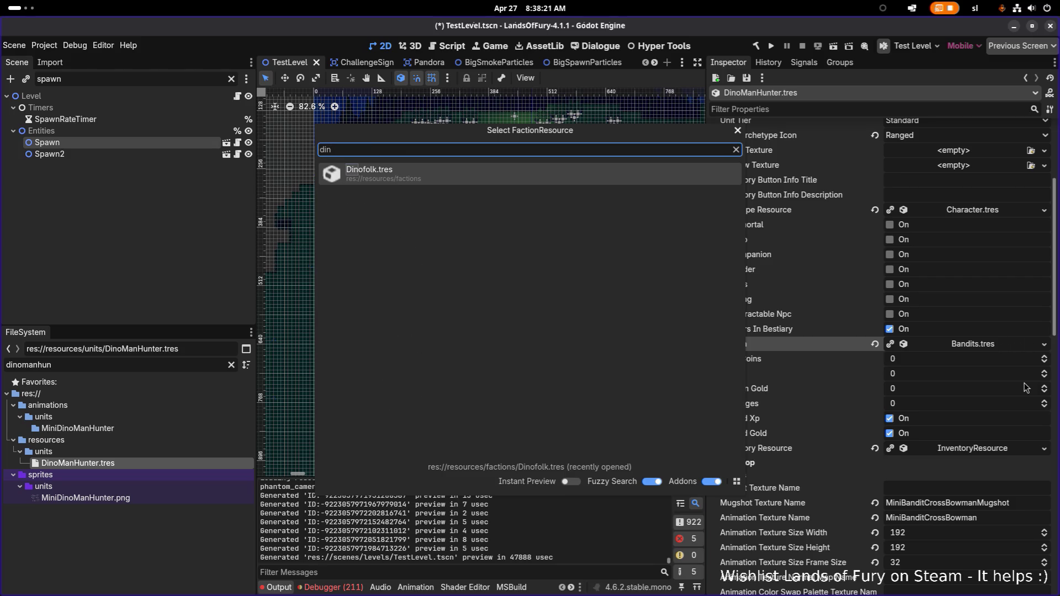
key("Return")
key("ctrl+s")
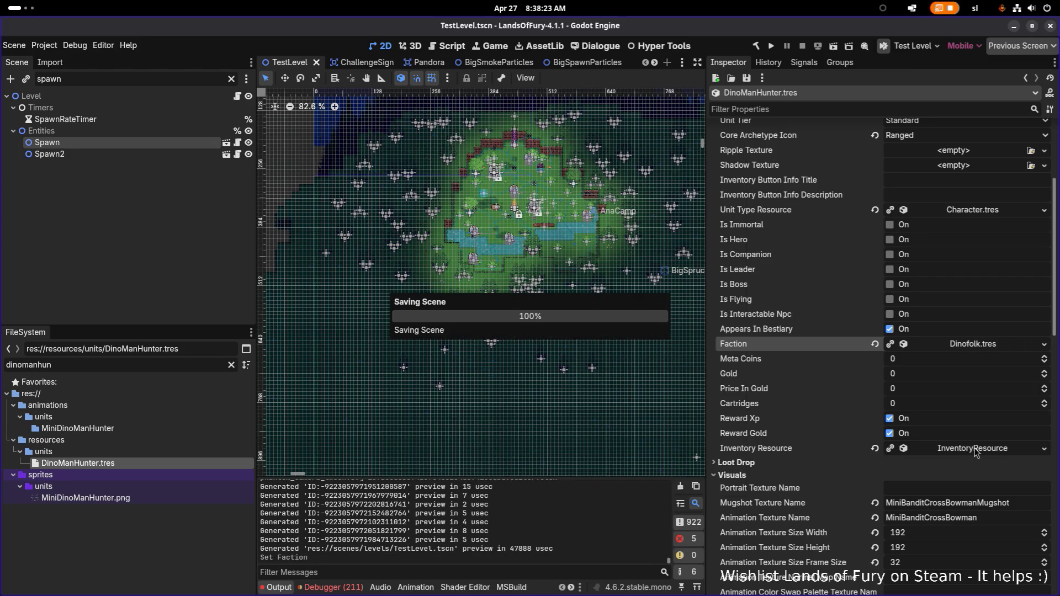
Make the unit's Inventory Resource unique and expand Item Data Resources By Slot Id
right_click(974, 451)
left_click(988, 466)
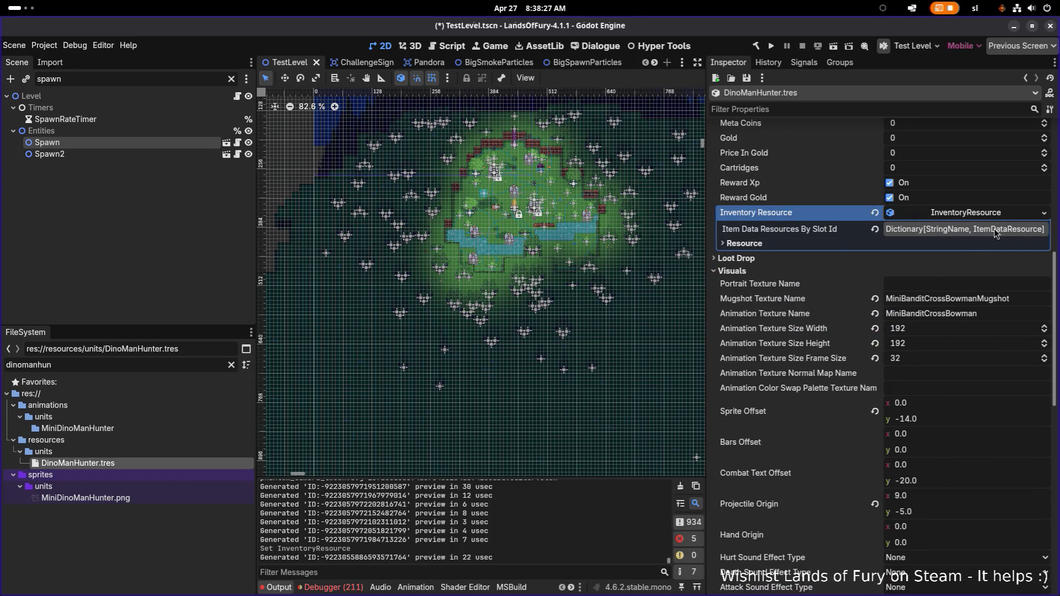
left_click(995, 228)
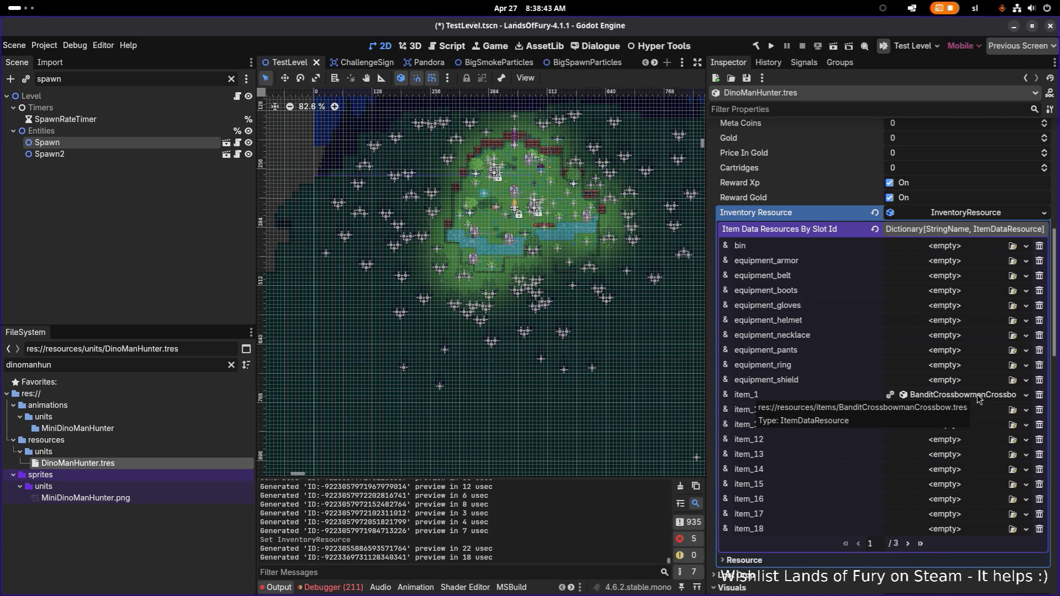
Find item_1's BanditCrossbowmanCrossbow.tres in the FileSystem and duplicate it
right_click(979, 398)
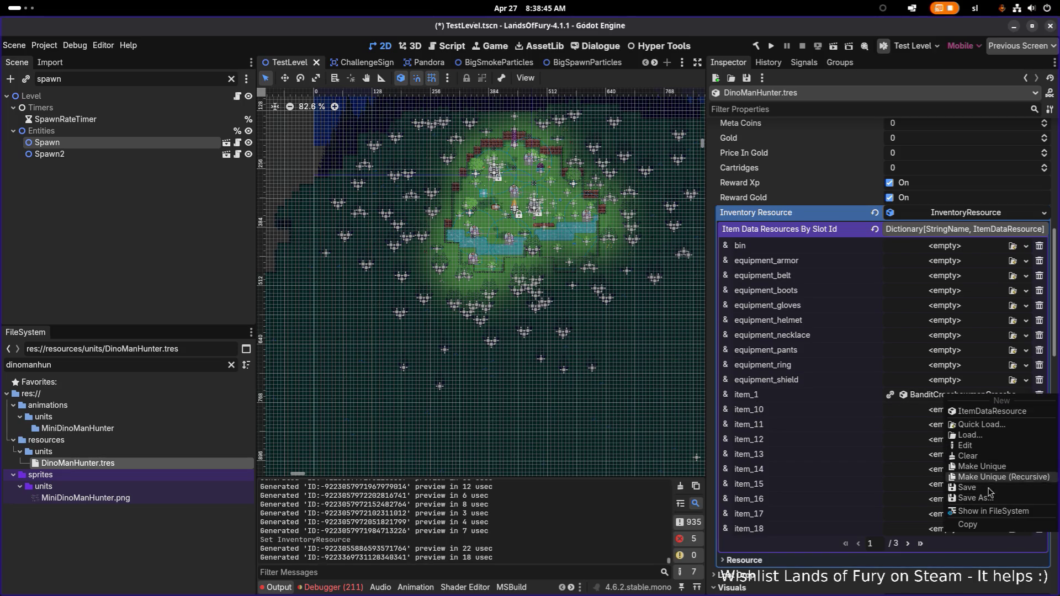
left_click(993, 512)
left_click(133, 544)
left_click(193, 533)
Name the duplicate DinoManHunterJavelin.tres and confirm
key("ctrl+d")
key("Left")
key("Left")
key("Left")
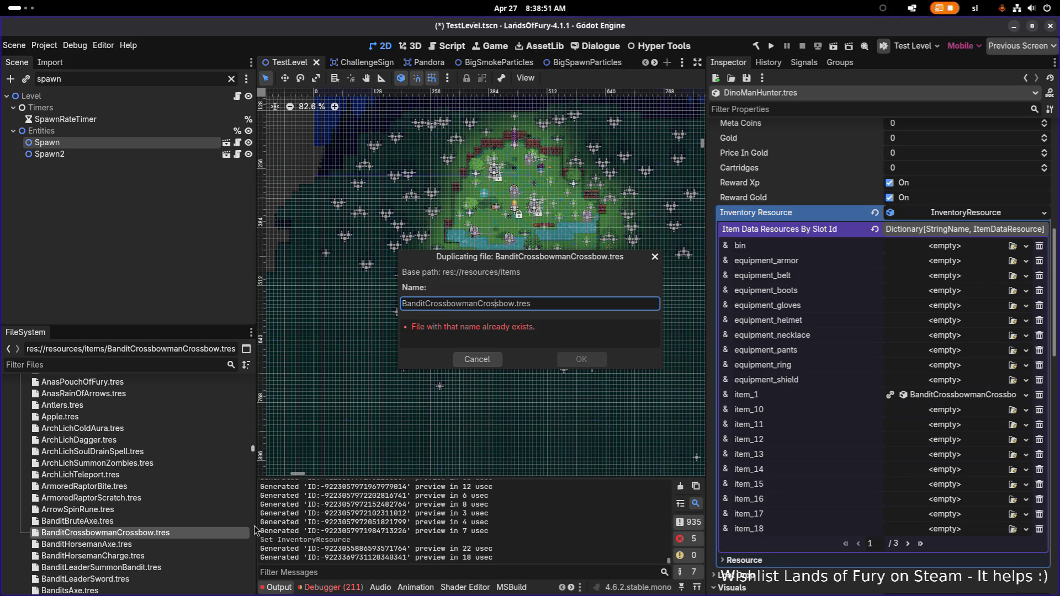
key("shift+Home")
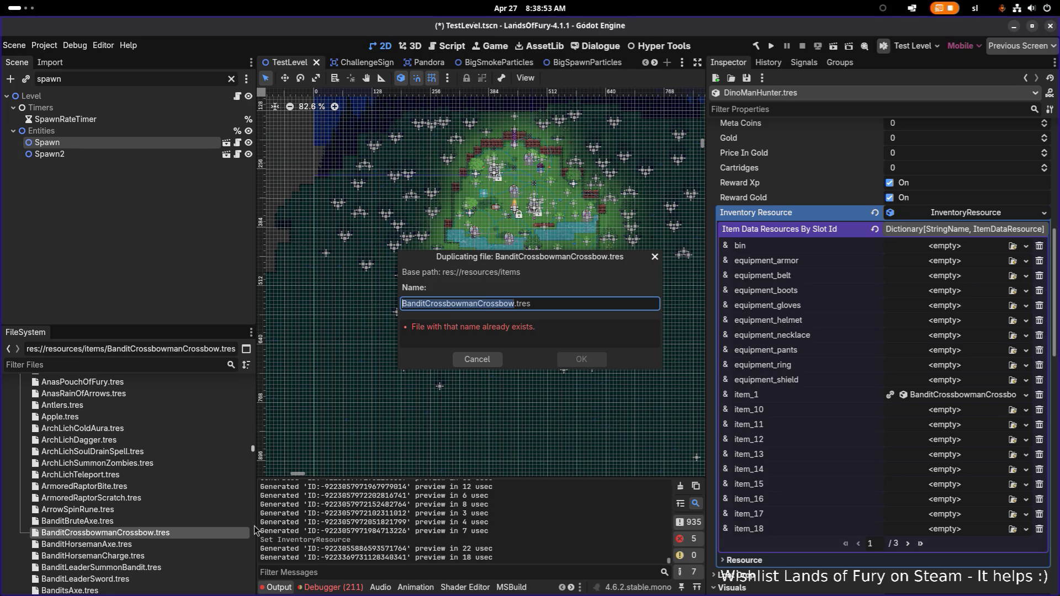
type("DinoManH")
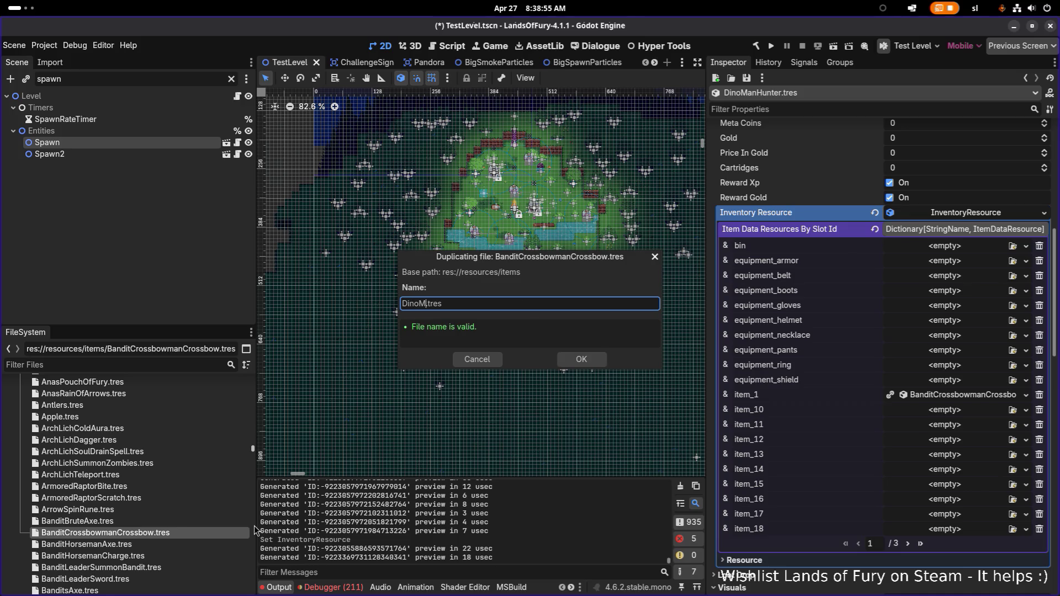
type("unter")
type("Spear")
key("BackSpace")
key("BackSpace")
key("BackSpace")
type("Javi")
type("elin")
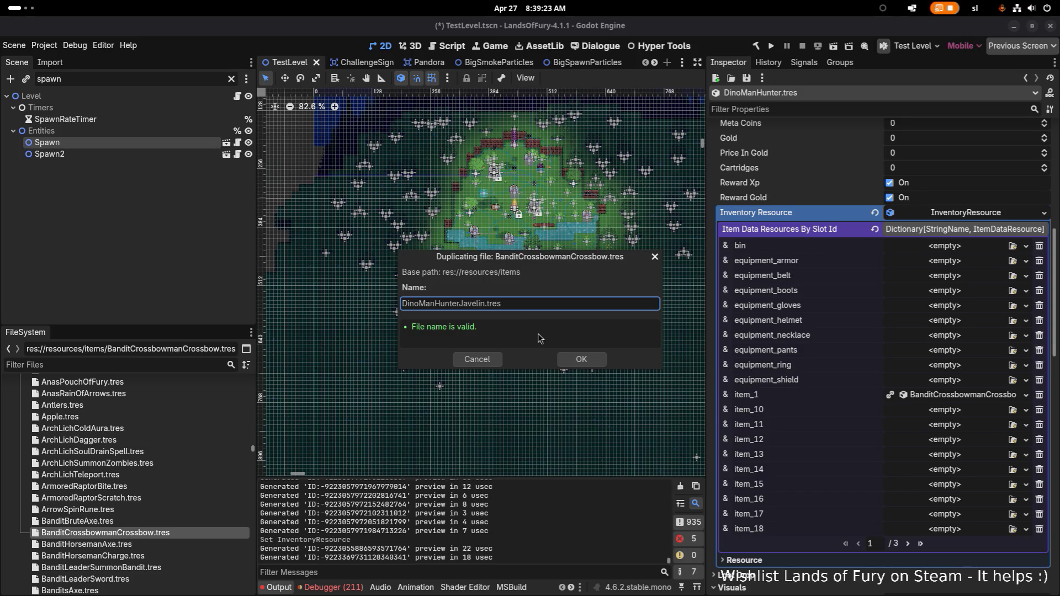
left_click(577, 358)
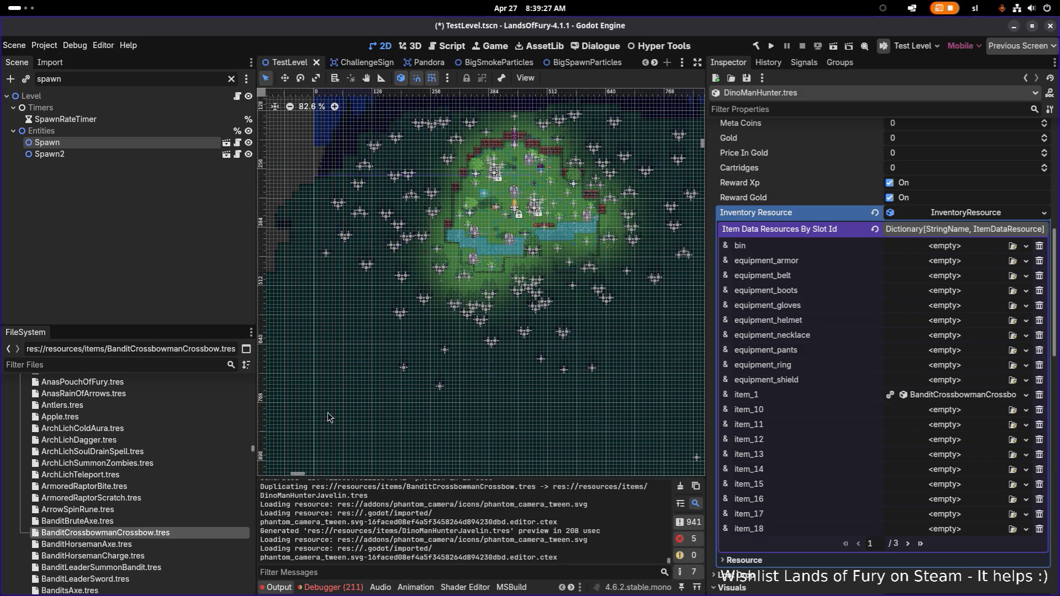
Quick Load DinoManHunterJavelin.tres into the unit's item_1 slot
left_click(1026, 395)
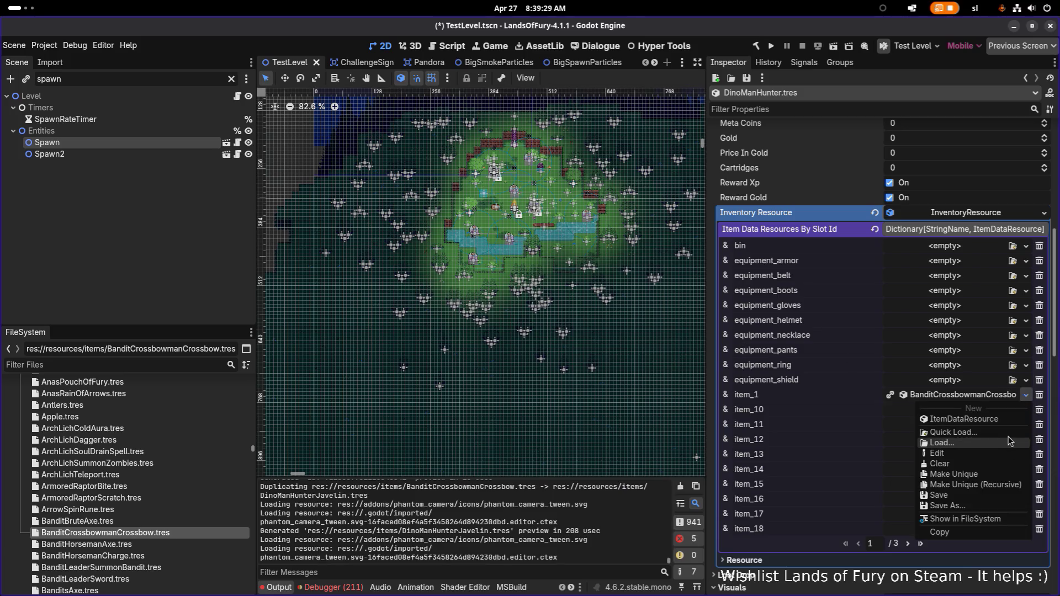
left_click(1008, 433)
type("javelin")
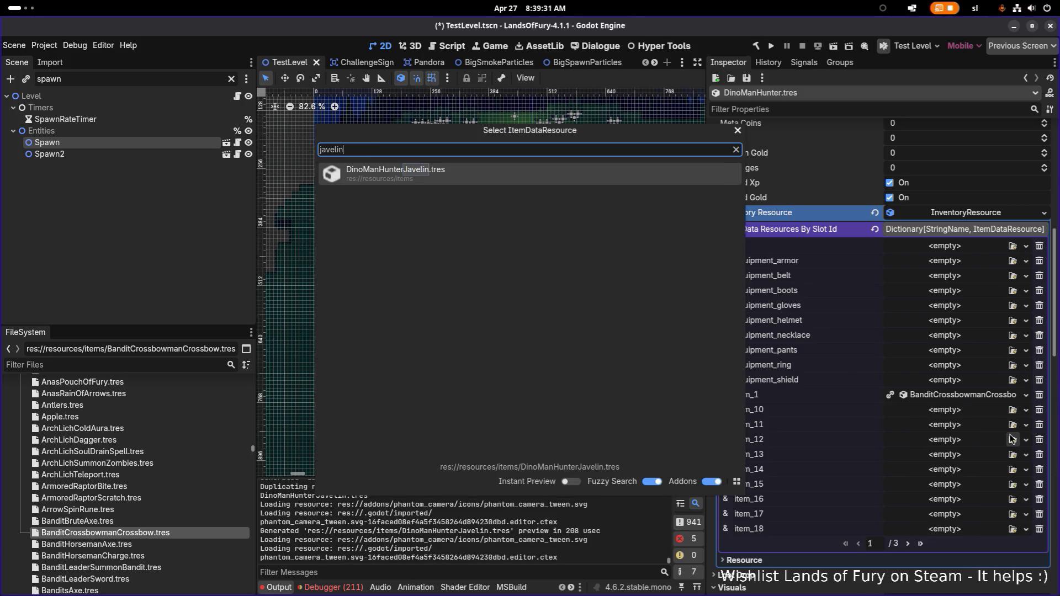
key("Return")
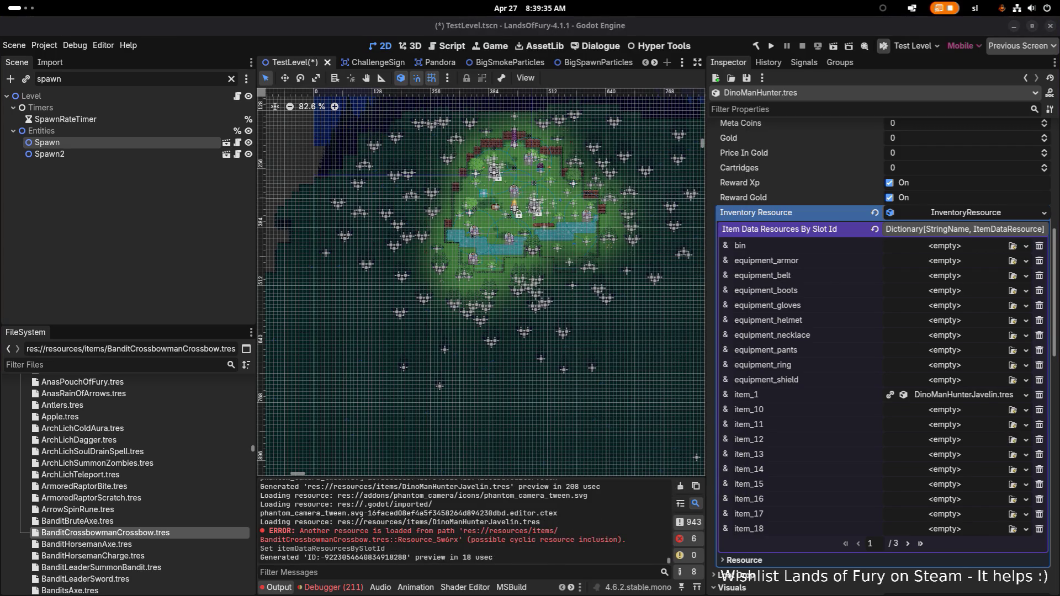
Open DinoManHunterJavelin.tres from the FileSystem and change its Id to dino_man_hunter_javelin
left_click(104, 365)
type("javelin")
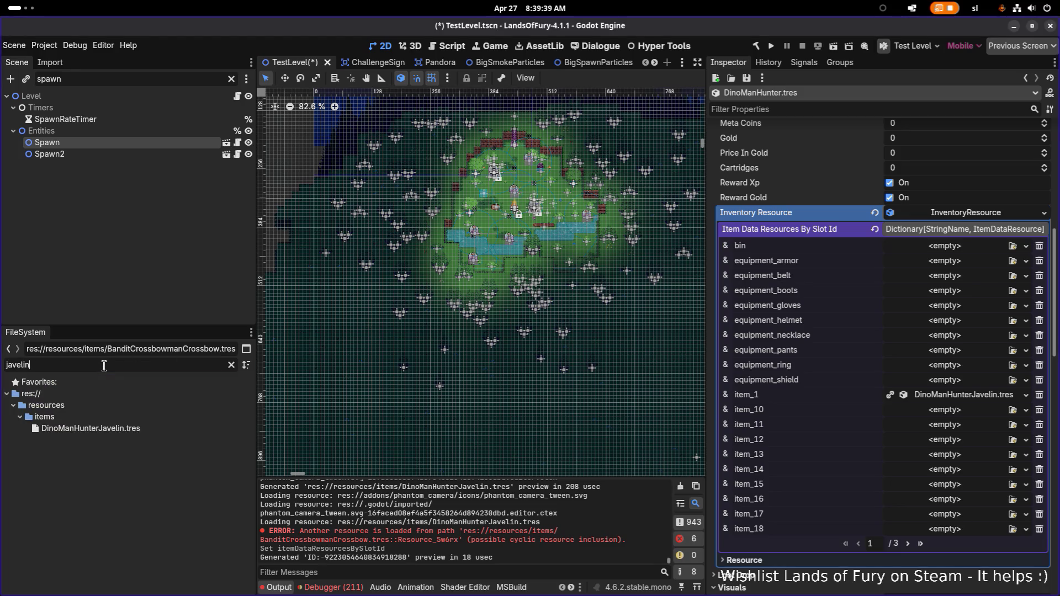
double_click(203, 431)
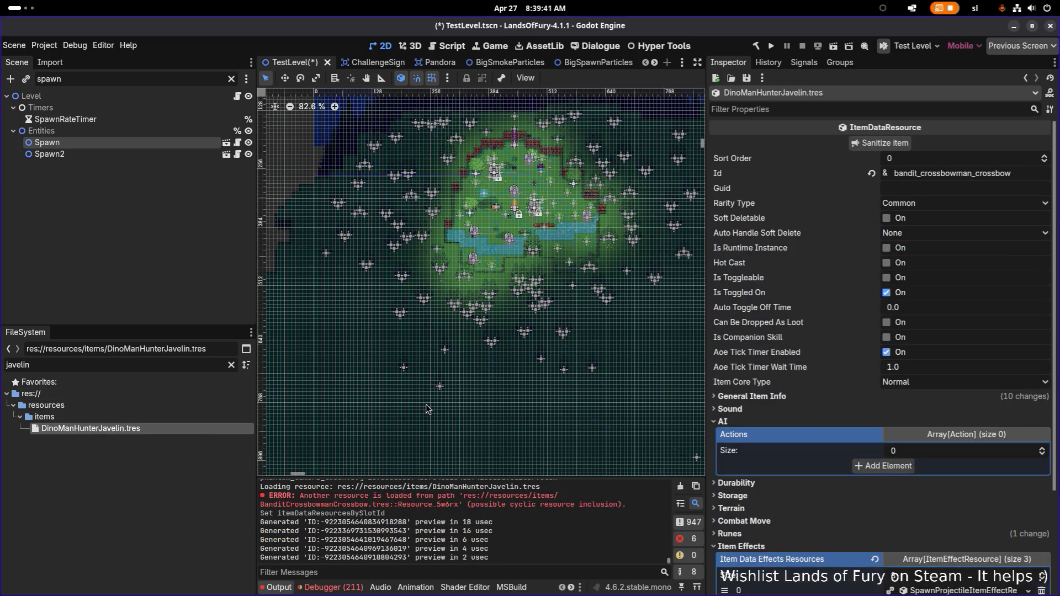
left_click(1022, 175)
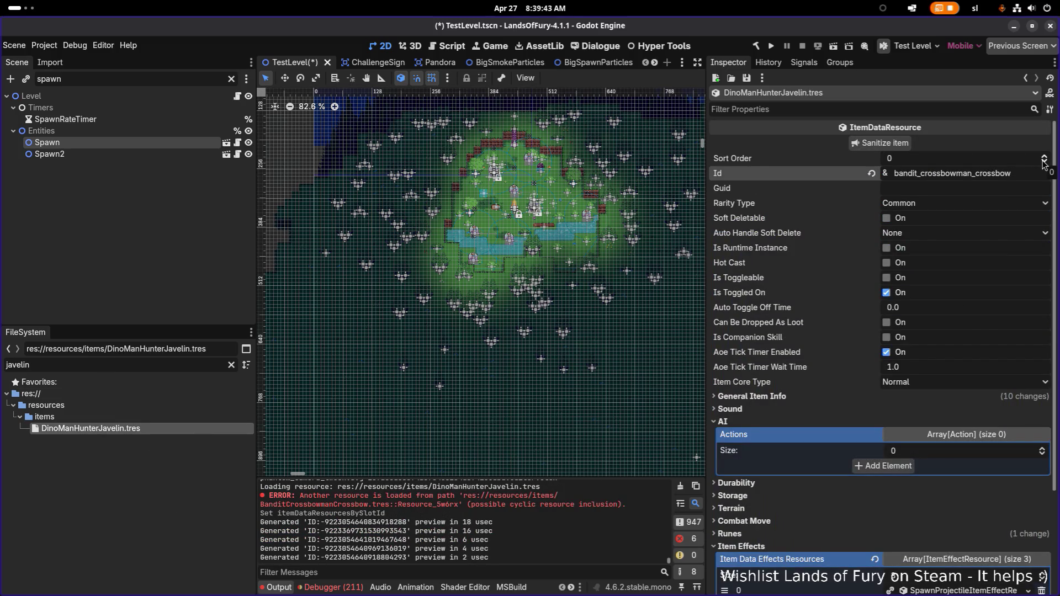
key("ctrl+a")
type("din")
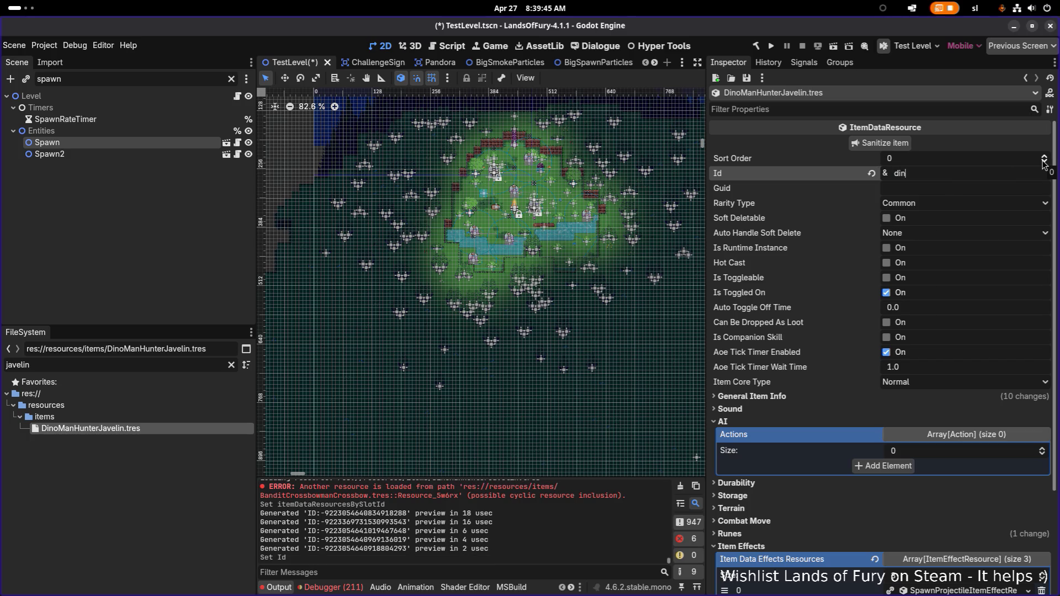
type("o_man_hunter_javelin")
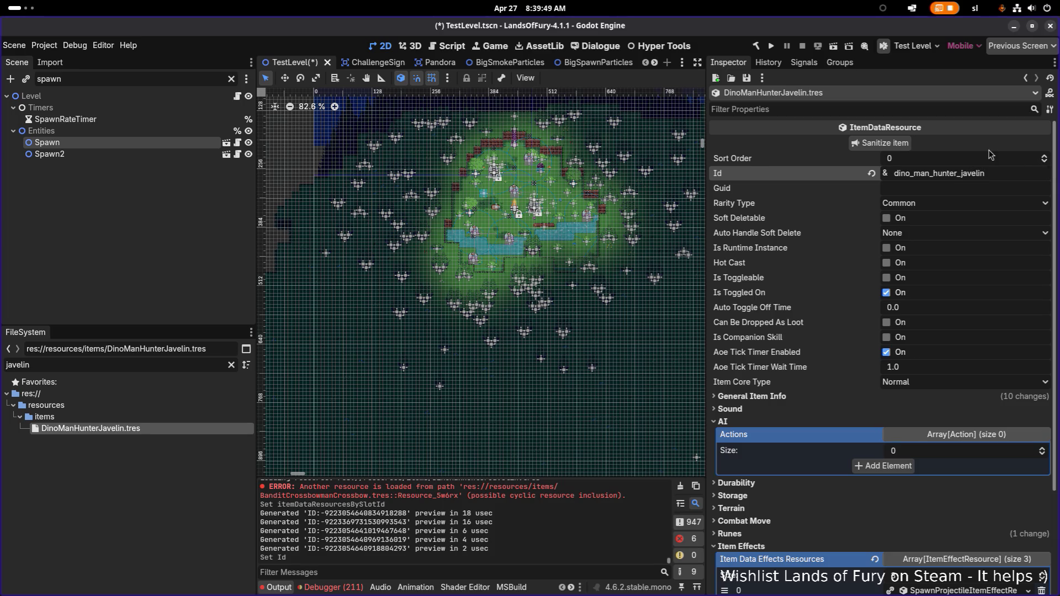
scroll(918, 284, "down", 3)
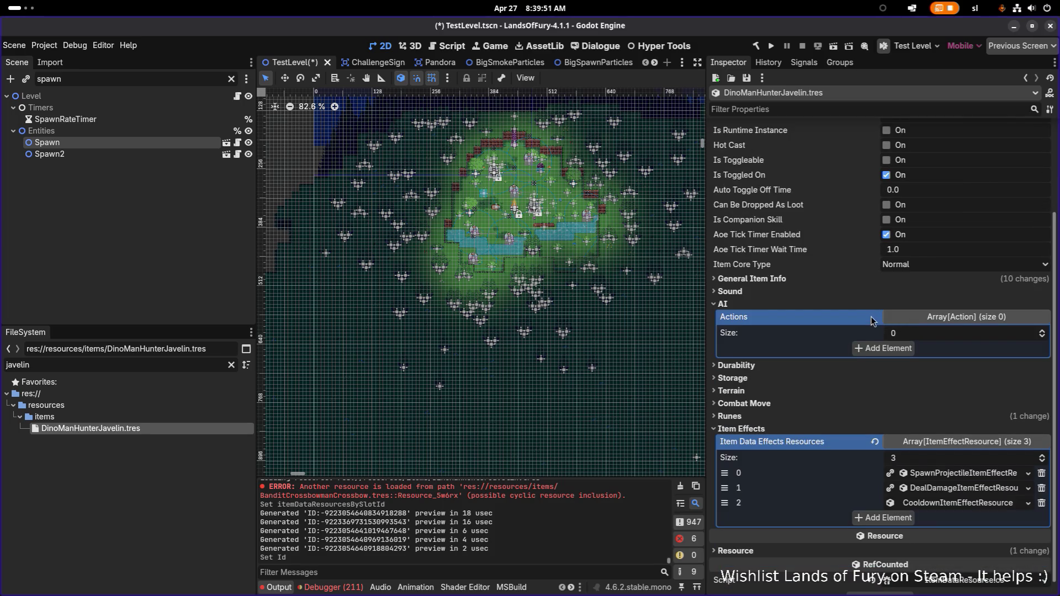
Make the SpawnProjectile effect unique recursively, leaving its ProjectileDataResource shared
scroll(872, 323, "down", 1)
right_click(960, 463)
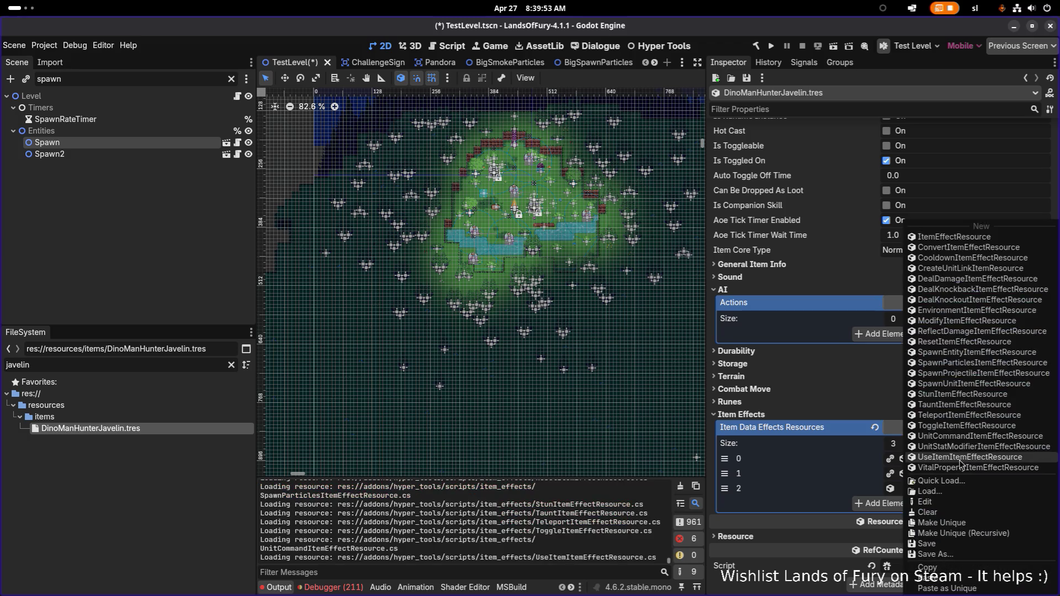
left_click(993, 531)
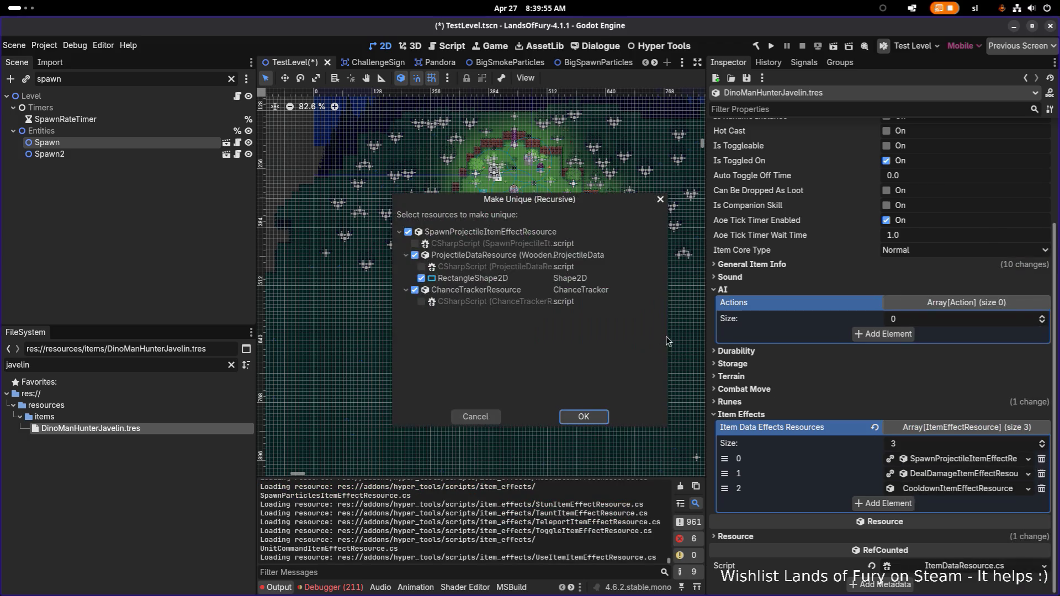
left_click(414, 255)
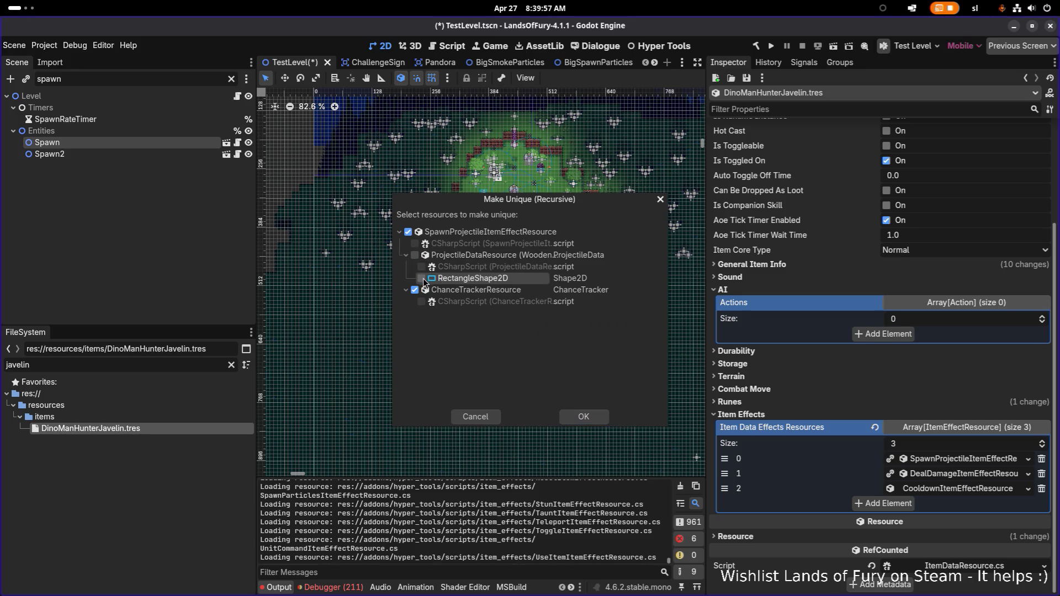
left_click(579, 417)
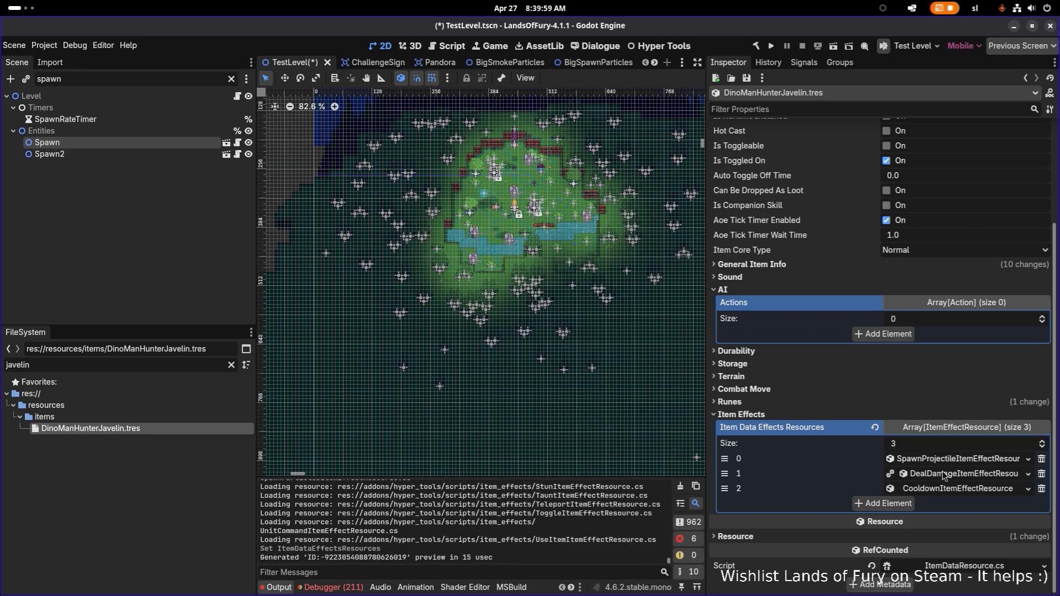
Make the DealDamage and Cooldown effects unique recursively, then expand the damage effect
right_click(943, 476)
left_click(973, 534)
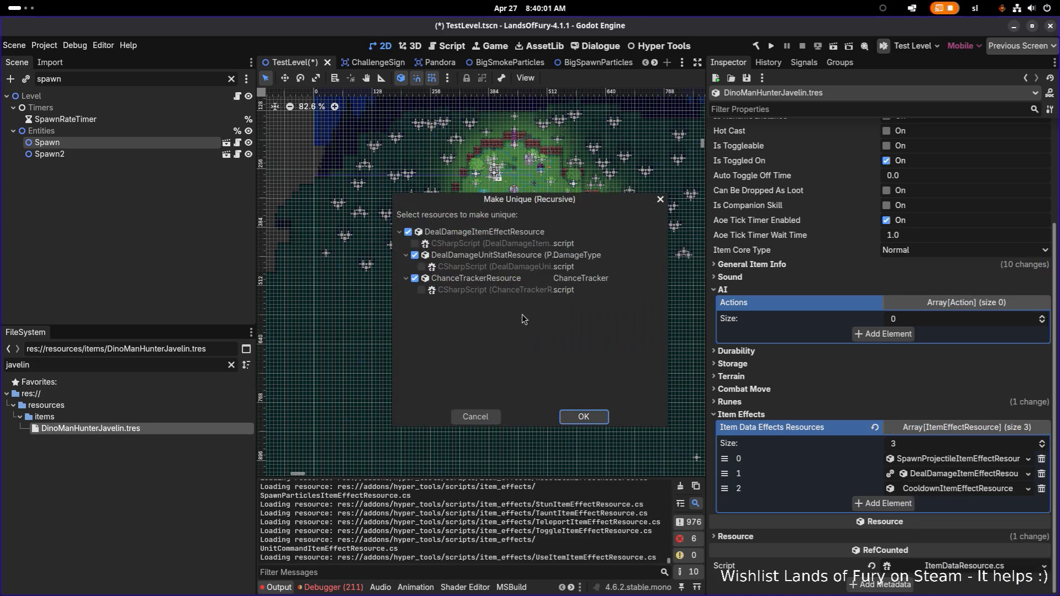
left_click(415, 255)
left_click(583, 417)
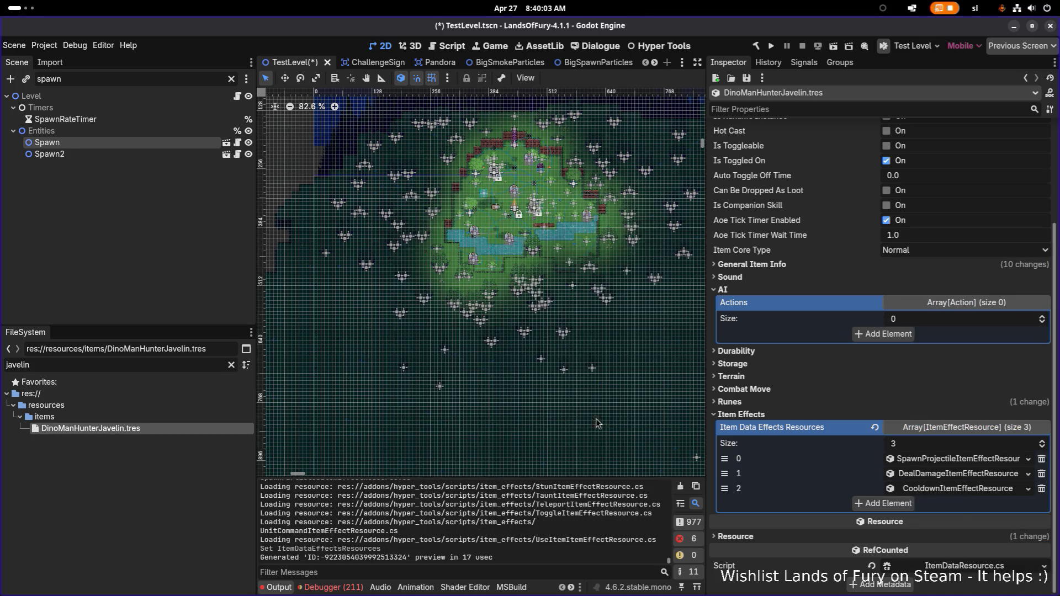
right_click(959, 491)
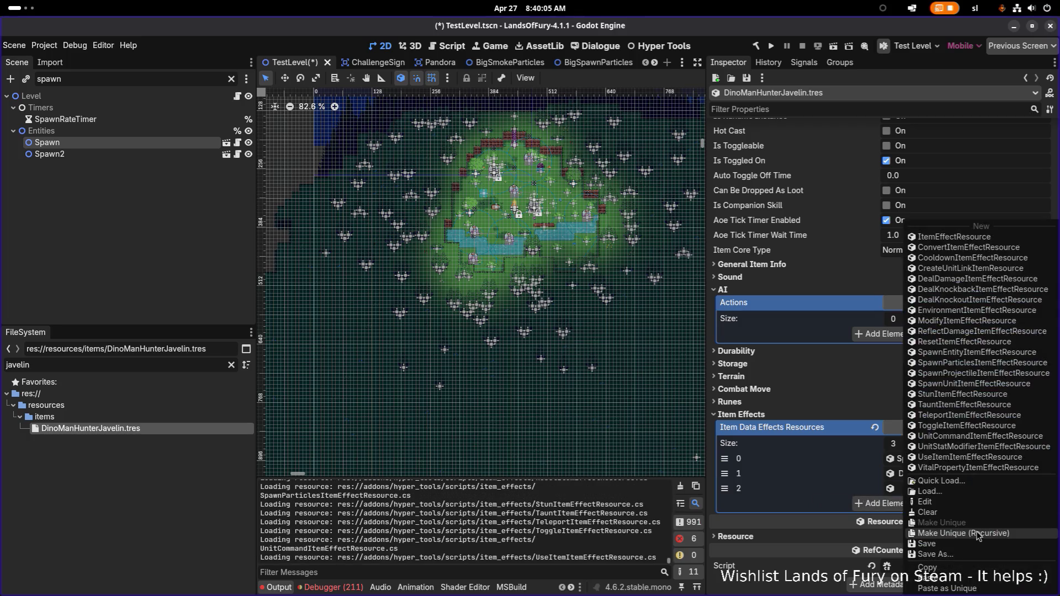
left_click(976, 534)
left_click(586, 418)
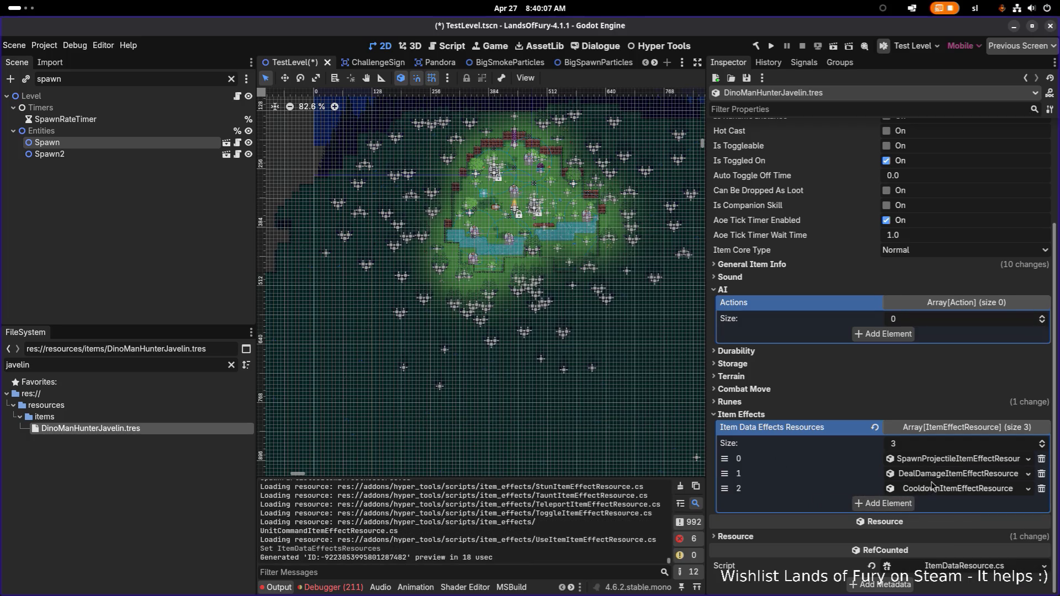
left_click(944, 473)
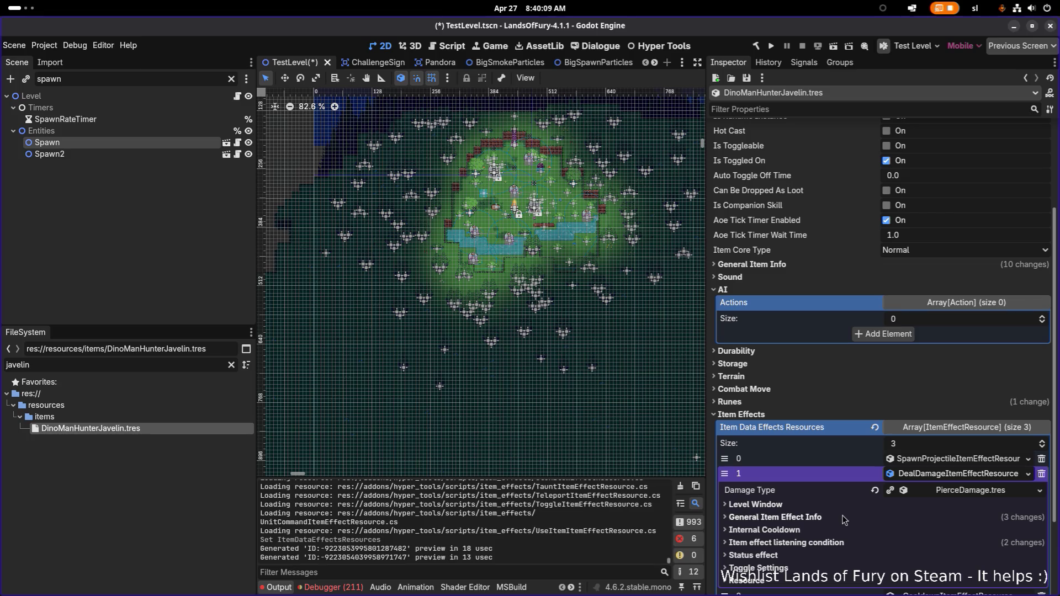
Set the DealDamage effect's Min Amount to 15 and Max Amount to 20
left_click(843, 518)
scroll(848, 517, "down", 3)
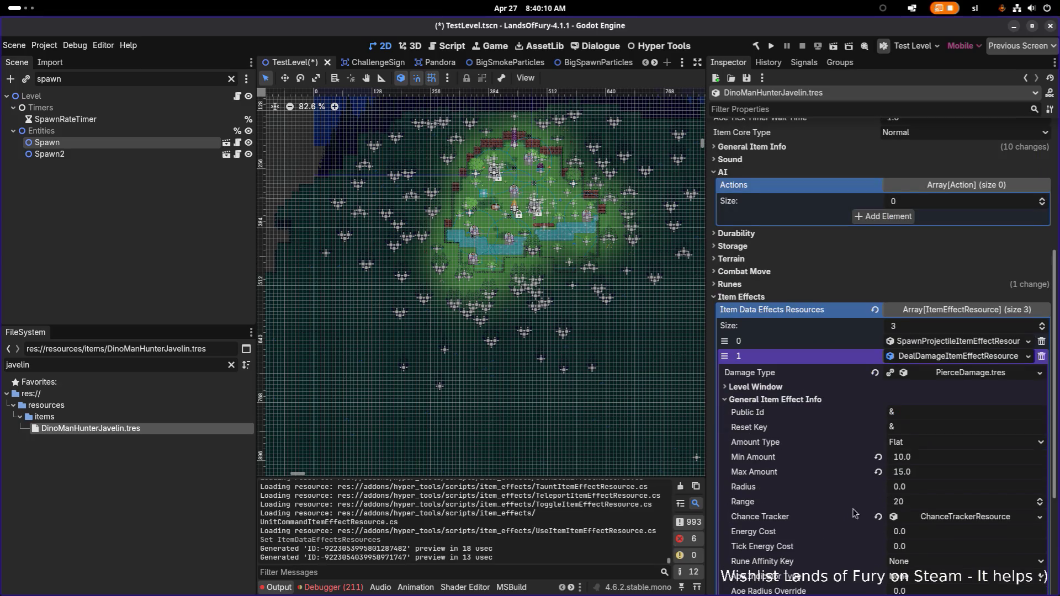
left_click(955, 459)
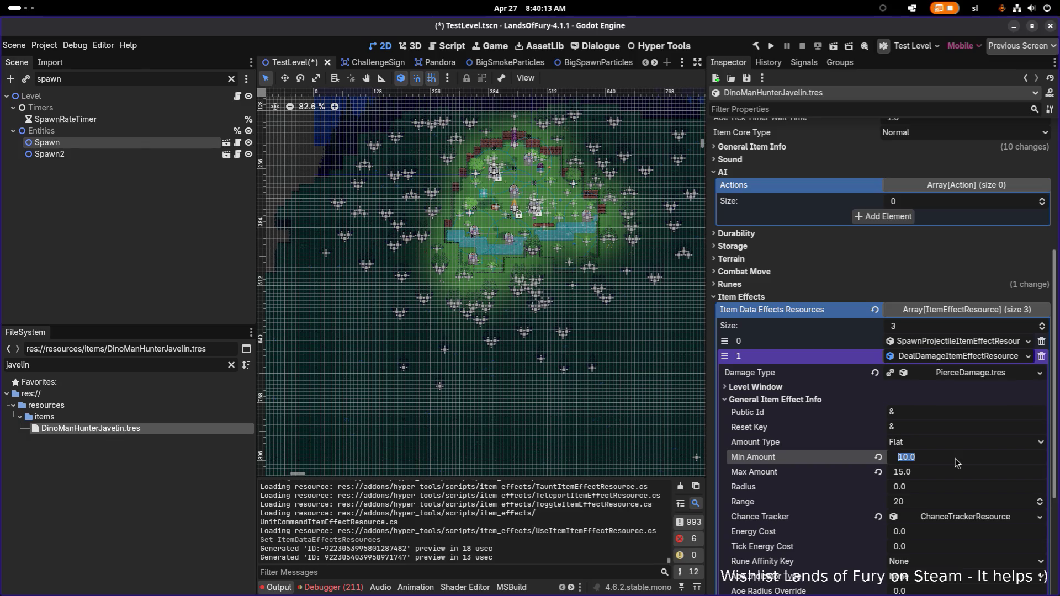
type("15")
key("Tab")
type("20")
key("Return")
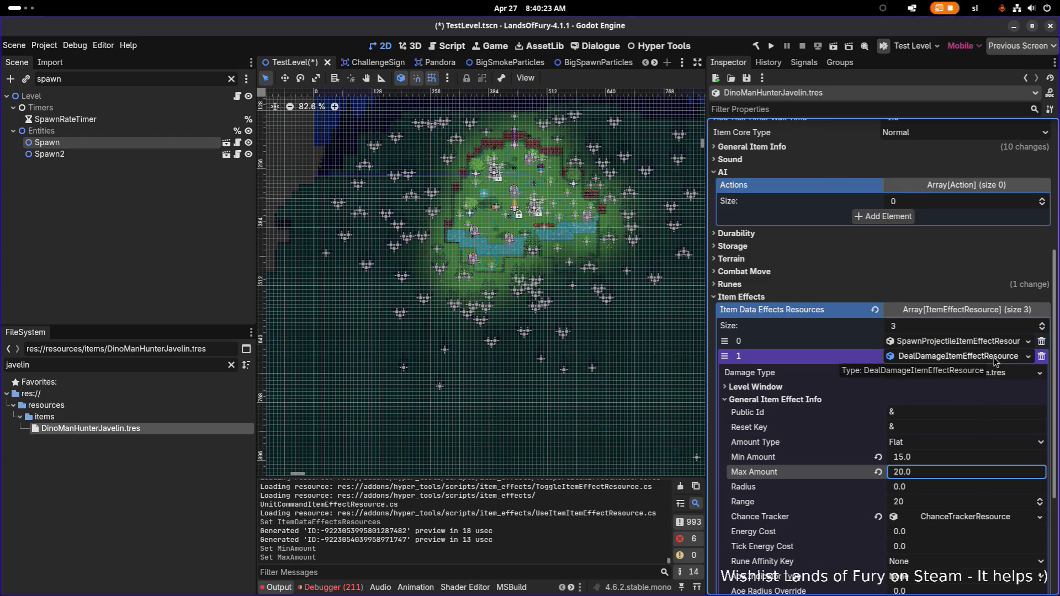
left_click(982, 356)
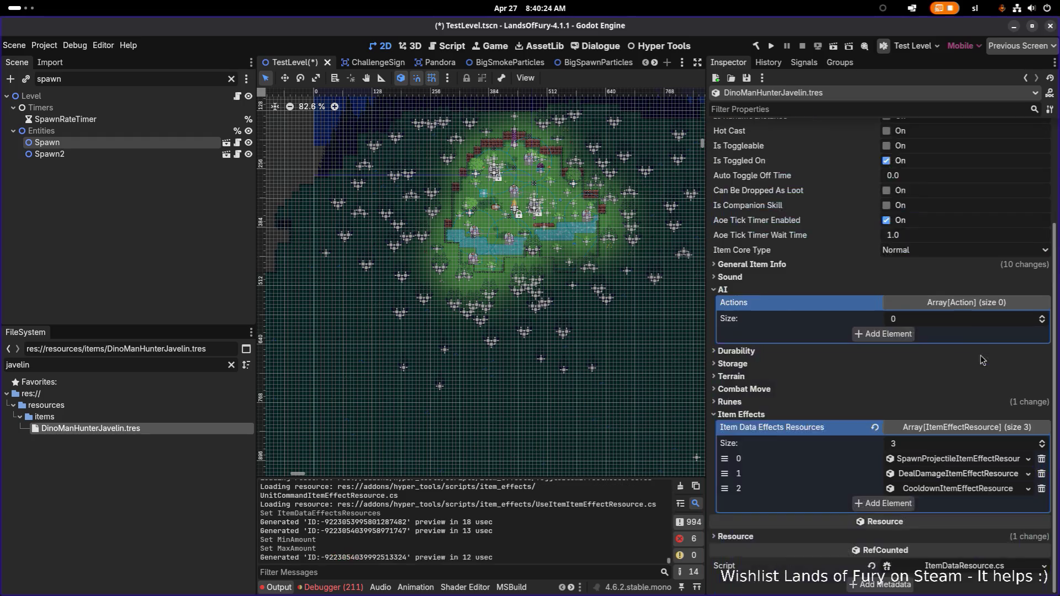
left_click(981, 464)
scroll(895, 442, "down", 5)
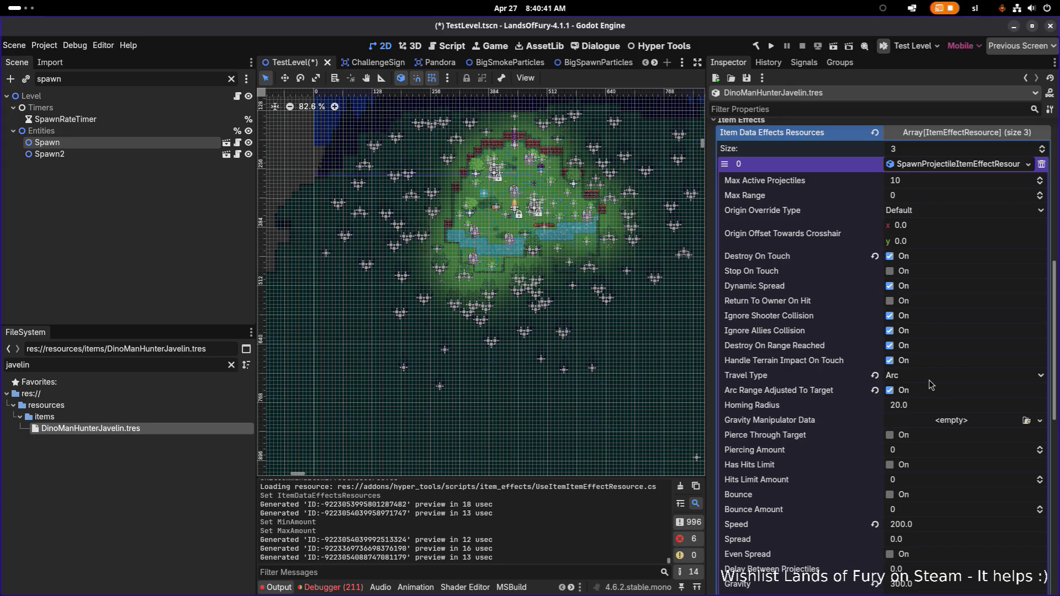
Change the SpawnProjectile effect's Travel Type from Arc to Linear
left_click(929, 380)
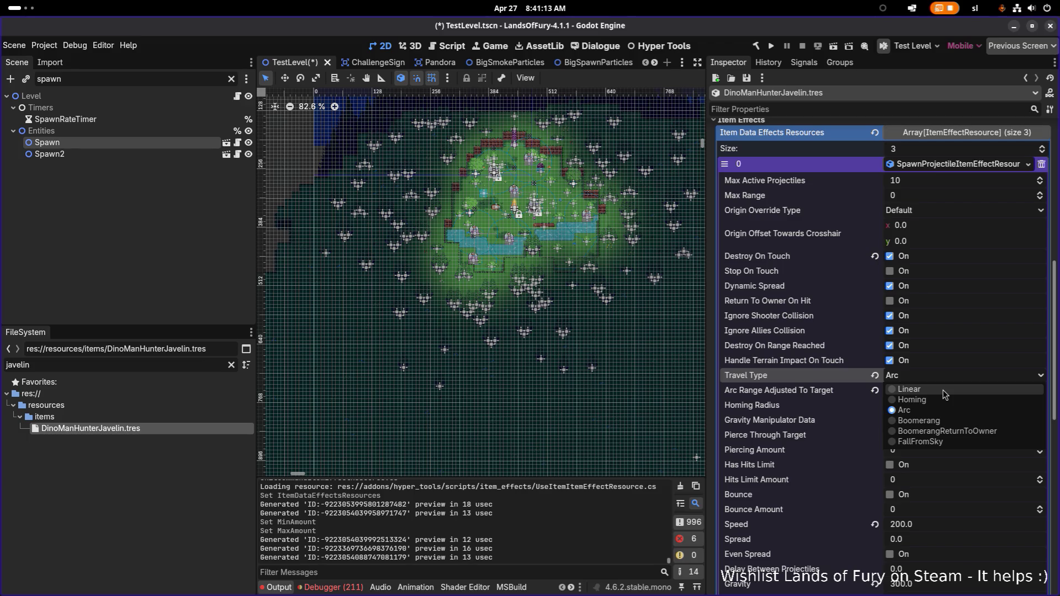
left_click(943, 391)
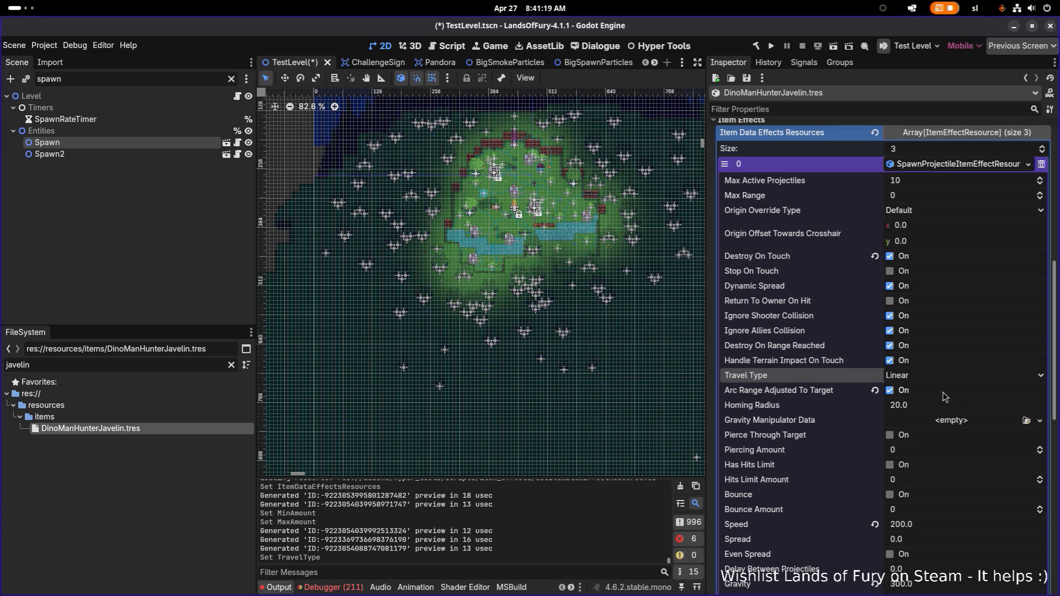
scroll(910, 398, "down", 1)
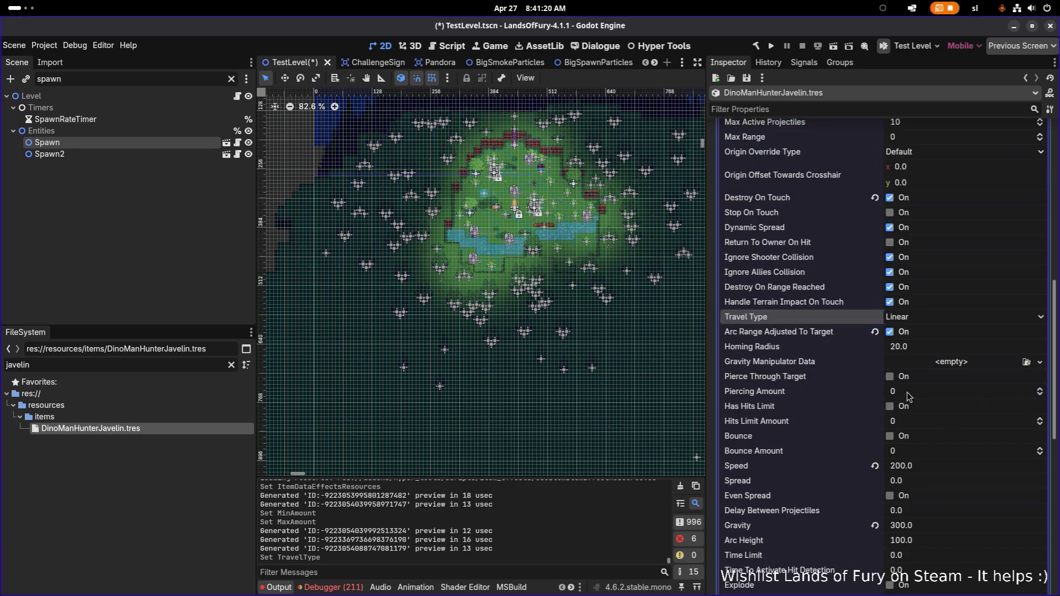
Set the javelin projectile's Speed to 300
left_click(929, 465)
type("300")
key("Return")
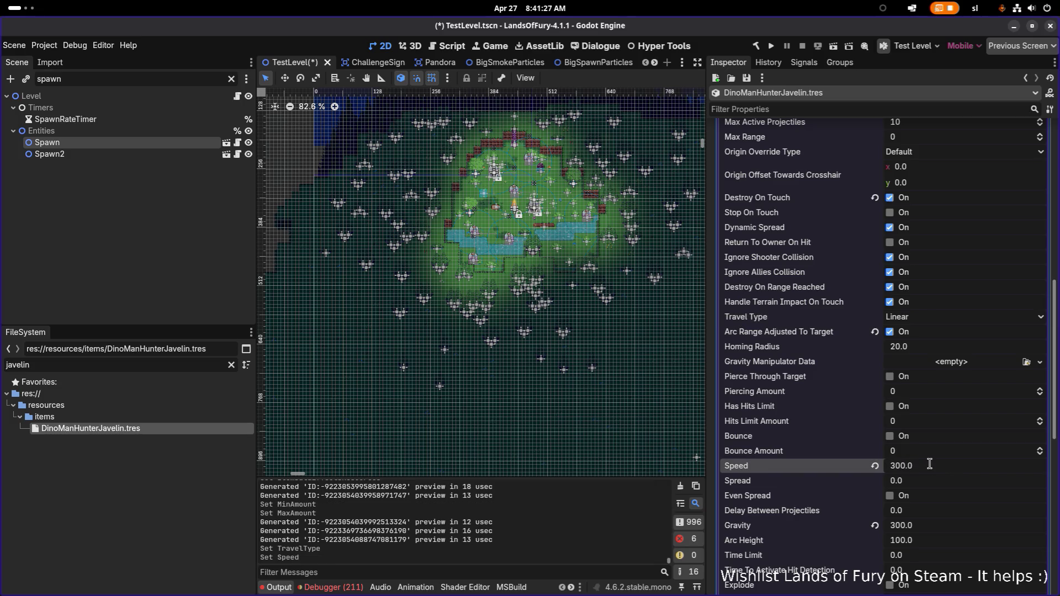
scroll(929, 465, "down", 5)
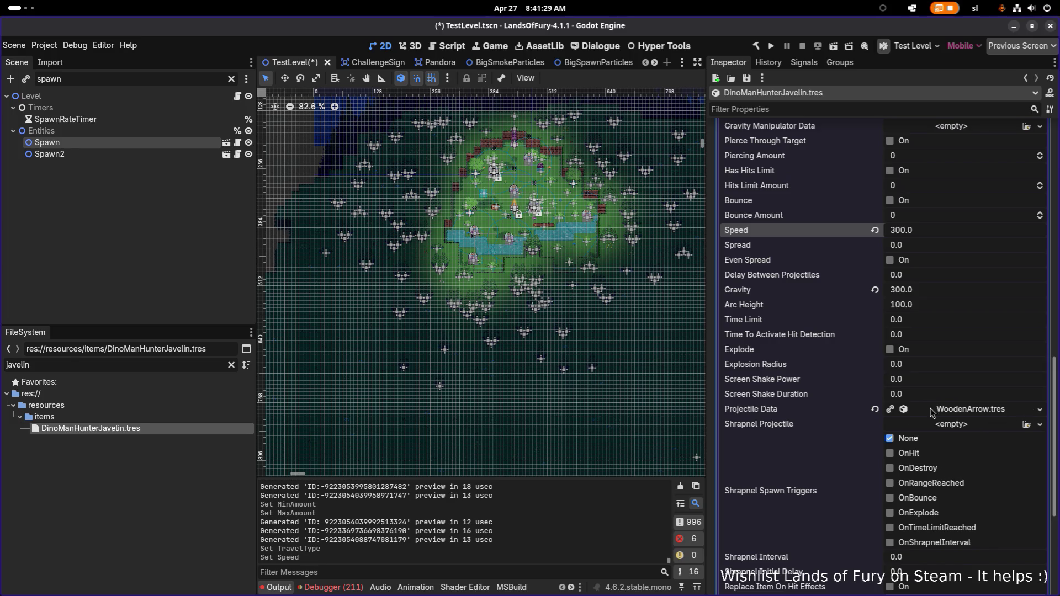
scroll(967, 458, "down", 3)
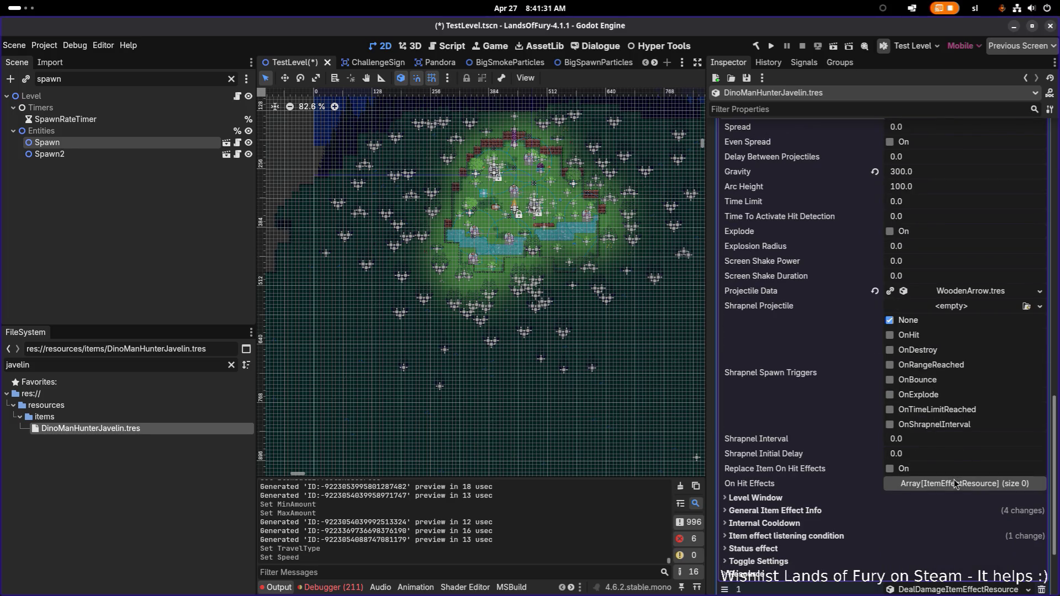
Expand the projectile effect's Level Window and General Item Effect Info, then edit its Range field
left_click(917, 498)
scroll(934, 496, "down", 3)
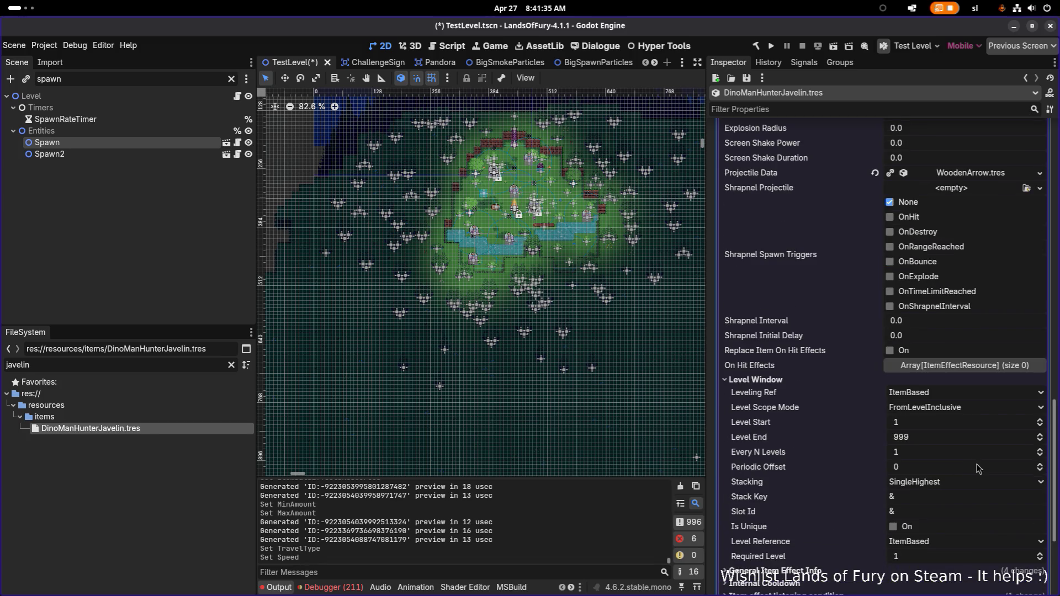
scroll(978, 467, "down", 5)
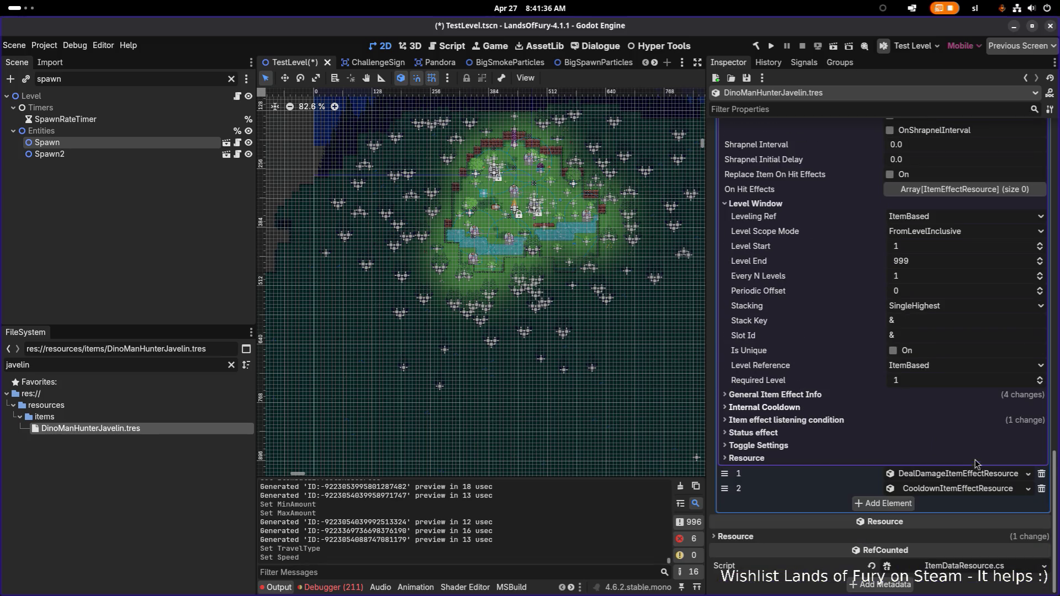
left_click(887, 395)
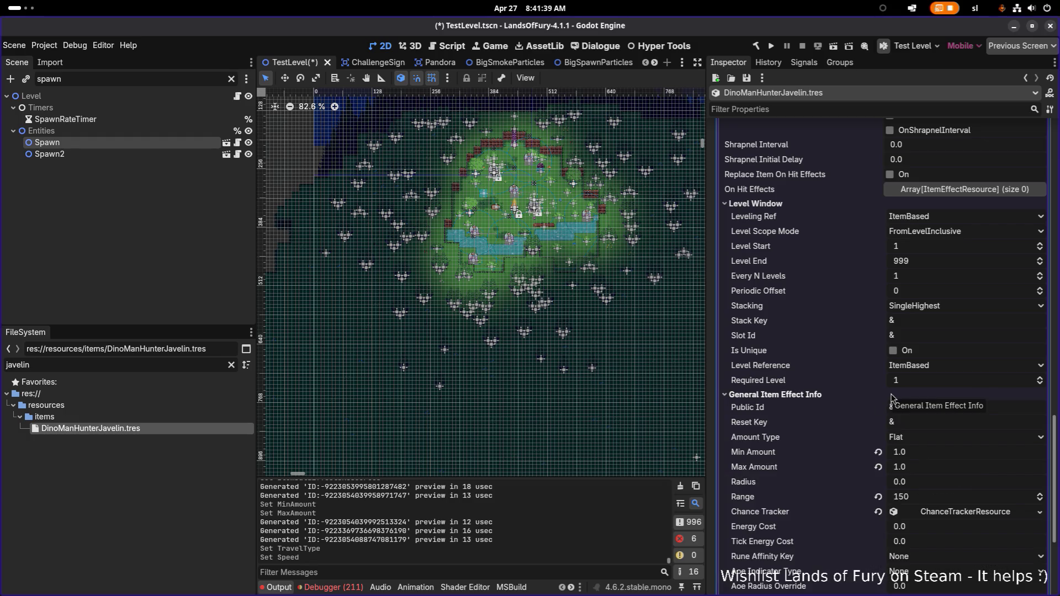
left_click(955, 496)
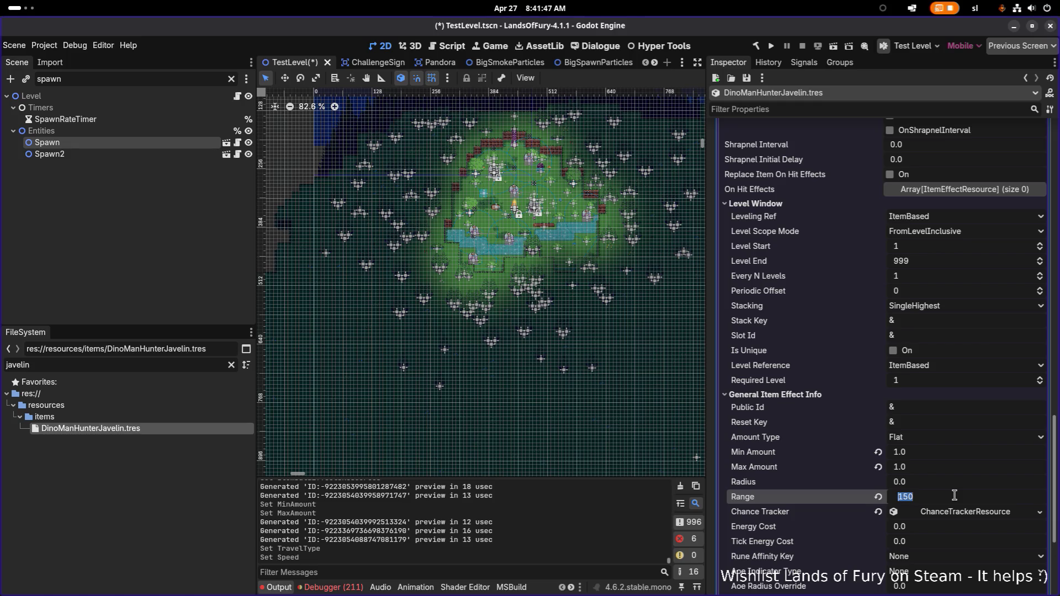
Set the DinoManHunterJavelin item's Range to 128 and save the scene
type("128")
key("Return")
scroll(938, 495, "down", 5)
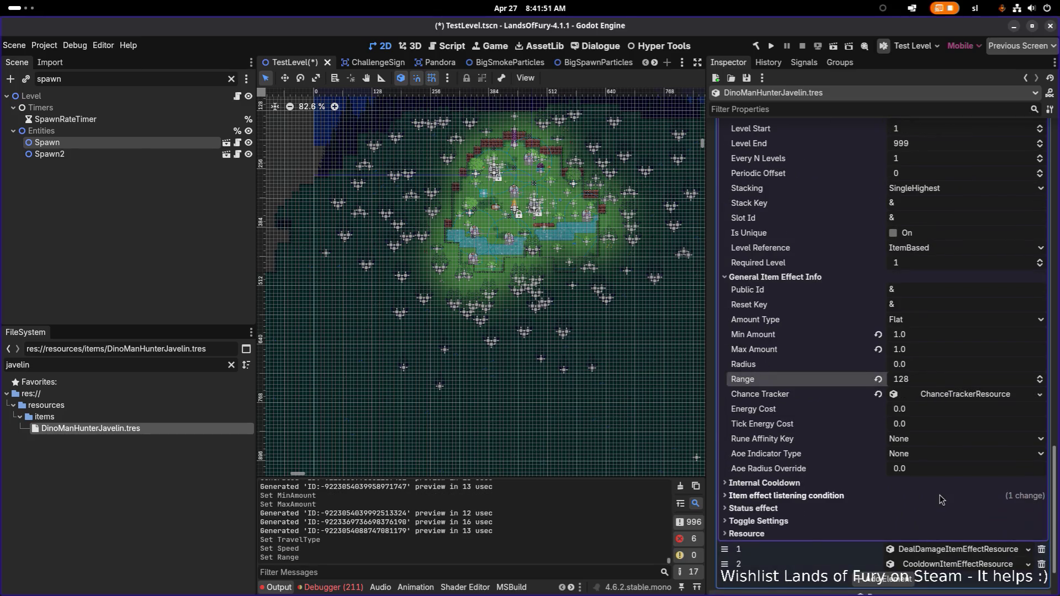
left_click(927, 495)
left_click(927, 495)
key("ctrl+s")
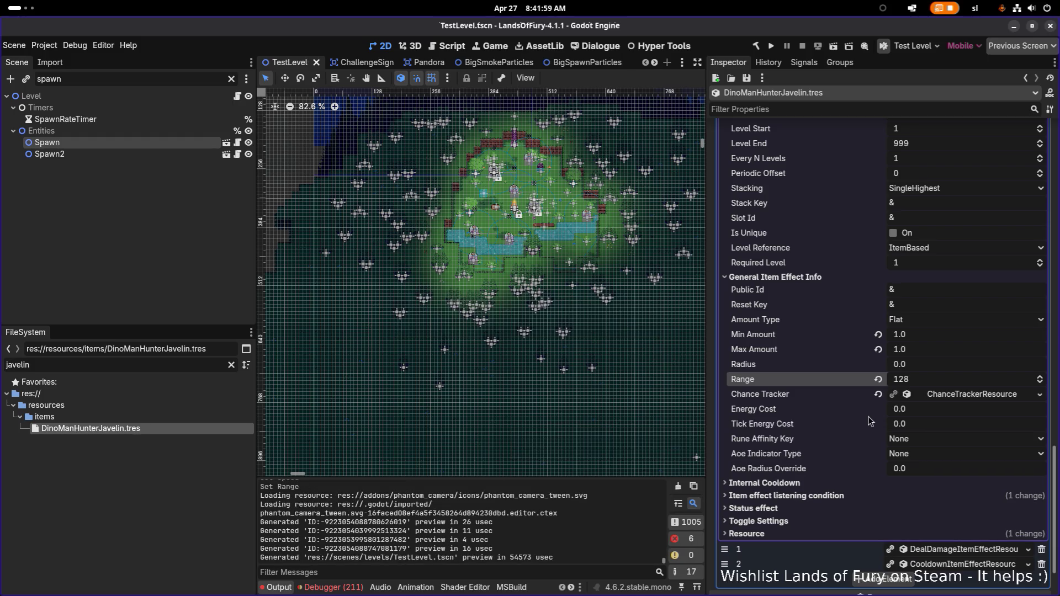
Select the 'javelin' text in the FileSystem filter so it can be replaced
double_click(180, 370)
left_click(180, 369)
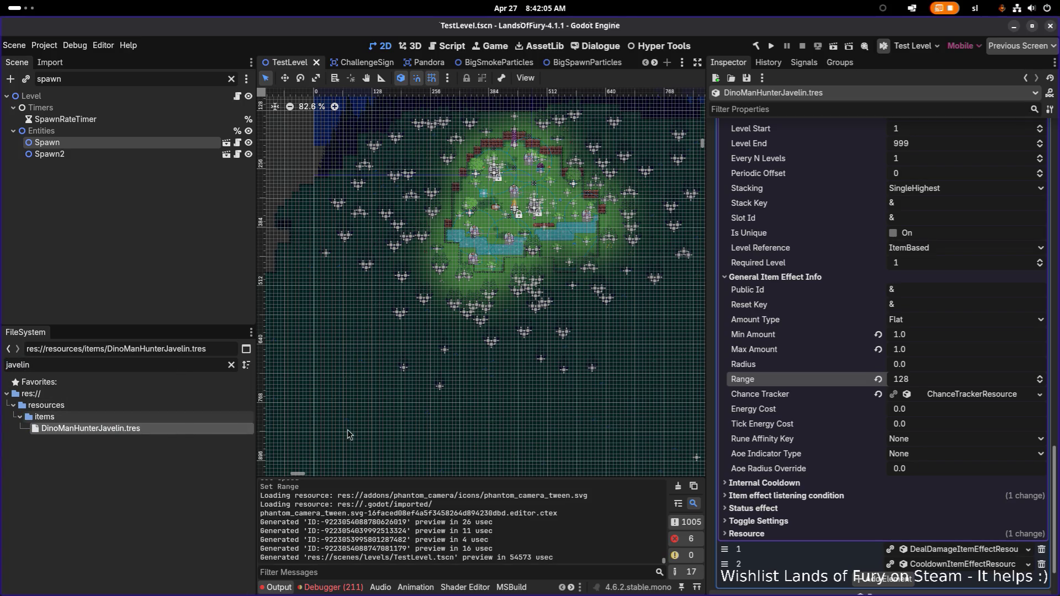
double_click(163, 368)
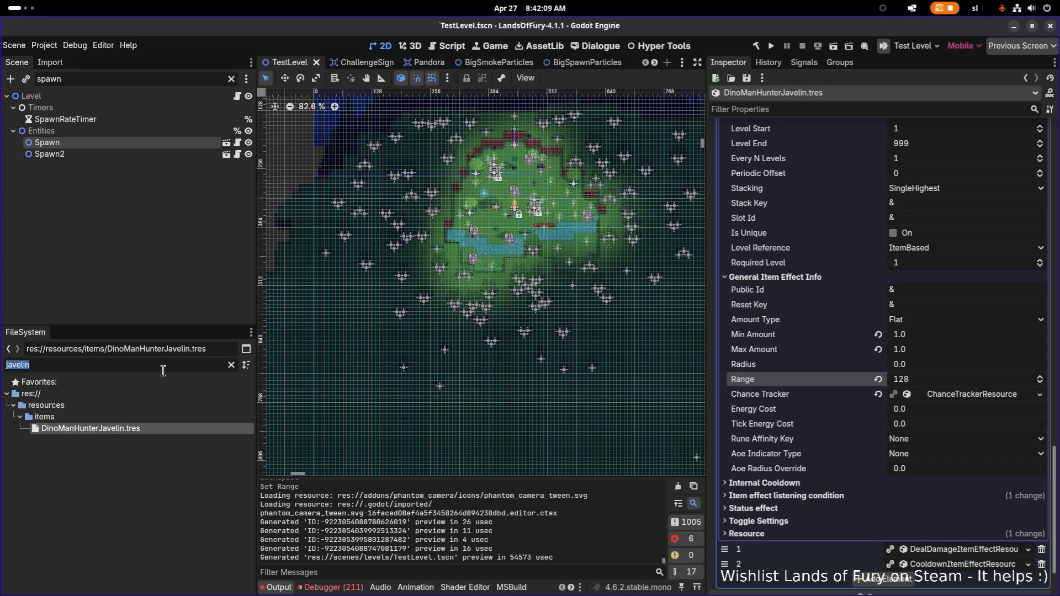
Filter the files for 'hunter' and open the DinoManHunter unit resource
type("hunter")
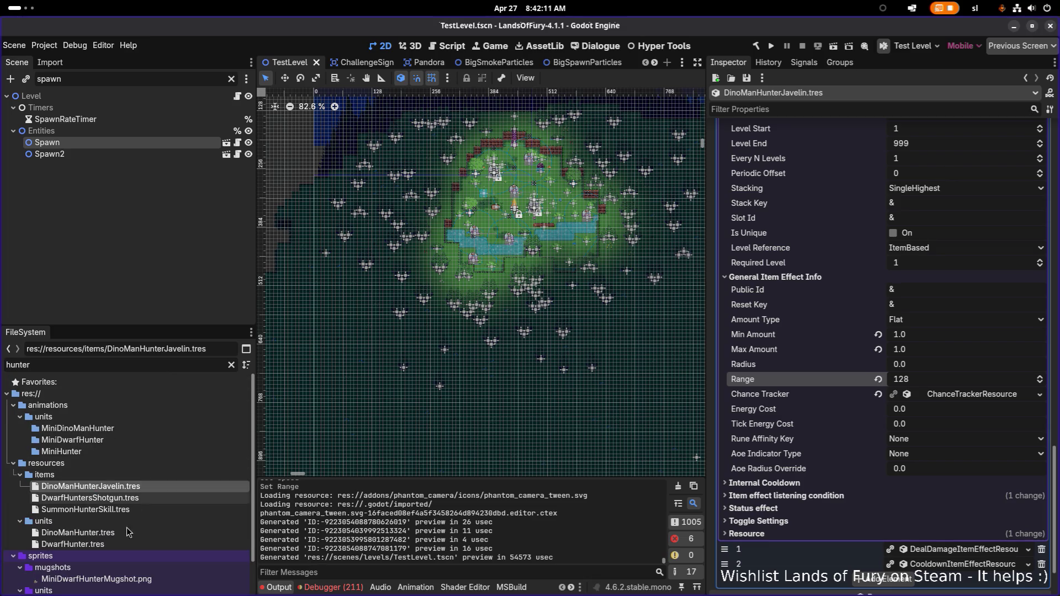
left_click(131, 534)
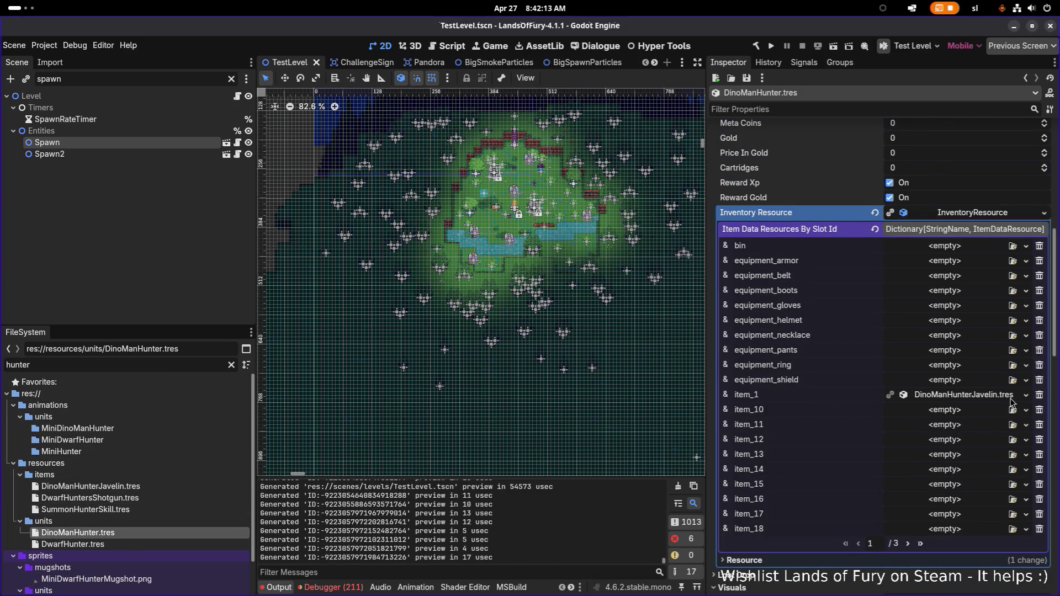
scroll(984, 404, "down", 5)
left_click(908, 367)
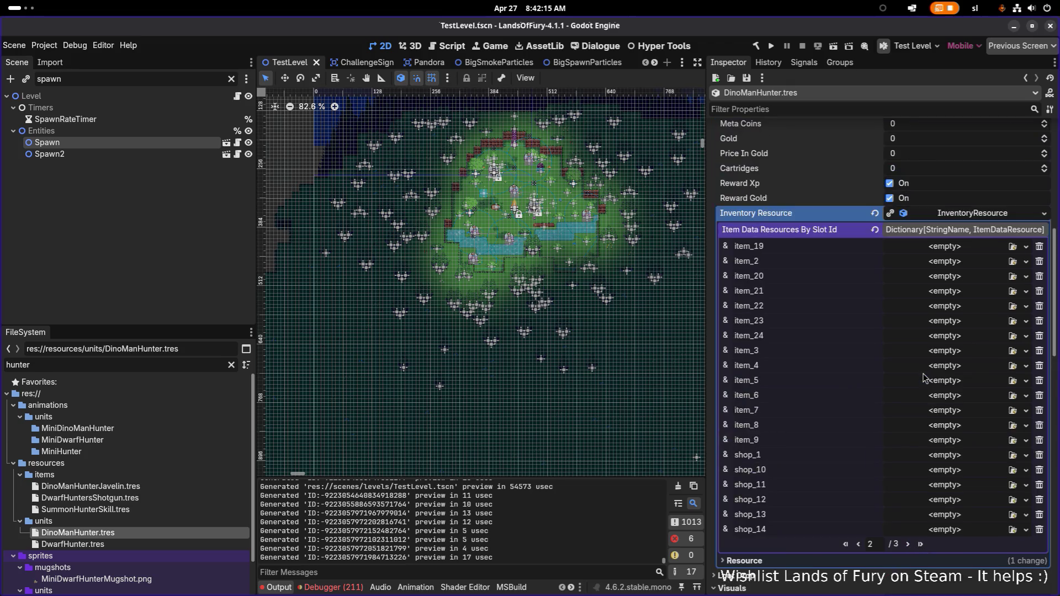
left_click(859, 370)
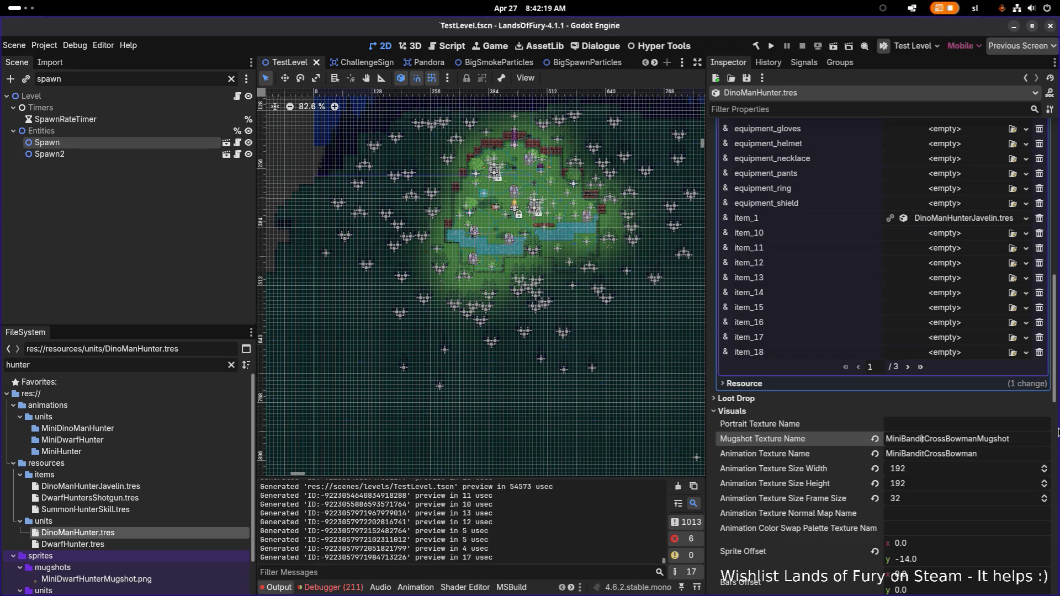
Rename the mugshot texture to MiniDinoManHunterMugshot and the animation texture to MiniDinoManHunter
key("shift+Home")
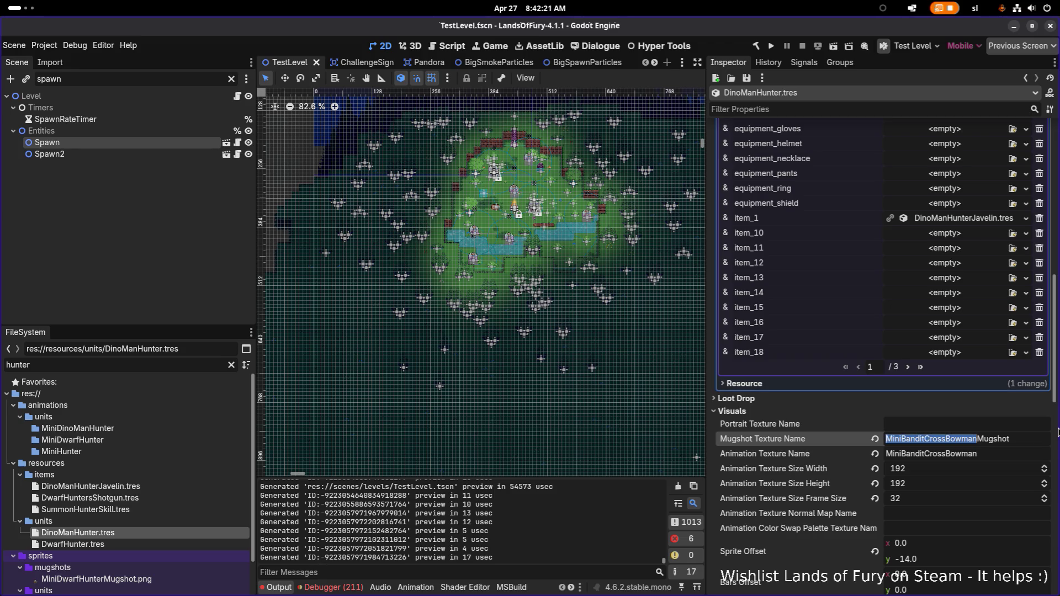
type("MiniDino")
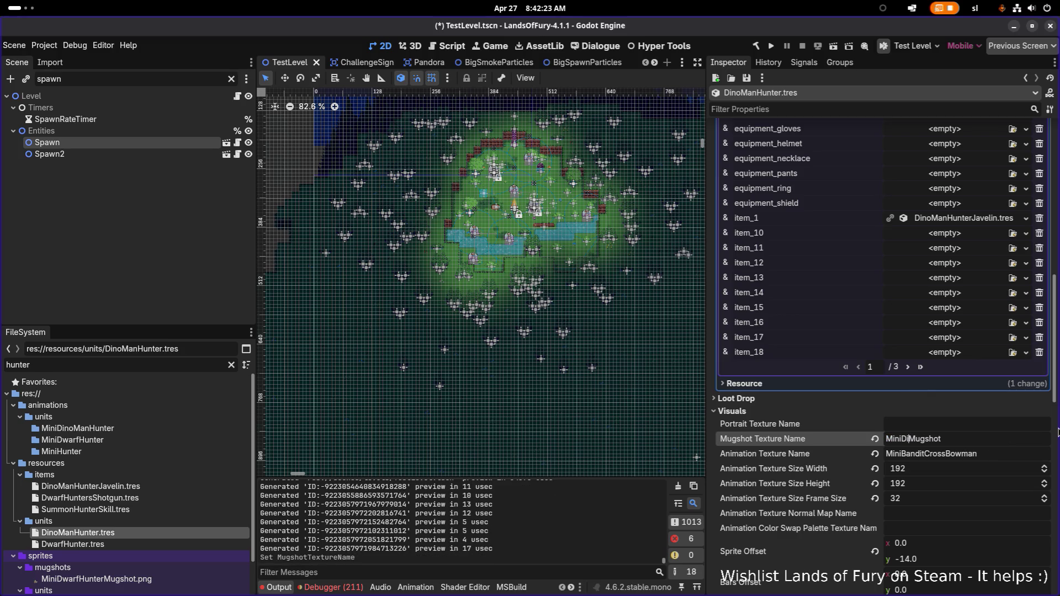
type("ManHunter")
key("shift+Home")
key("ctrl+c")
key("Tab")
key("ctrl+a")
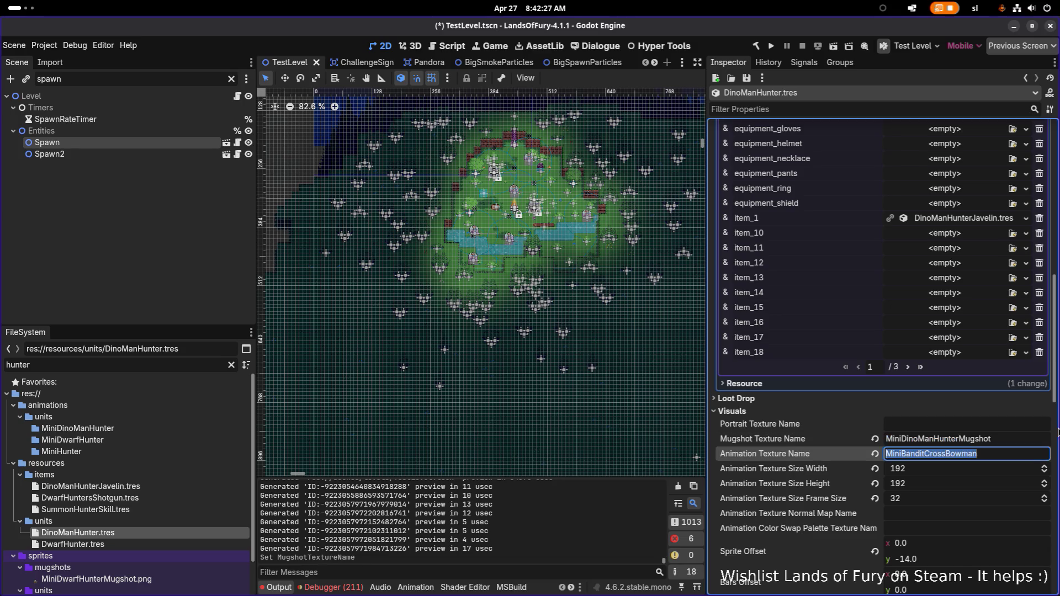
key("ctrl+v")
Set the animation texture width to 224
scroll(413, 413, "up", 1)
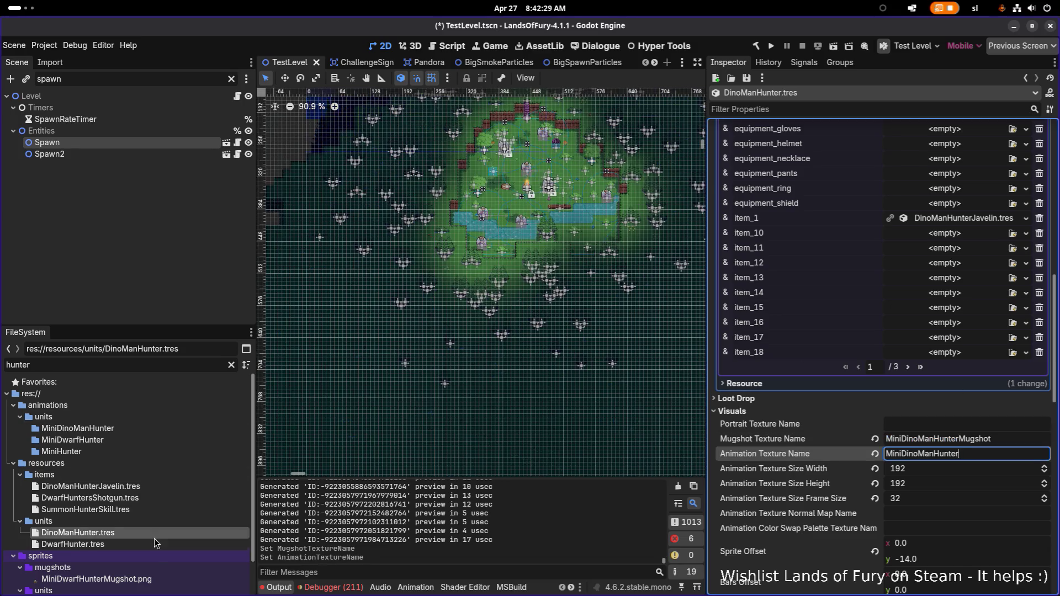
scroll(154, 539, "down", 3)
double_click(154, 368)
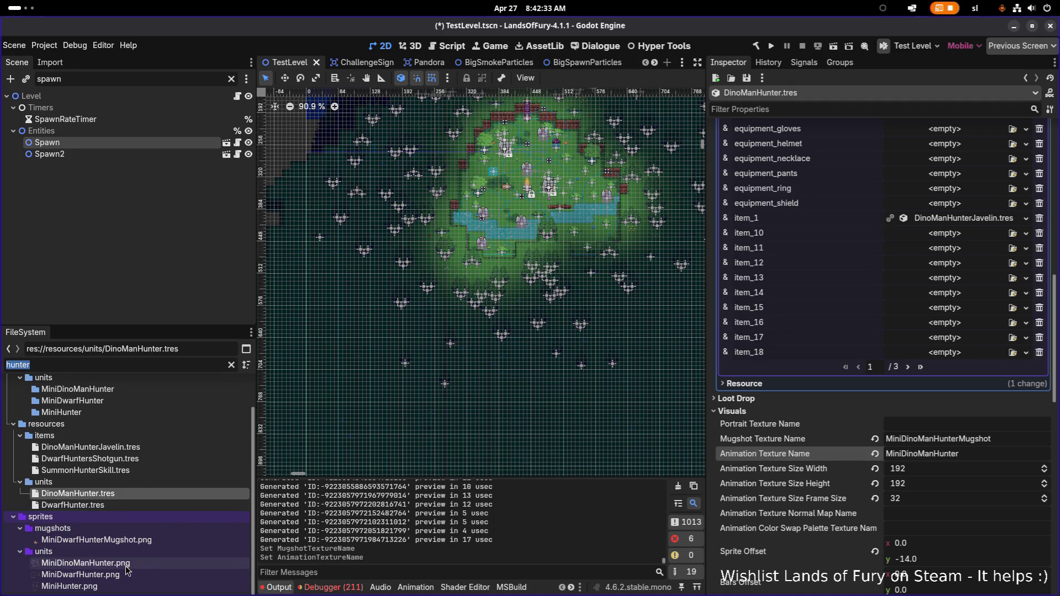
mouse_move(126, 569)
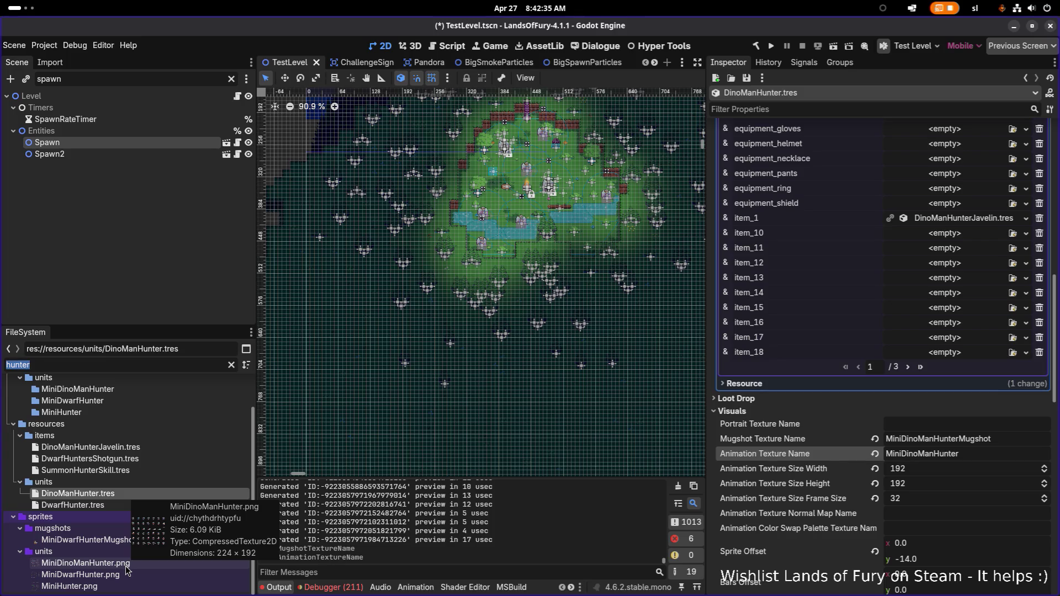
left_click(936, 474)
type("224")
key("Return")
scroll(935, 486, "down", 2)
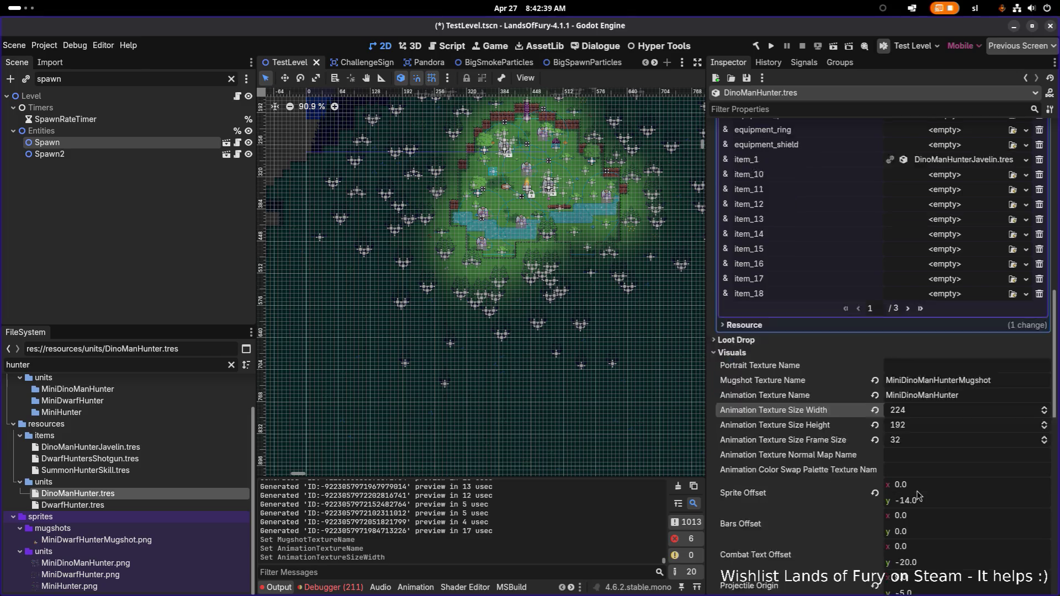
Expand the AI actions list and make the patrol action unique recursively
scroll(901, 491, "down", 4)
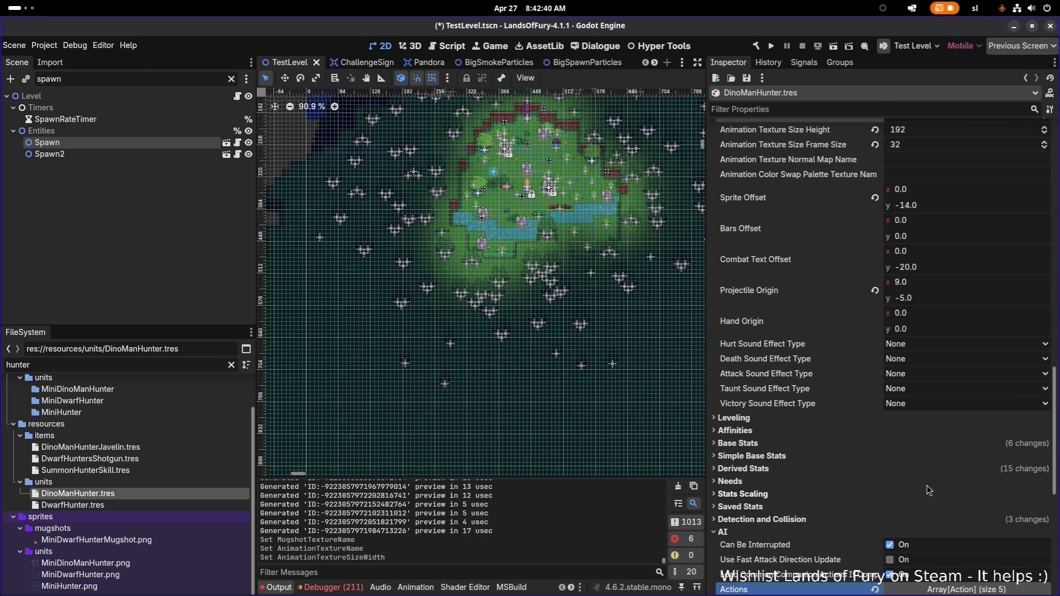
left_click(851, 445)
left_click(851, 445)
left_click(854, 455)
left_click(854, 455)
scroll(860, 478, "down", 3)
left_click(966, 413)
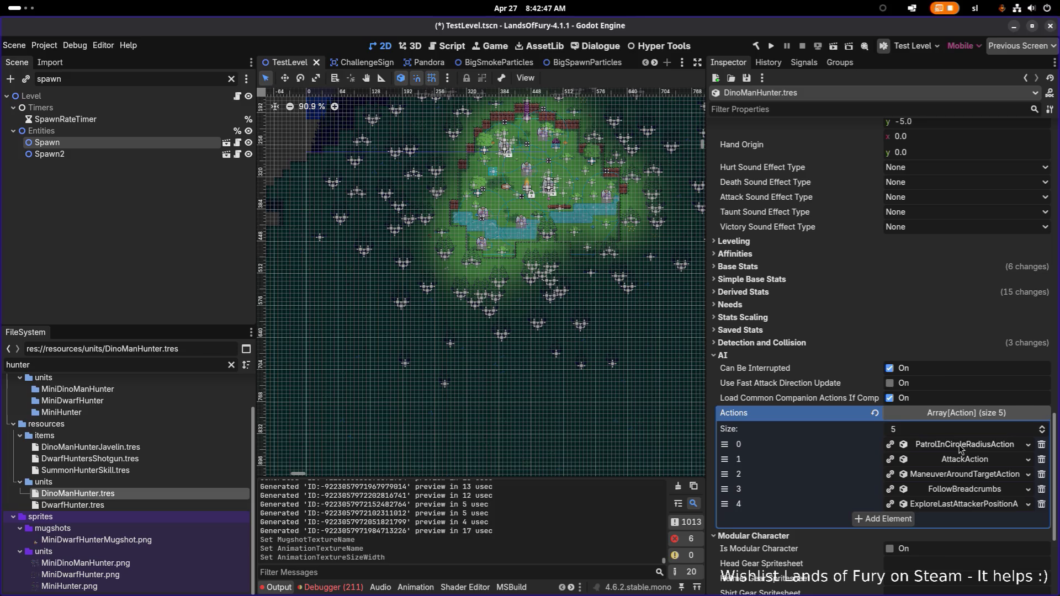
left_click(960, 449)
left_click(989, 554)
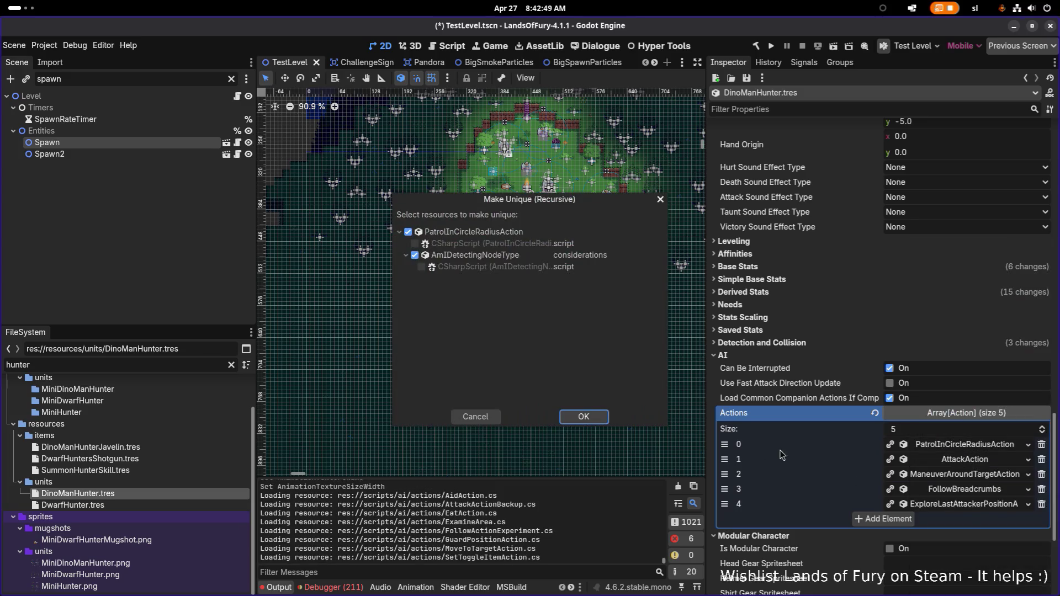
left_click(591, 418)
Make AttackAction, ManeuverAroundTargetAction and FollowBreadcrumbs unique recursively
right_click(956, 450)
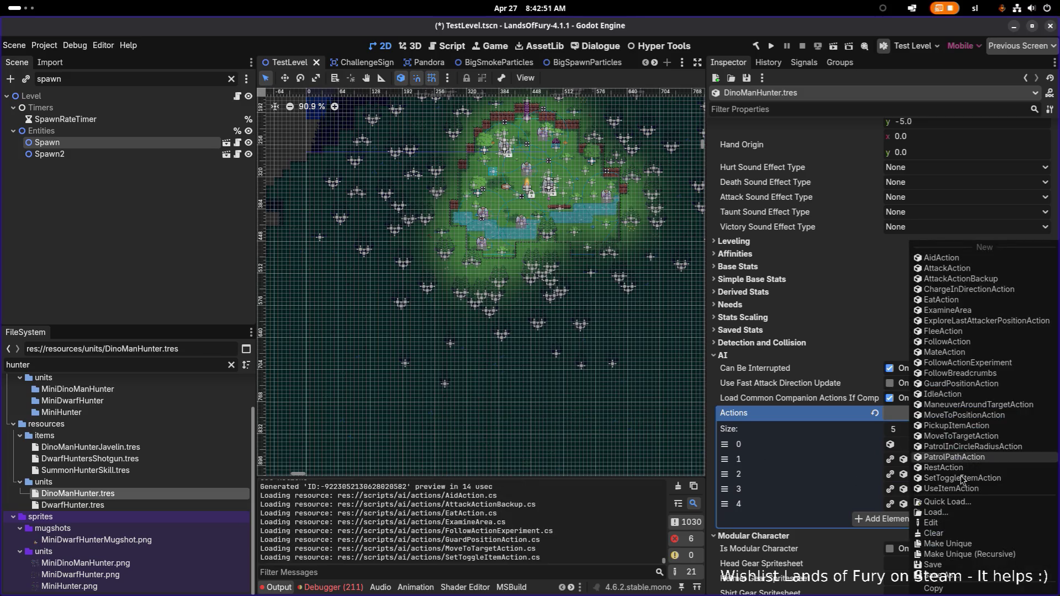
left_click(989, 554)
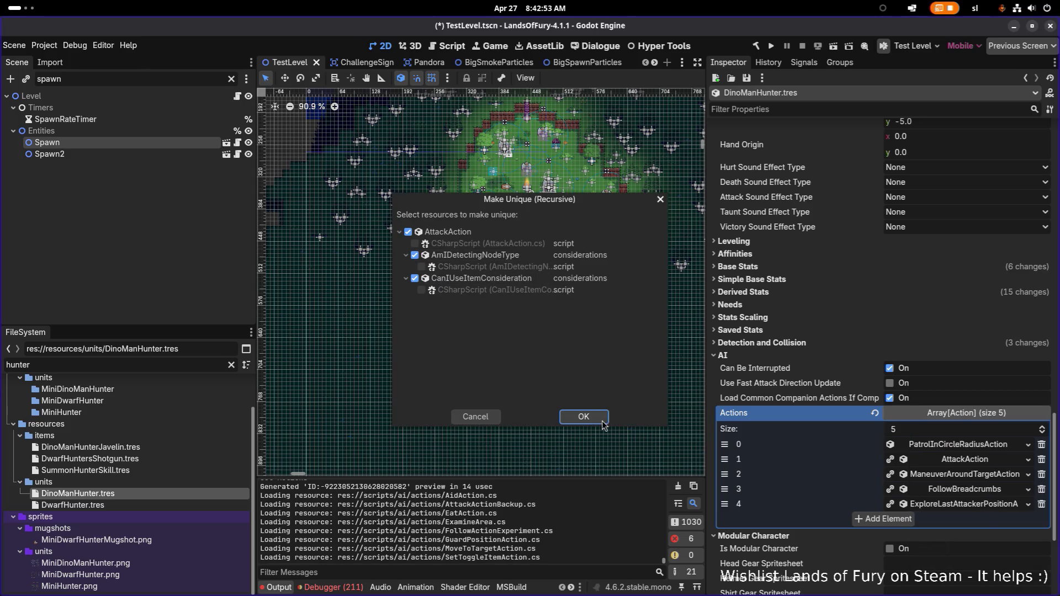
left_click(586, 418)
right_click(965, 478)
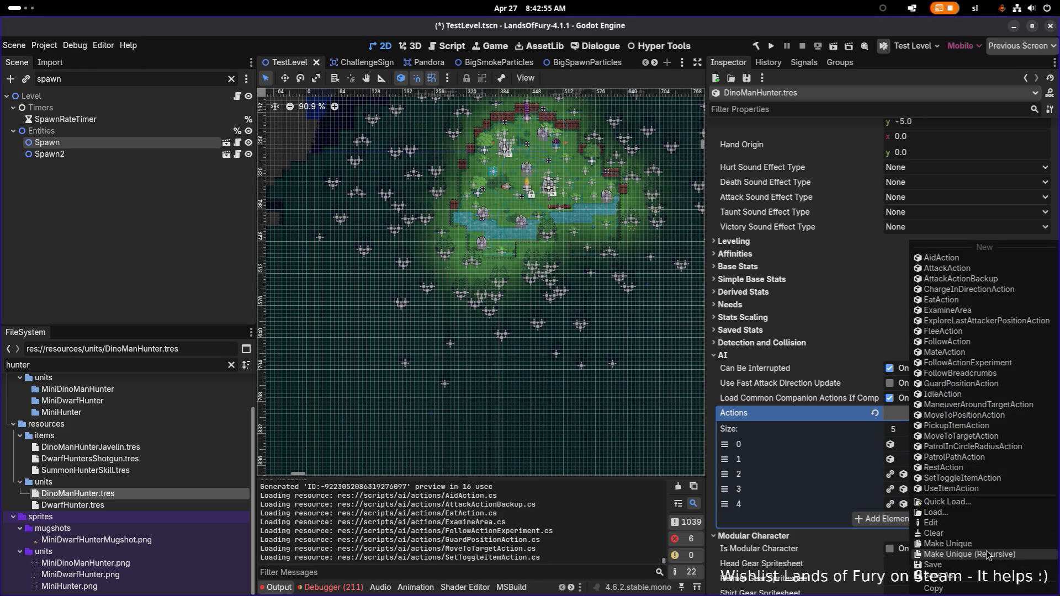
left_click(989, 552)
left_click(583, 417)
right_click(986, 488)
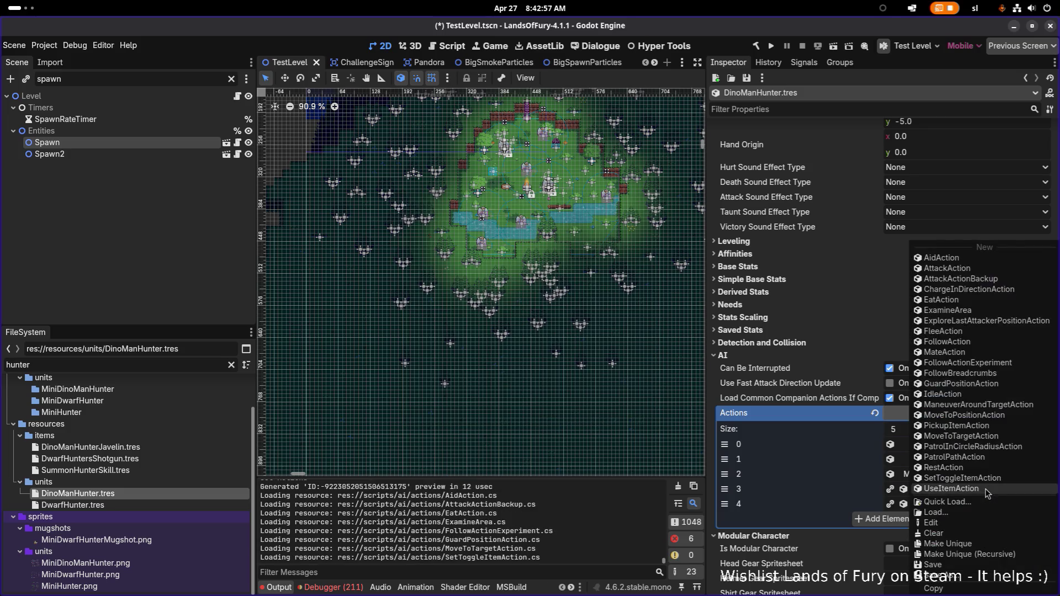
left_click(987, 555)
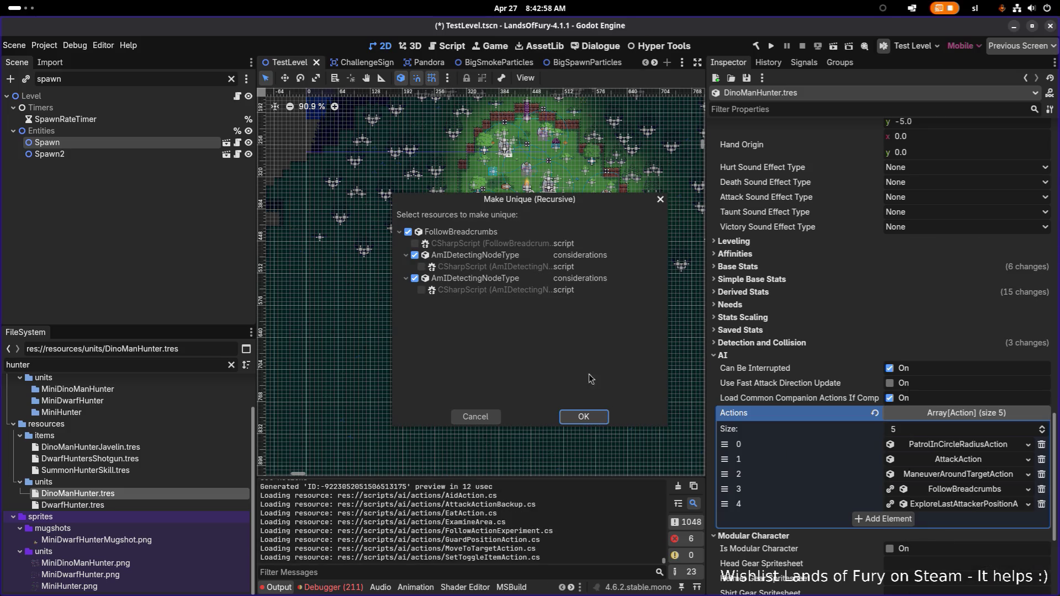
left_click(583, 417)
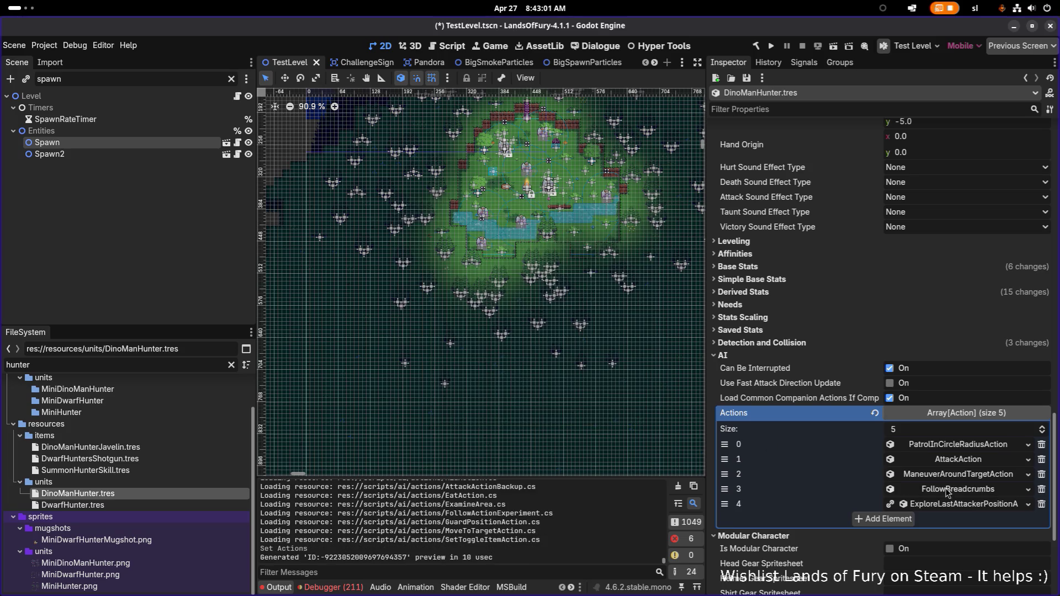
Make ExploreLastAttackerPositionAction unique recursively and expand the AttackAction's properties
right_click(946, 503)
left_click(979, 554)
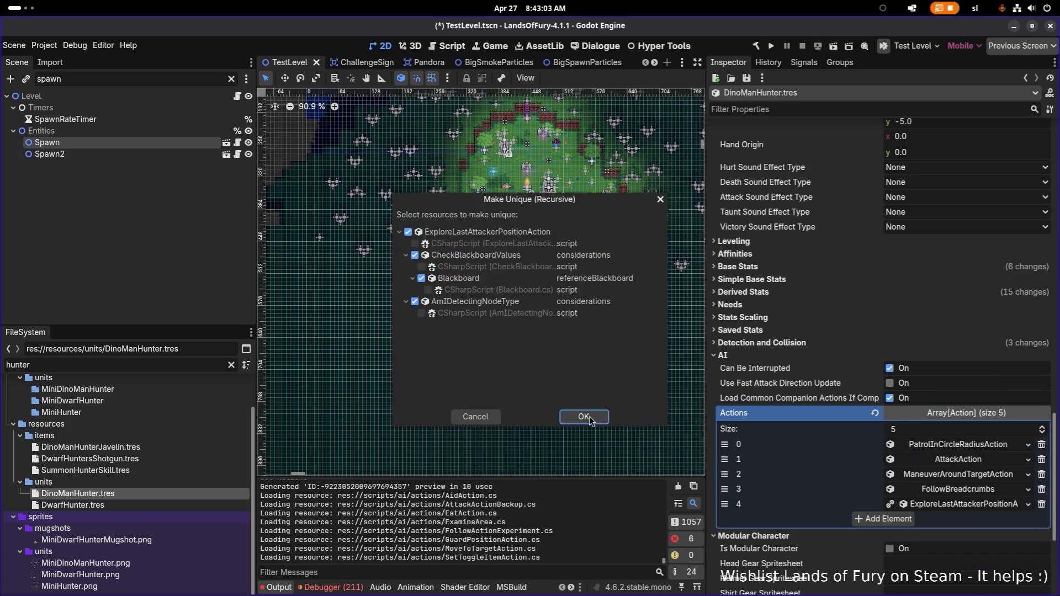
left_click(584, 417)
left_click(986, 462)
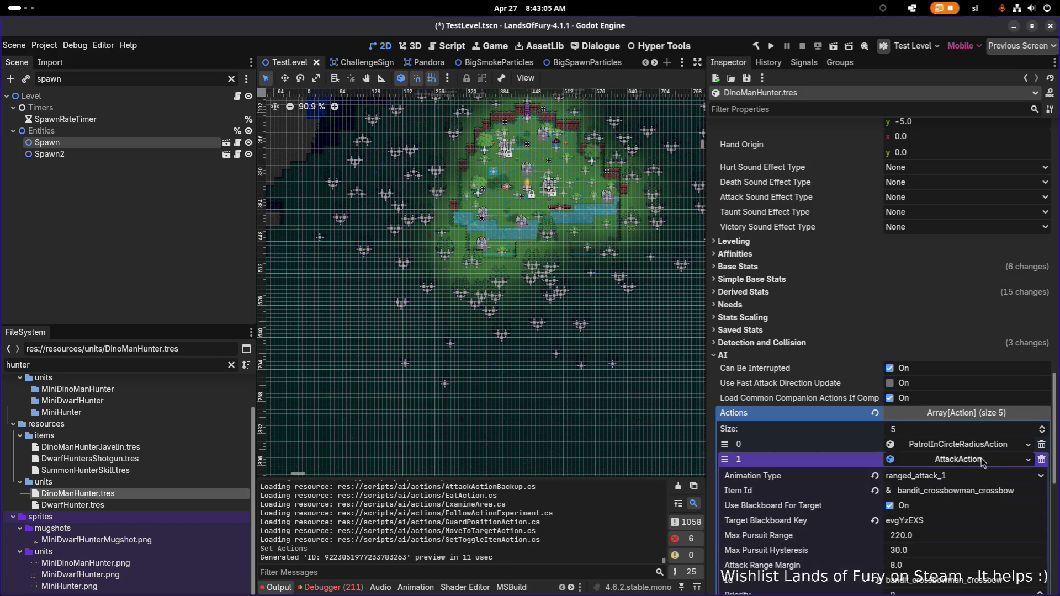
Set the AttackAction's Item Id to dino_man_hunter_javelin and save
double_click(1027, 486)
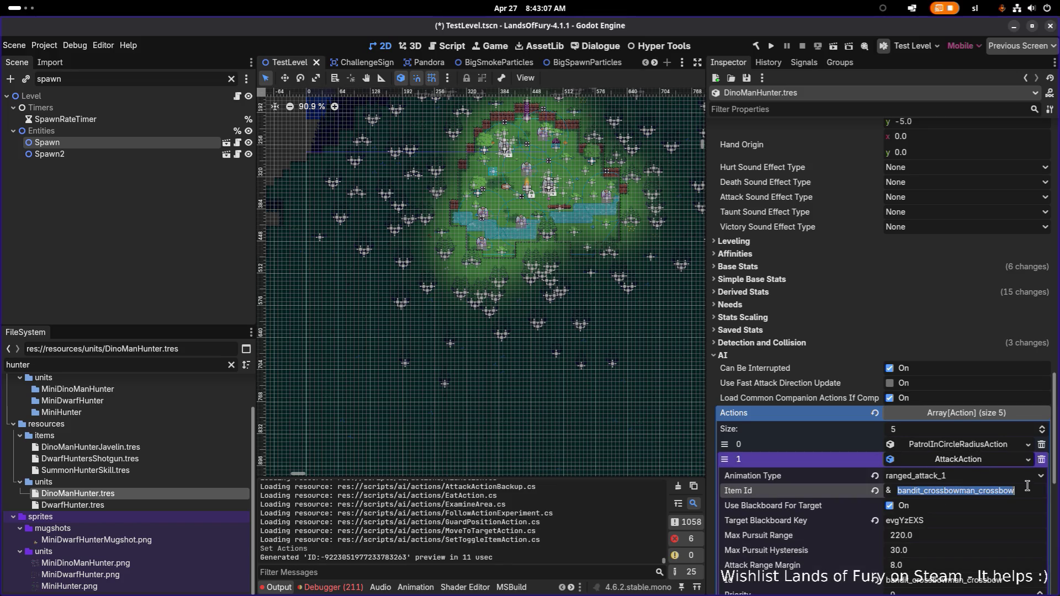
key("ctrl+v")
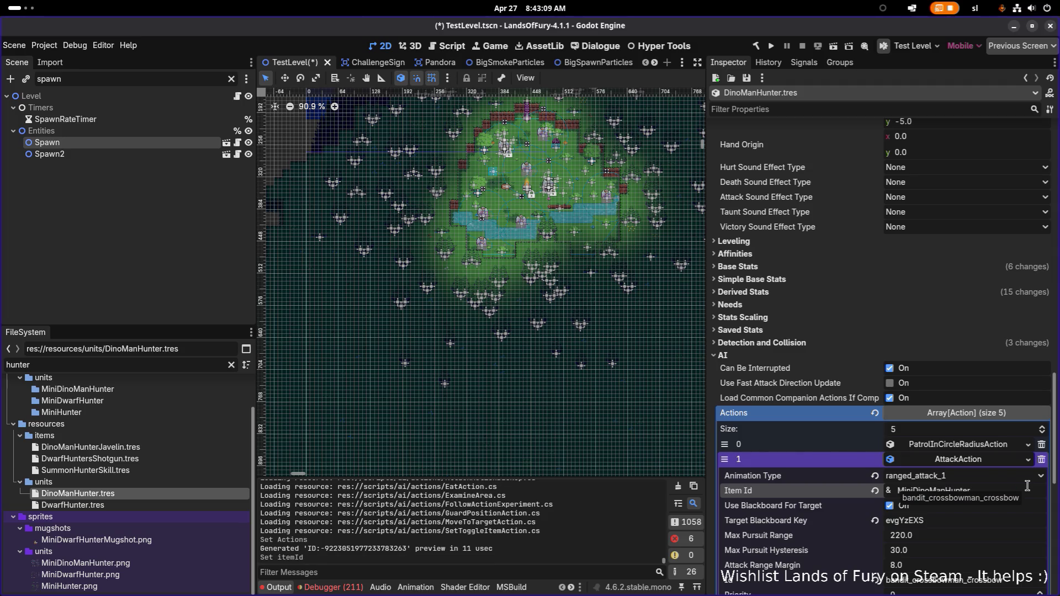
key("BackSpace")
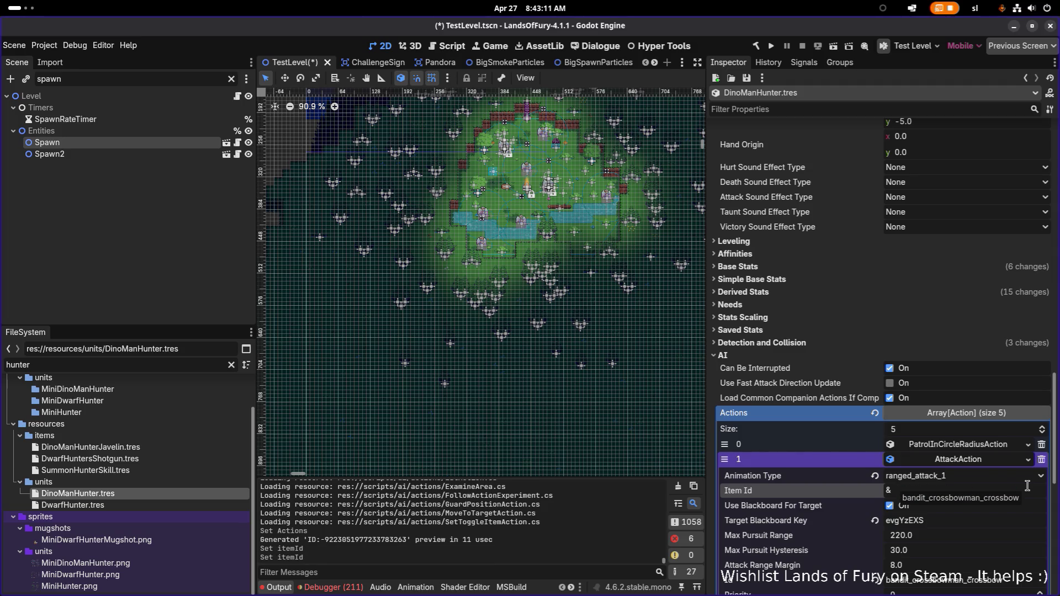
type("dino_man")
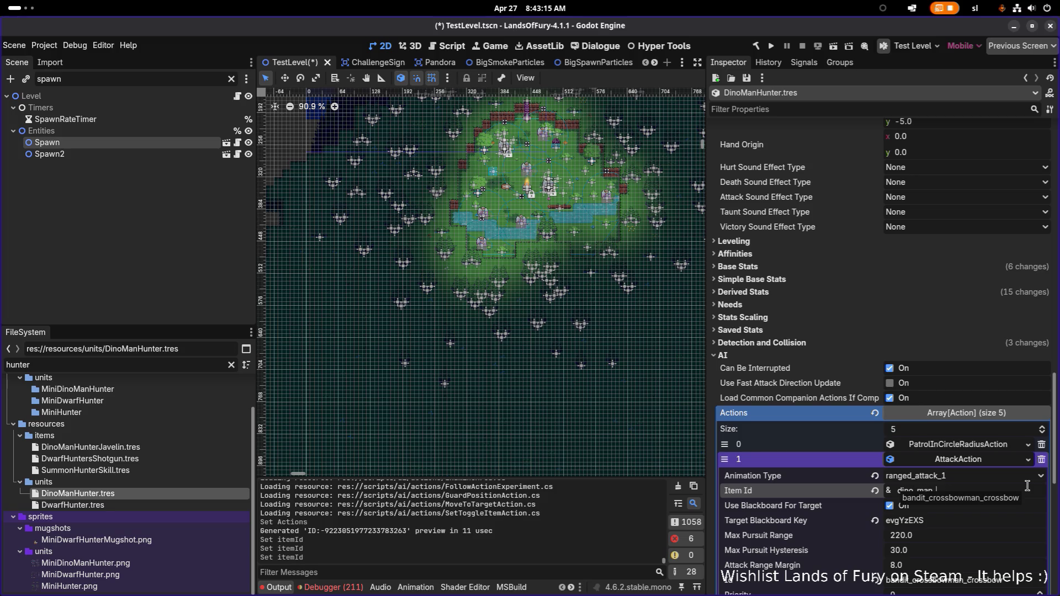
type("_hunter_javelin")
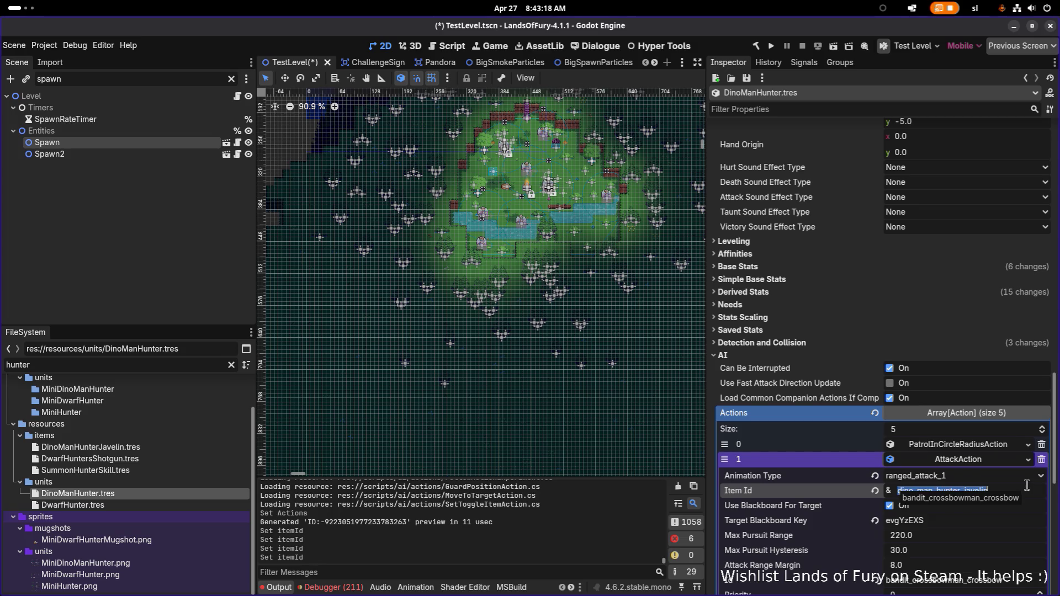
key("Return")
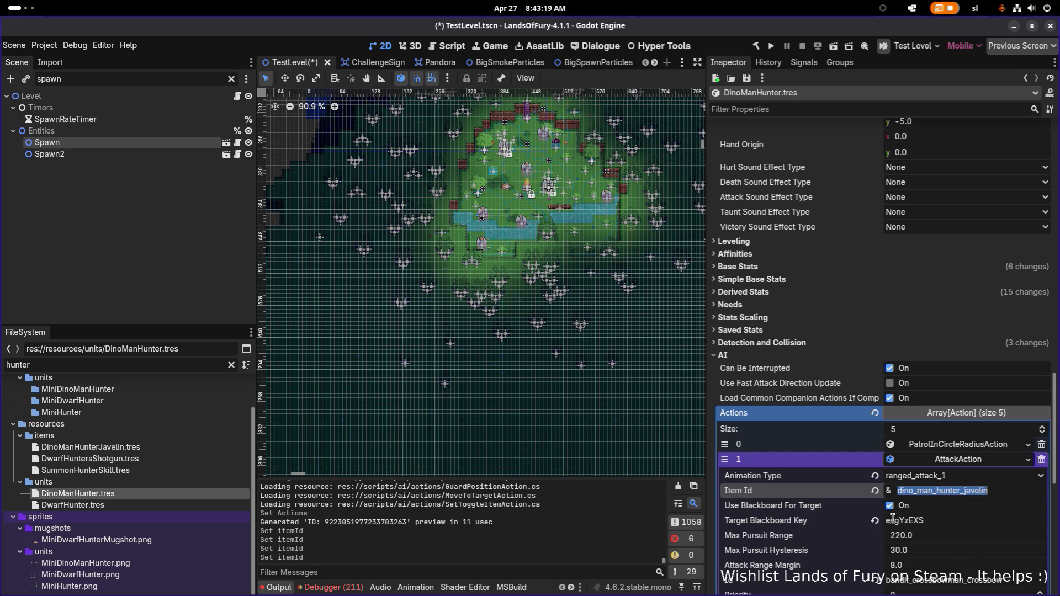
left_click(1016, 492)
key("ctrl+s")
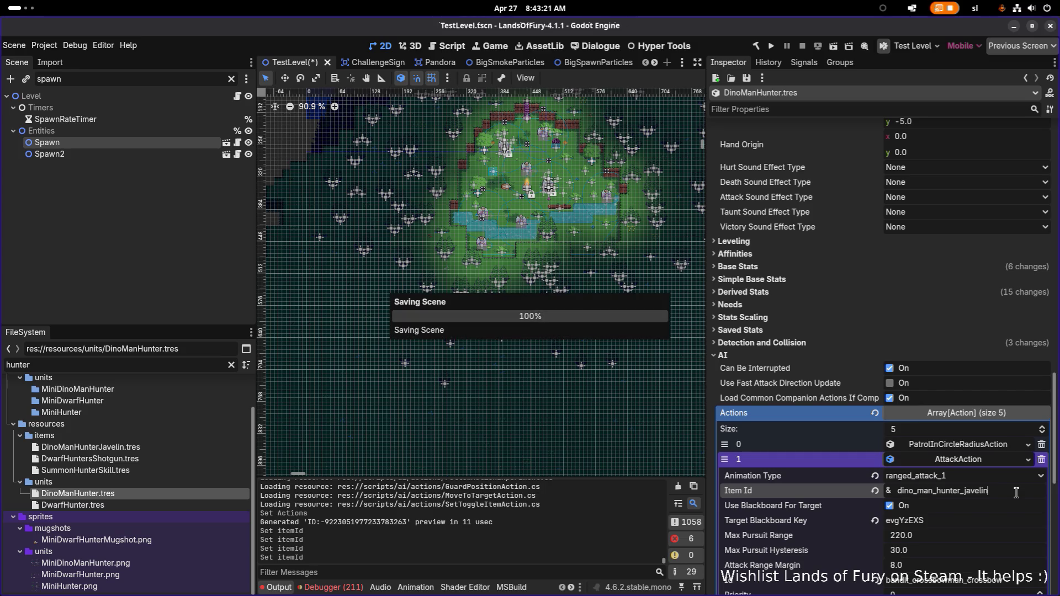
Replace the action's crossbow Id with dino_man_hunter_javelin
scroll(1008, 497, "down", 5)
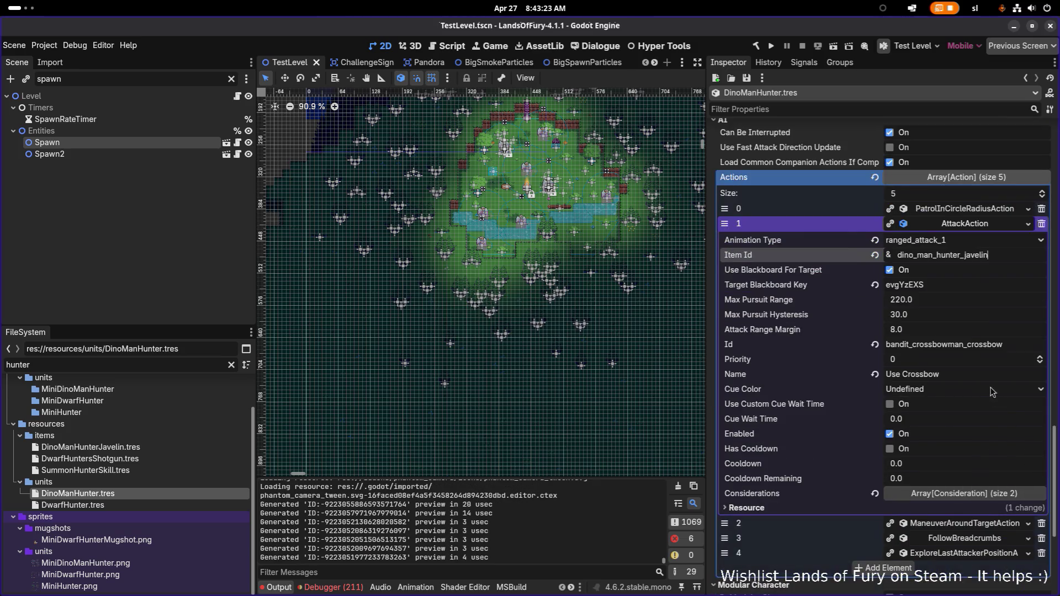
left_click(1018, 348)
key("ctrl+a")
type("dino_man_hunter_javelin")
key("Return")
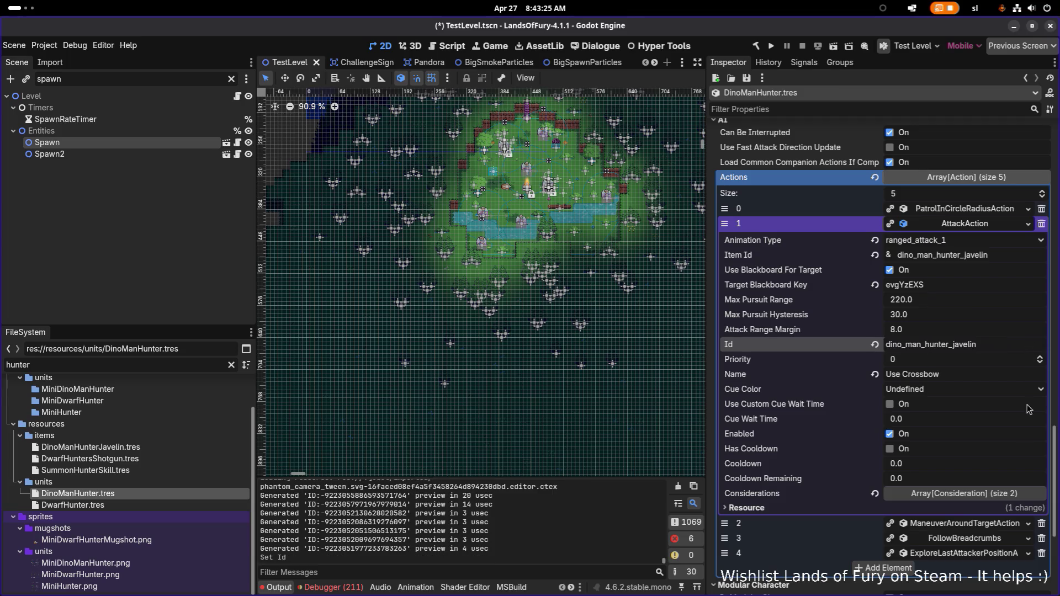
Set the CanIUseItemConsideration Item Id to dino_man_hunter_javelin and save
left_click(989, 488)
scroll(988, 485, "down", 2)
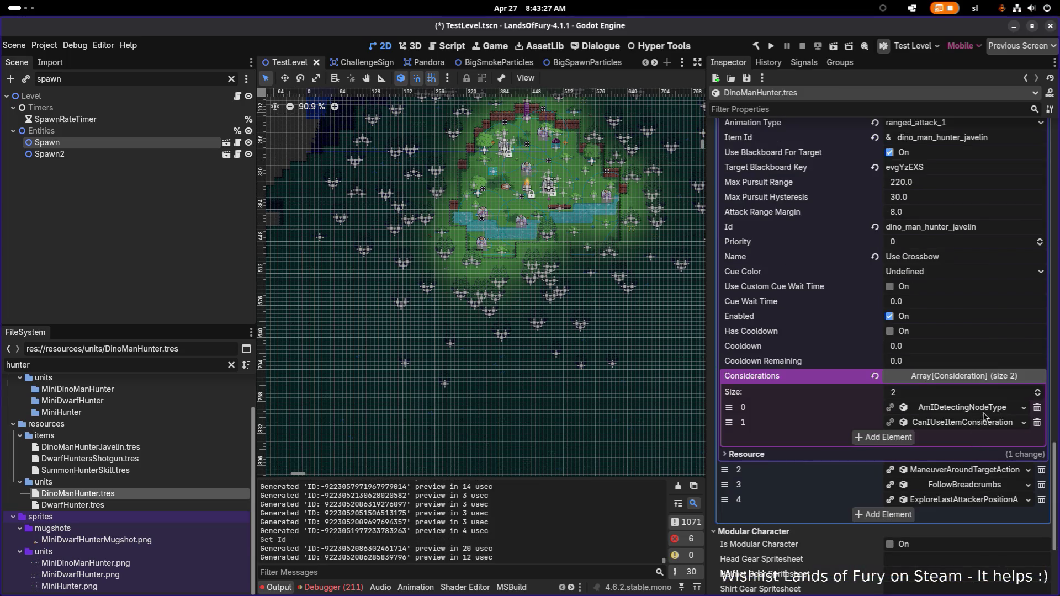
left_click(985, 425)
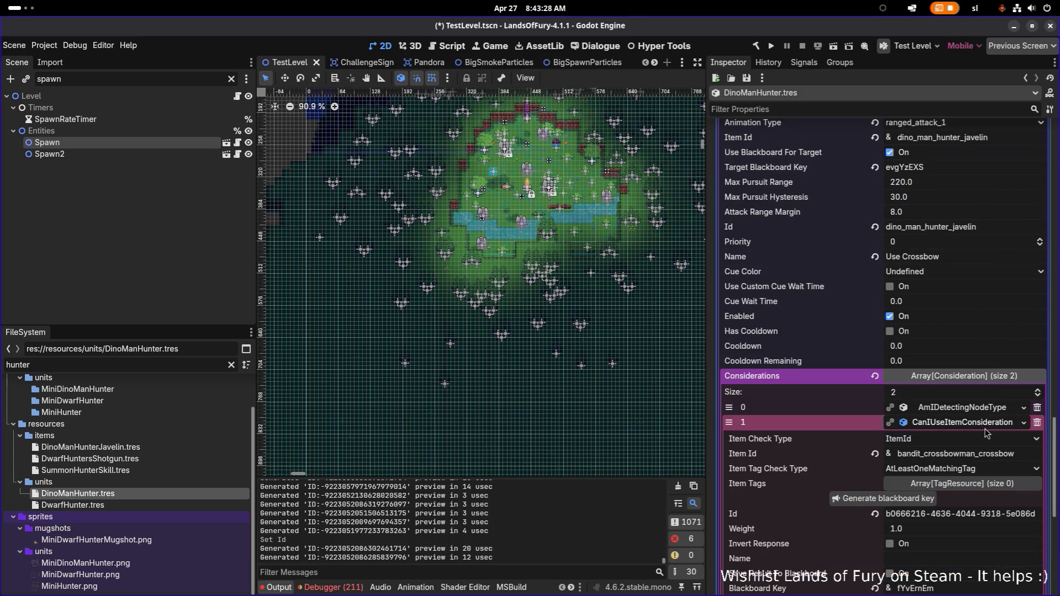
left_click(1022, 454)
key("ctrl+a")
type("dino_man_hunter_javelin")
key("Return")
key("ctrl+s")
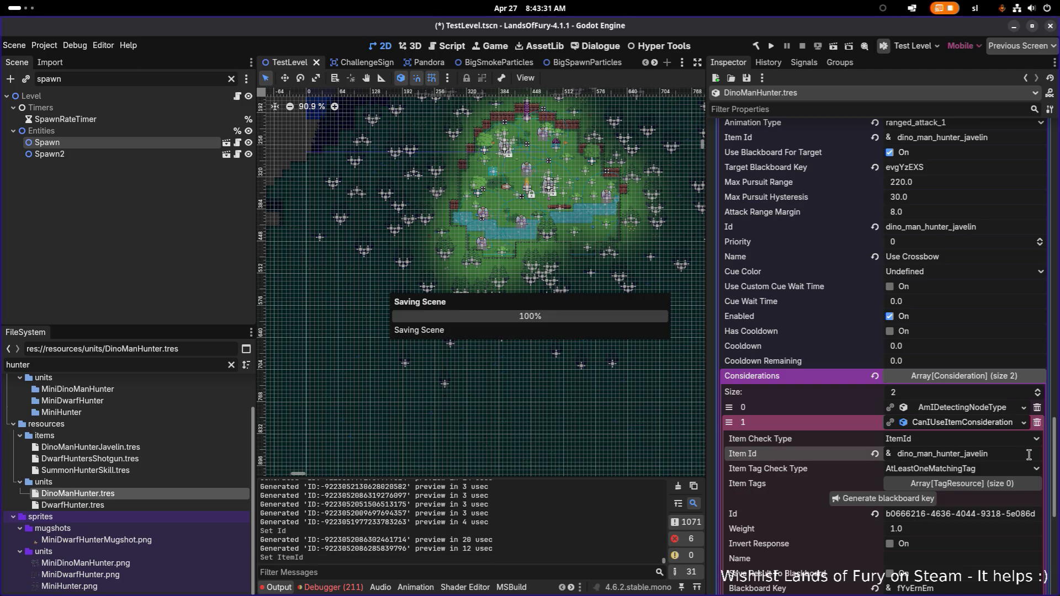
scroll(982, 449, "down", 4)
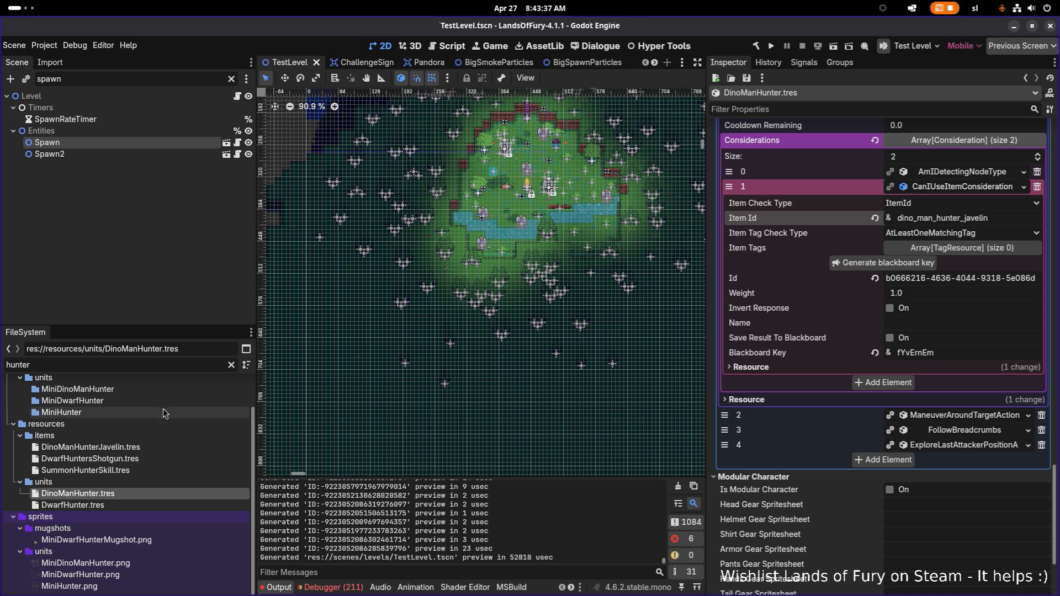
Set the DinoManHunterJavelin cooldown's Min and Max Amount to 1.5 and save
left_click(160, 448)
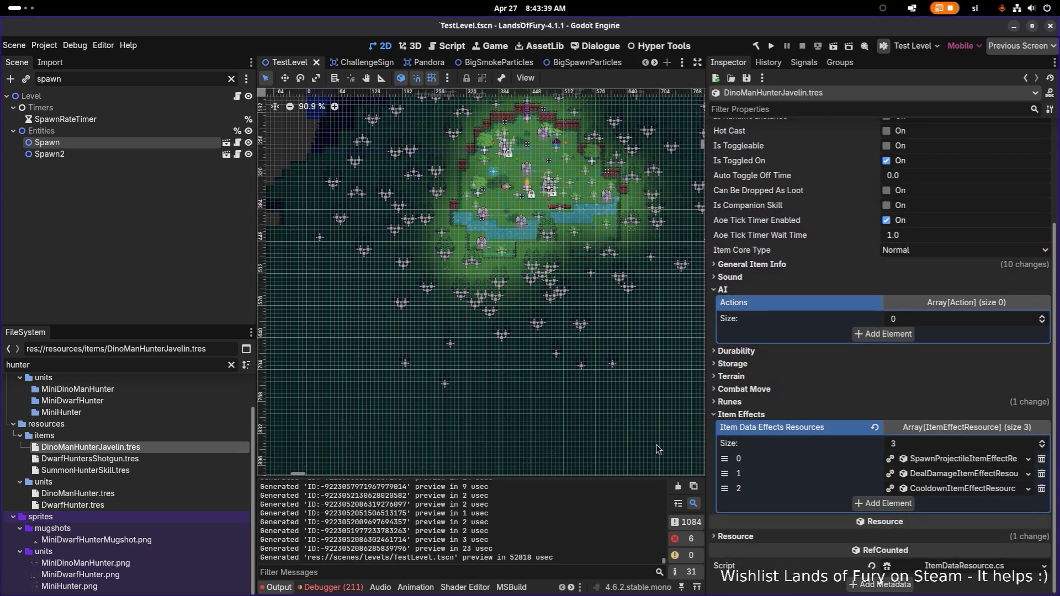
left_click(949, 488)
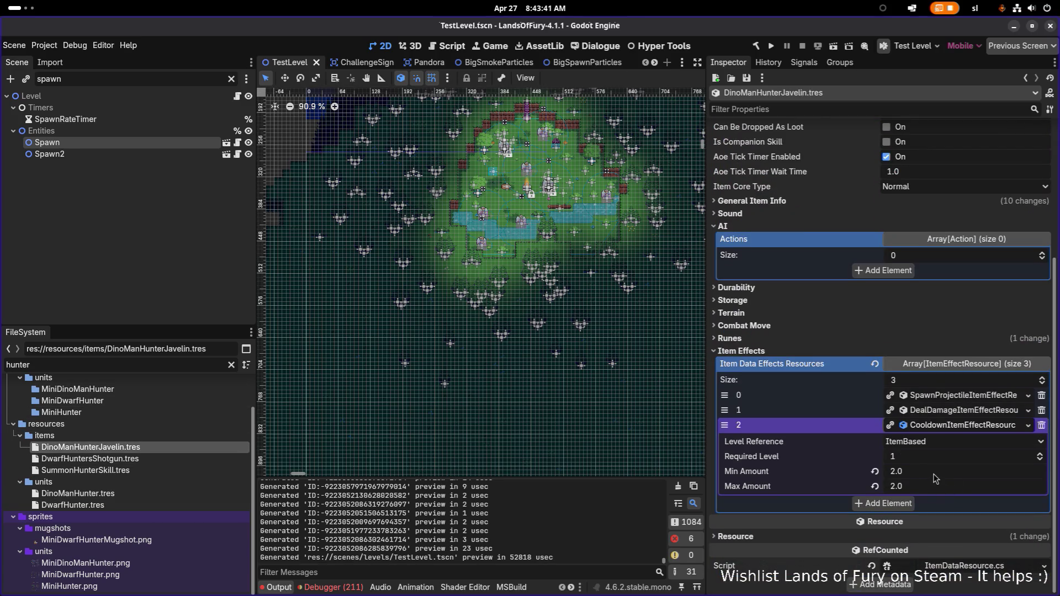
left_click(933, 473)
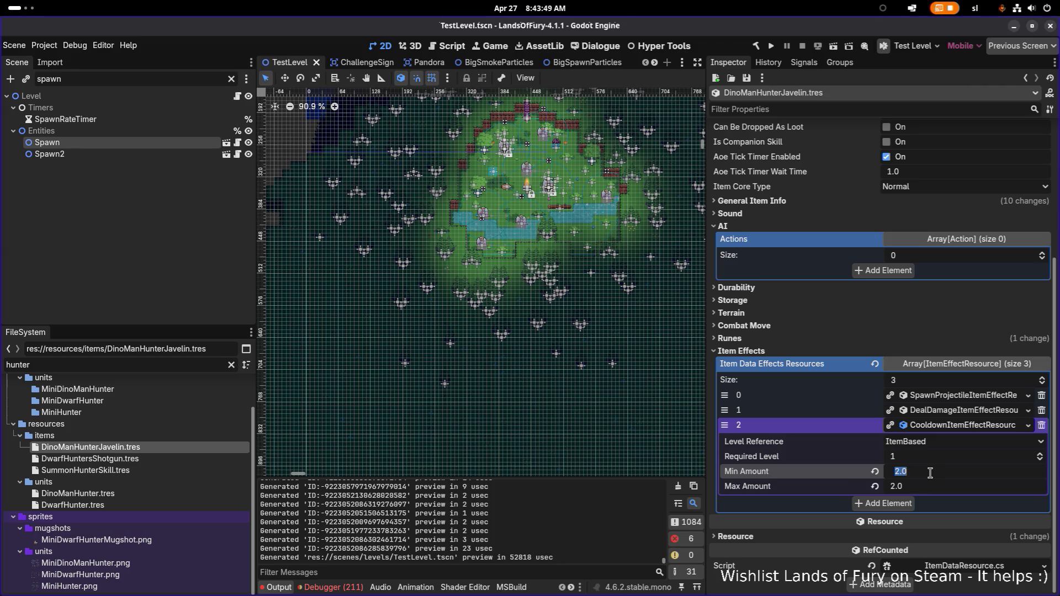
type("1.5")
key("Tab")
type("1")
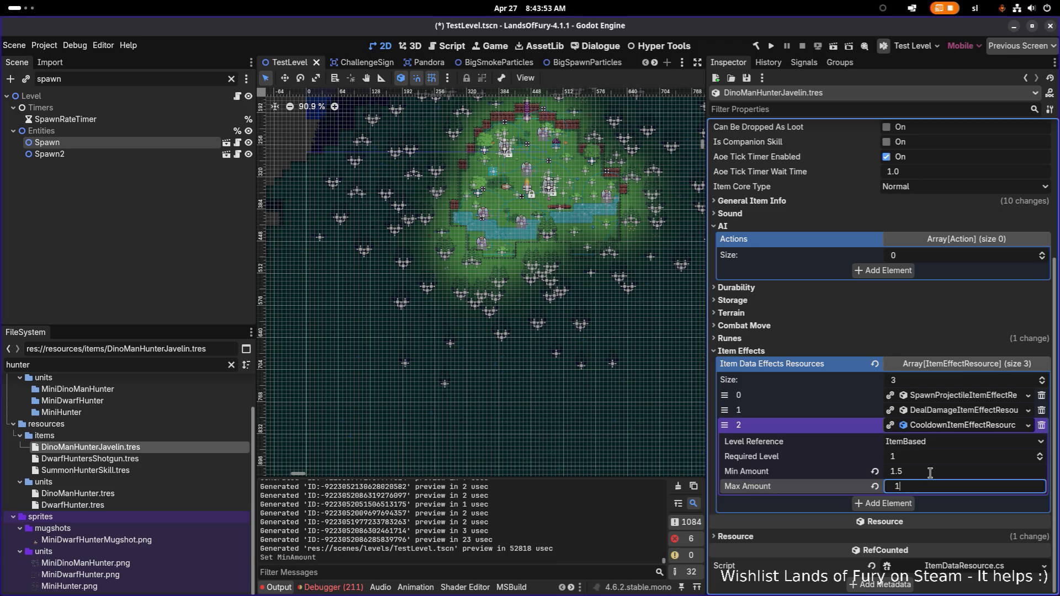
type(".5")
key("Return")
key("ctrl+s")
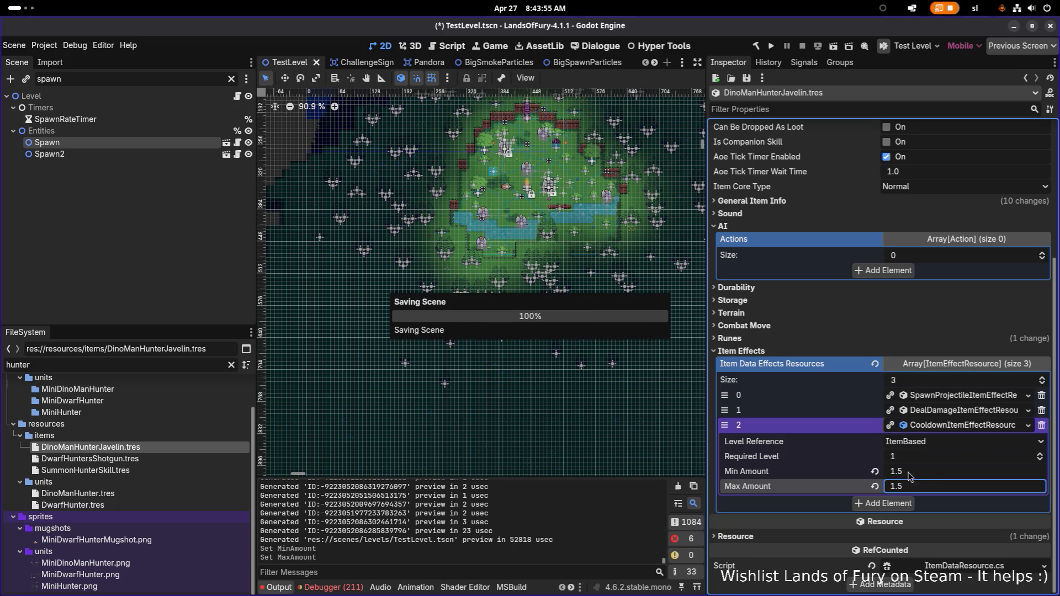
Clear the FileSystem filter and type 'hunter' into it
left_click(187, 363)
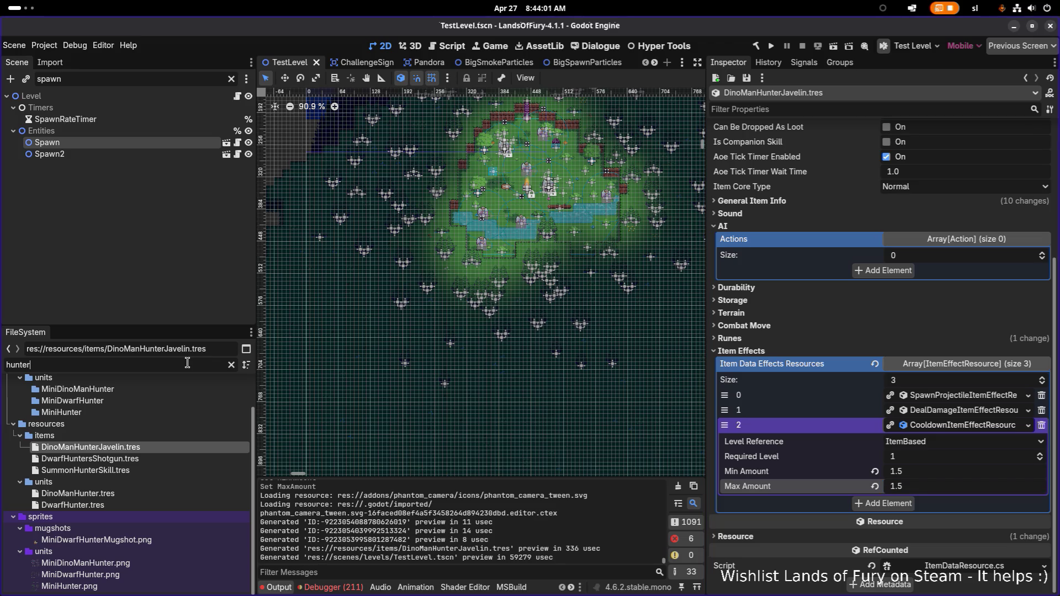
key("ctrl+a")
key("BackSpace")
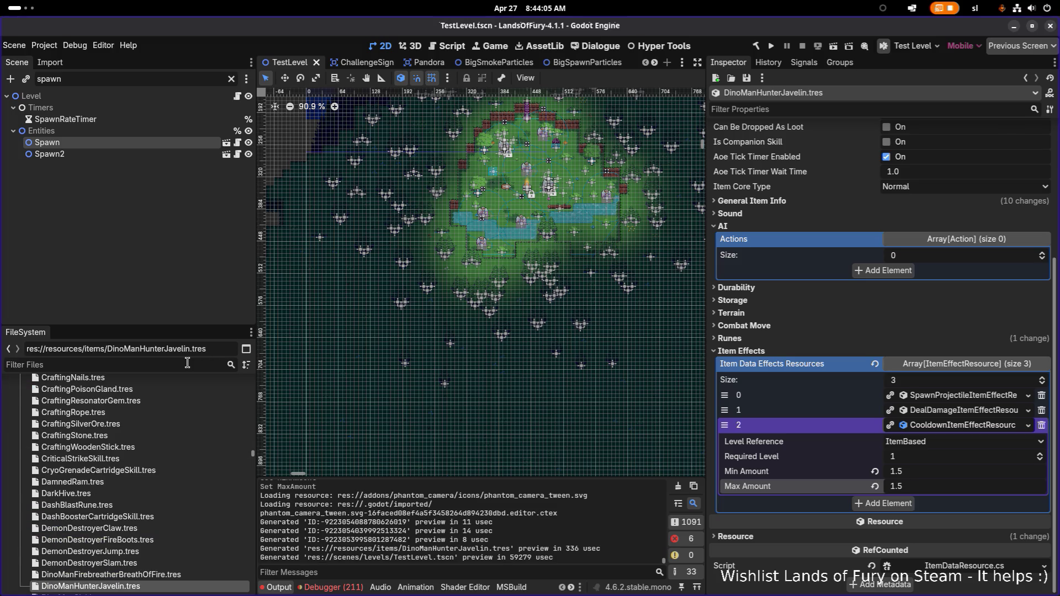
type("hunter")
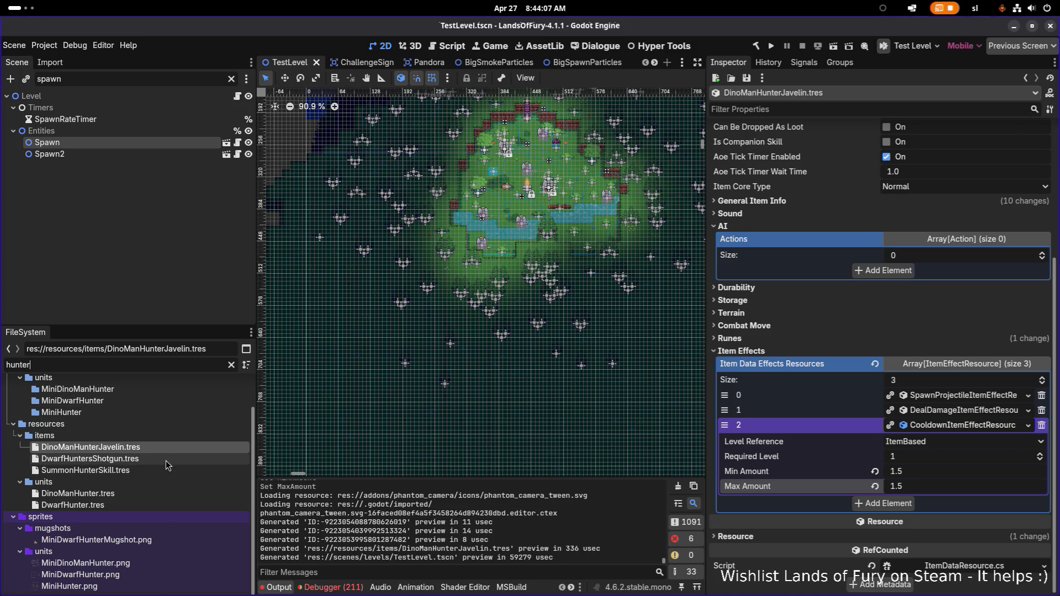
Use the 'maxhea' property filter to set DinoManHunter's Max Health to 40, then save
left_click(153, 492)
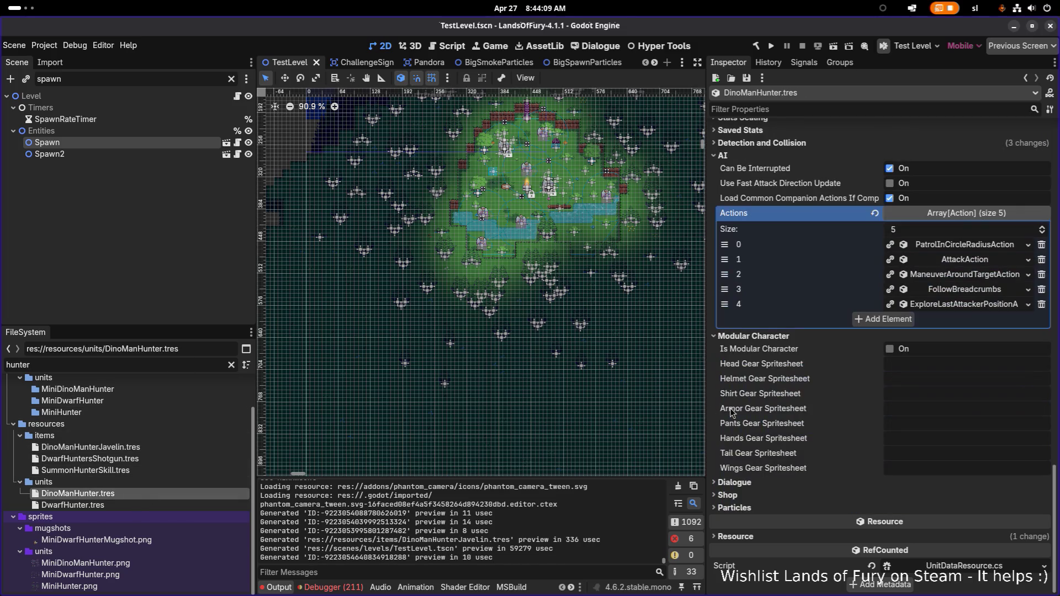
scroll(817, 232, "up", 5)
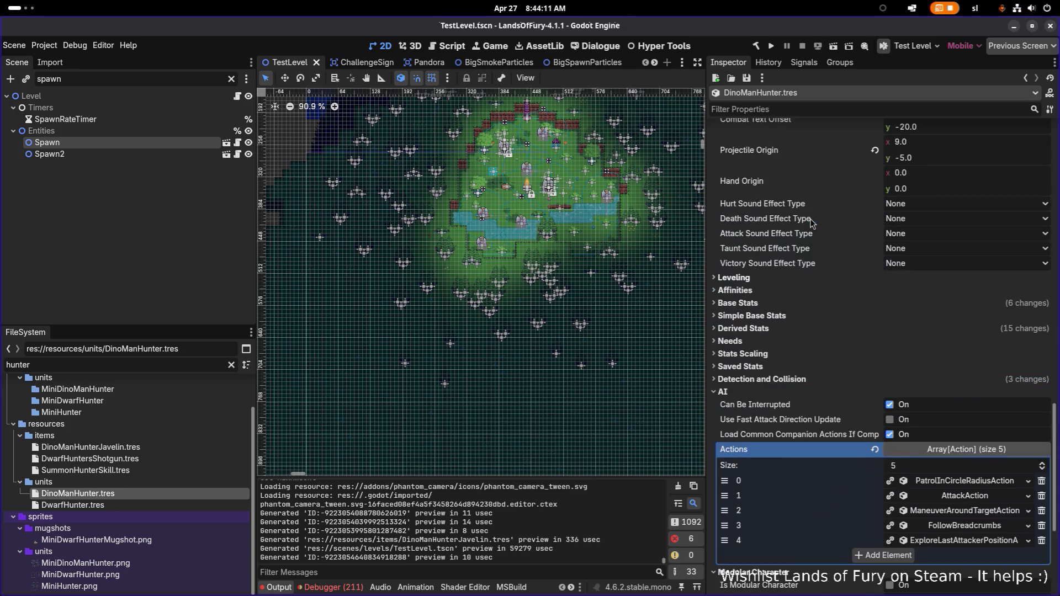
left_click(842, 104)
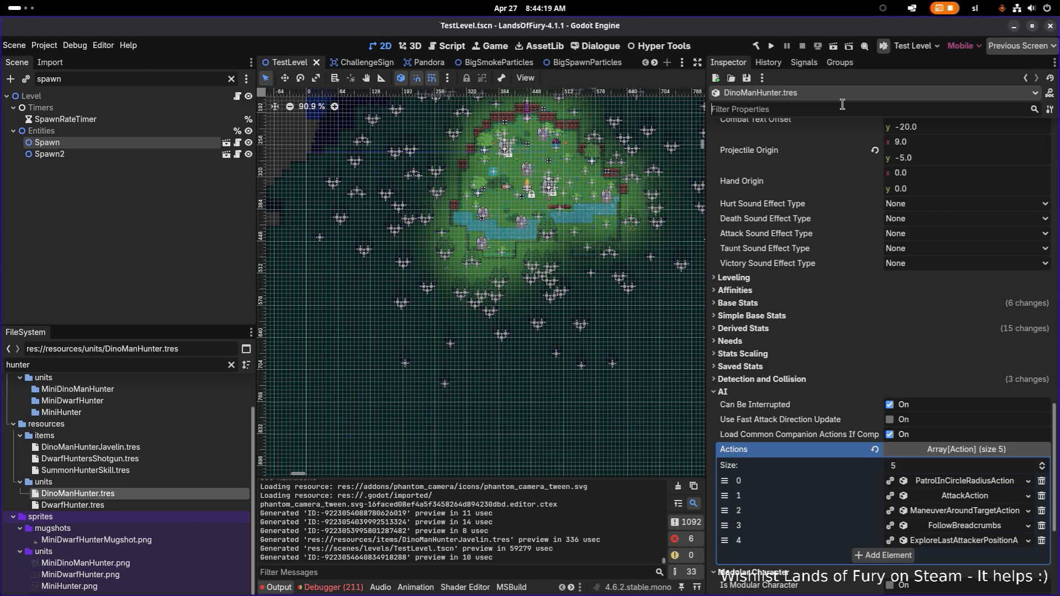
type("maxhea")
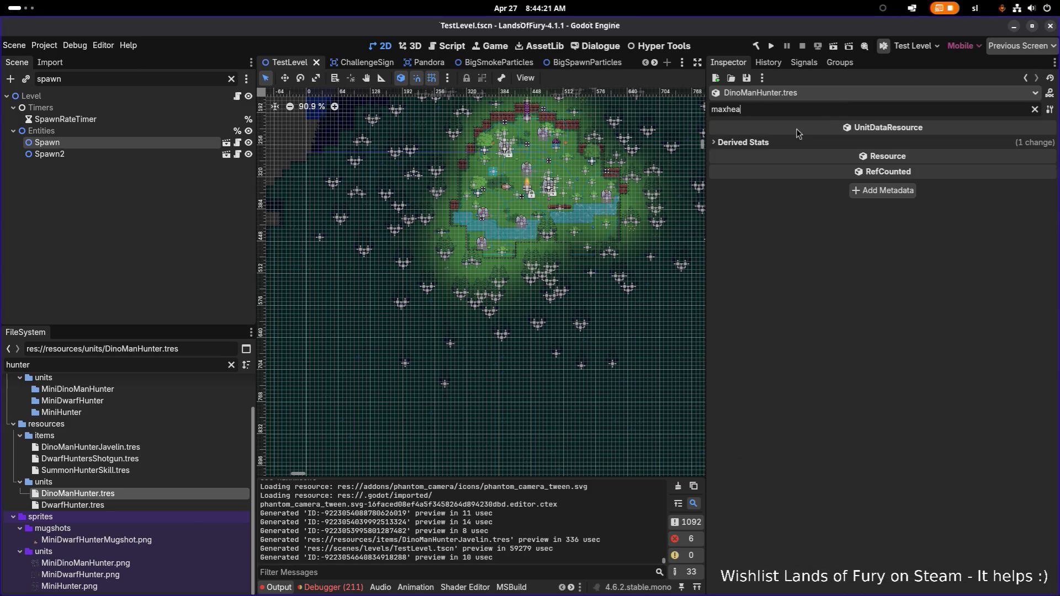
left_click(780, 143)
left_click(953, 155)
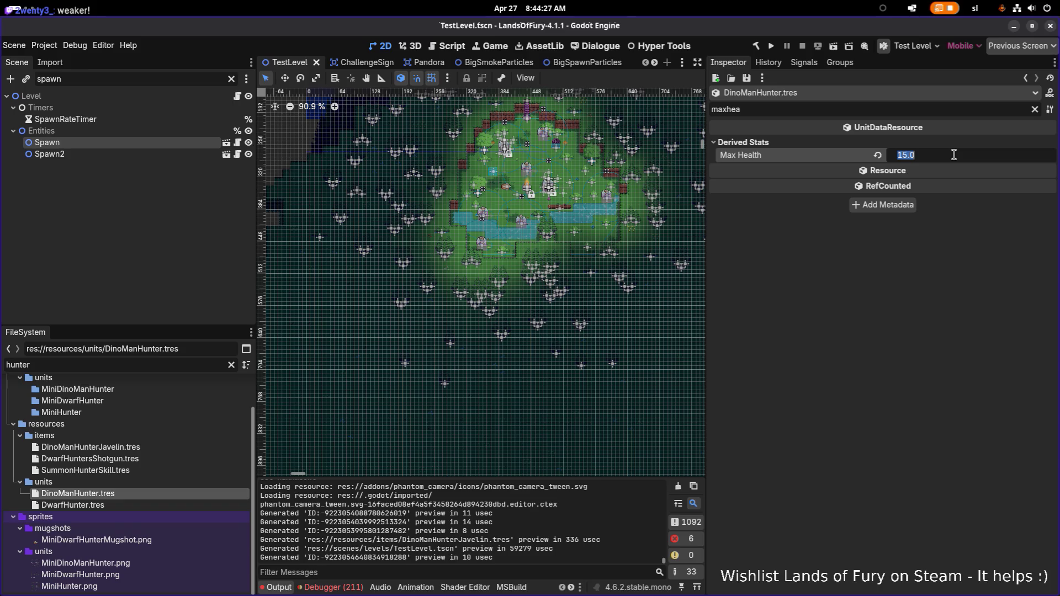
type("40")
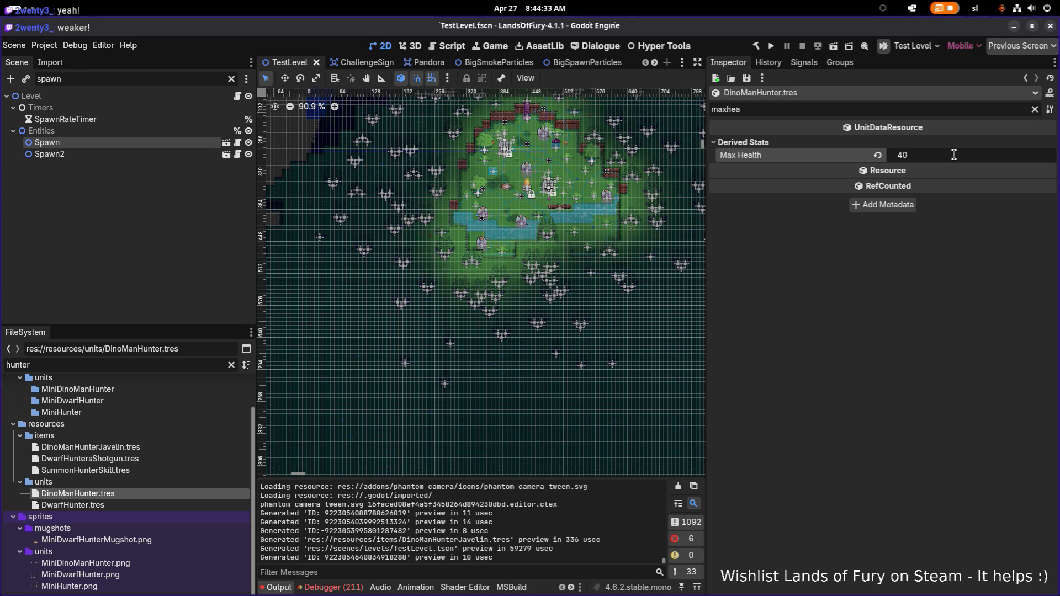
key("Return")
left_click(953, 155)
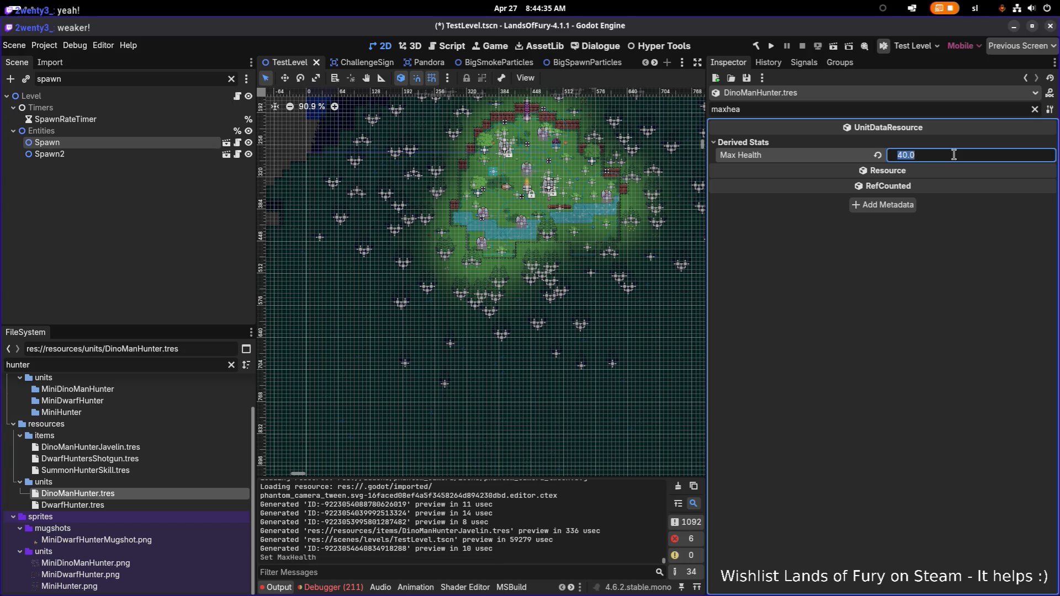
key("ctrl+s")
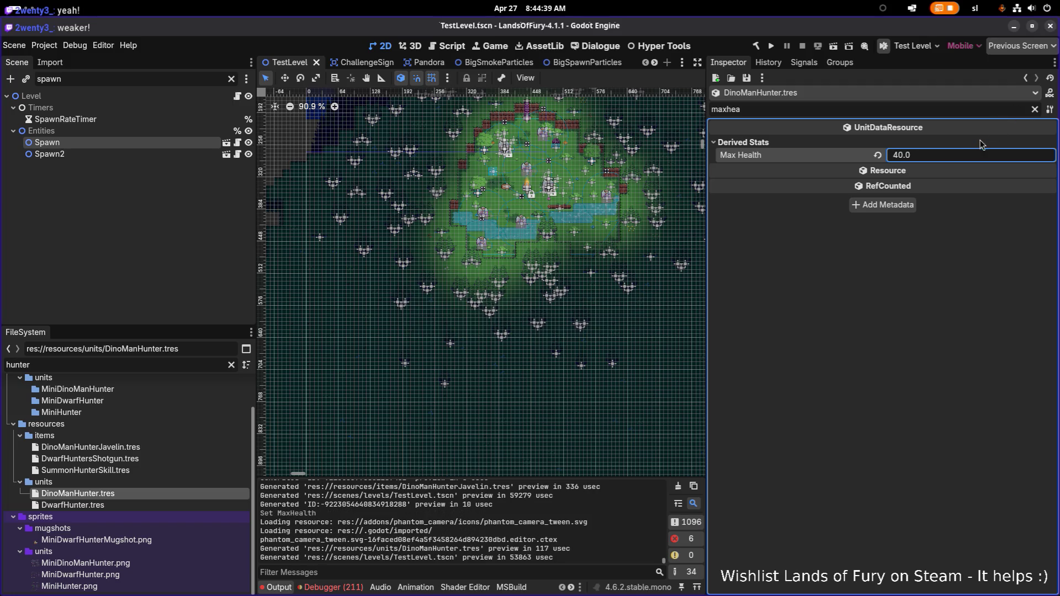
left_click(1035, 109)
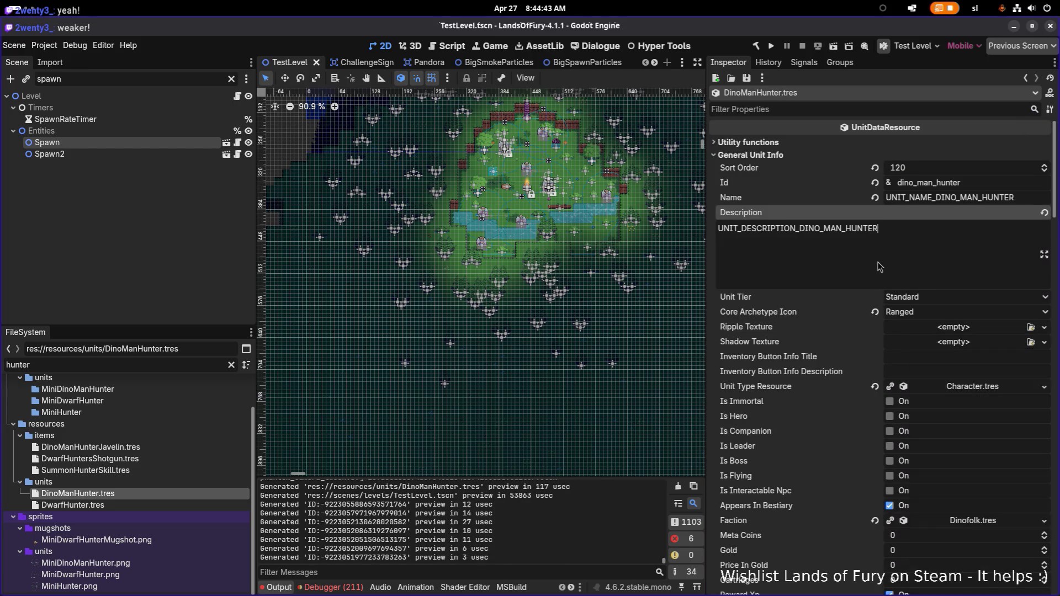
Set DinoManHunter's Max Movement Speed to 60 and save the scene
scroll(880, 267, "down", 5)
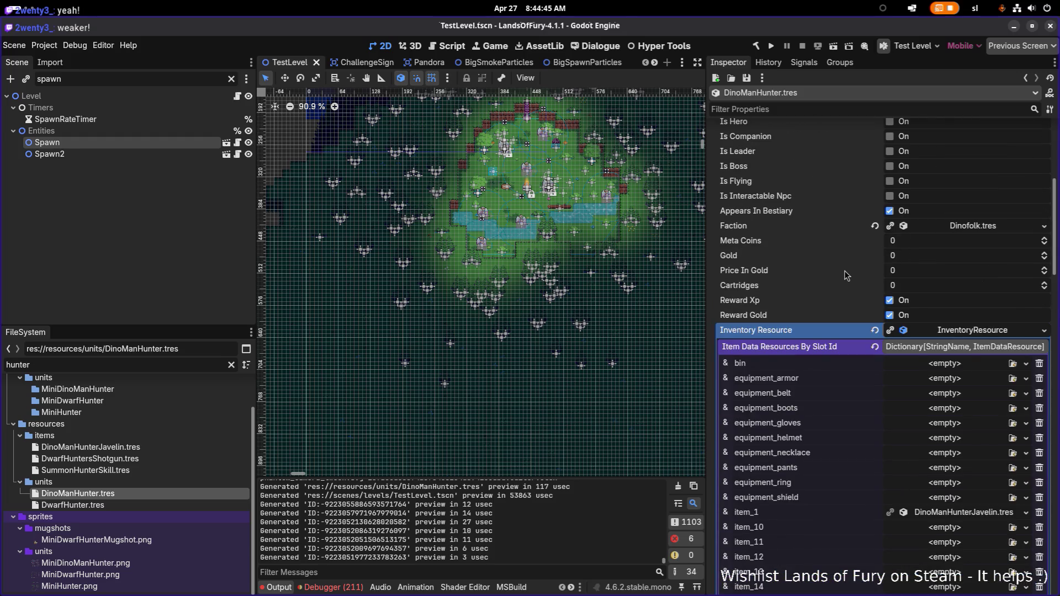
scroll(847, 275, "down", 7)
scroll(846, 275, "up", 2)
scroll(846, 275, "down", 5)
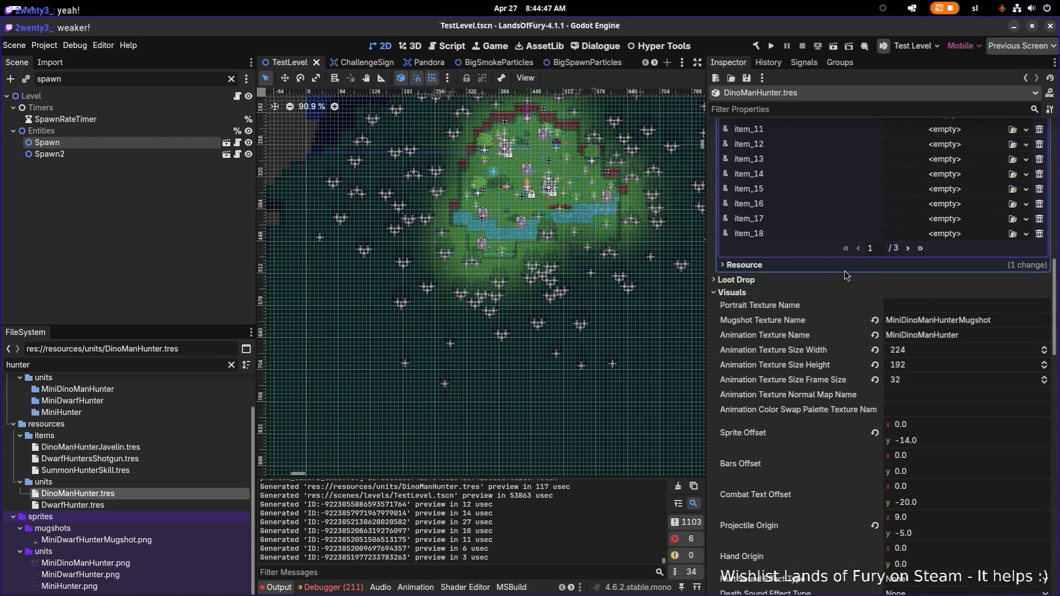
scroll(847, 275, "down", 4)
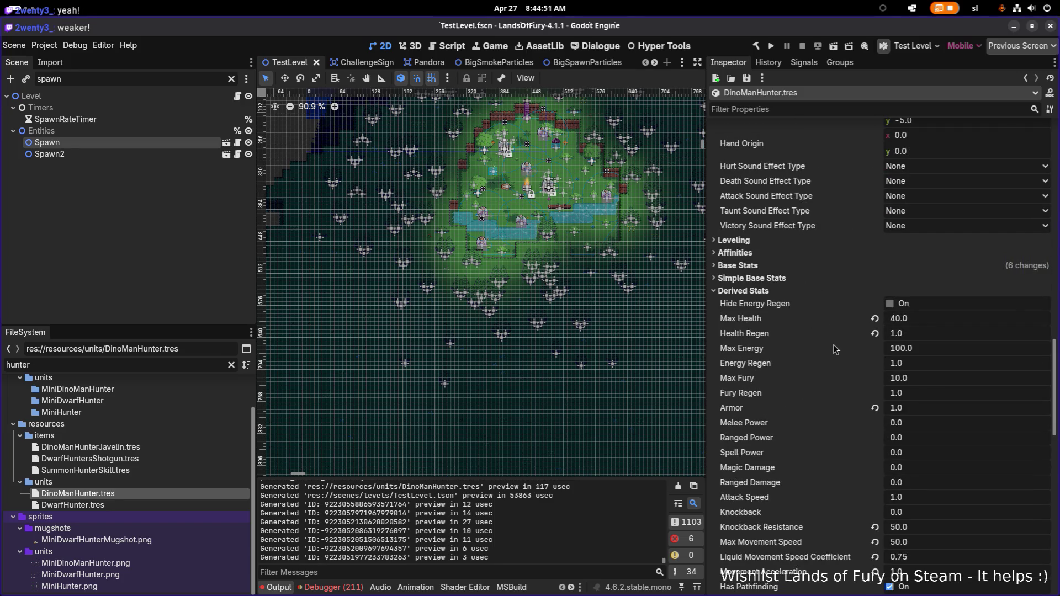
scroll(834, 348, "down", 1)
scroll(833, 346, "down", 4)
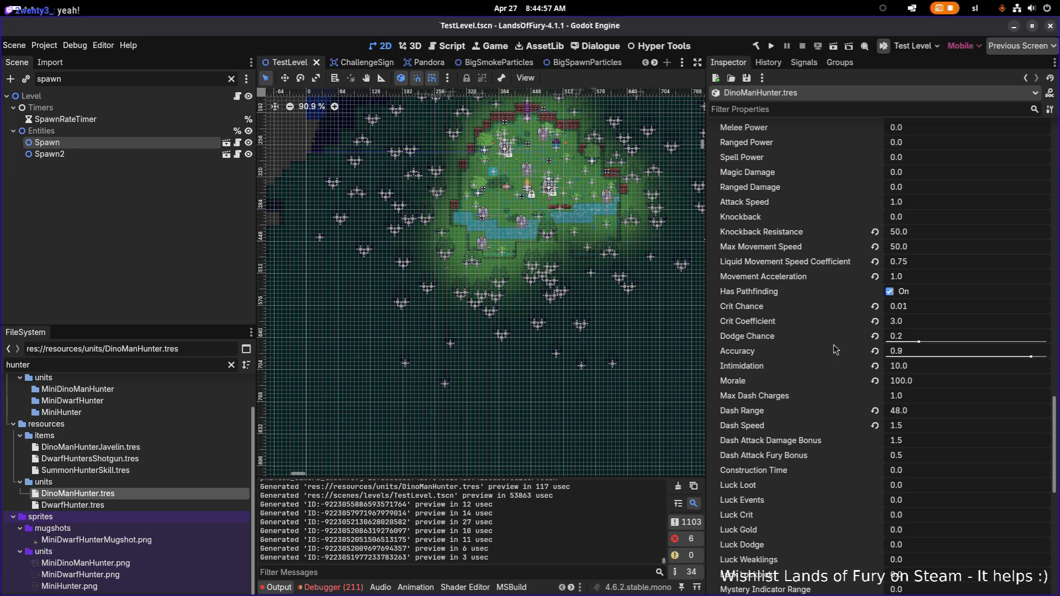
left_click(940, 248)
type("60")
key("Return")
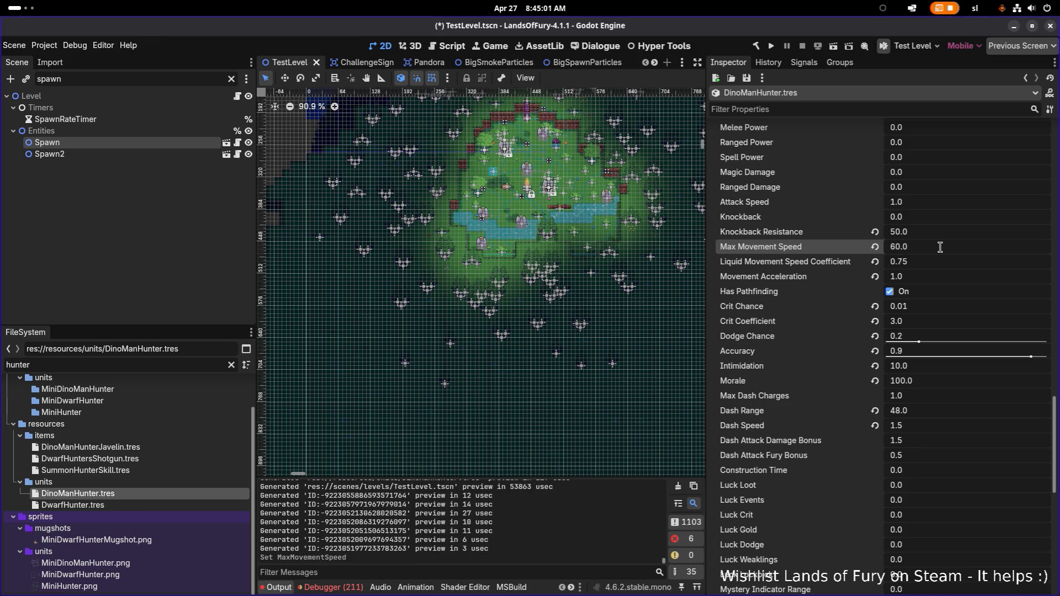
key("ctrl+s")
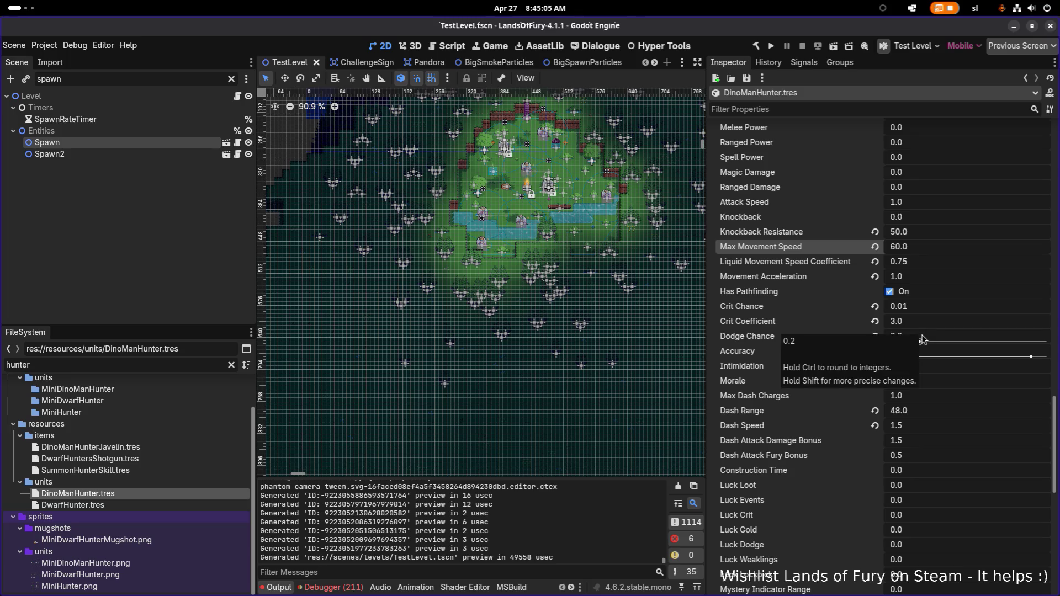
Change the FileSystem filter from 'hunter' to 'raptor'
scroll(925, 338, "down", 2)
double_click(148, 366)
type("rap")
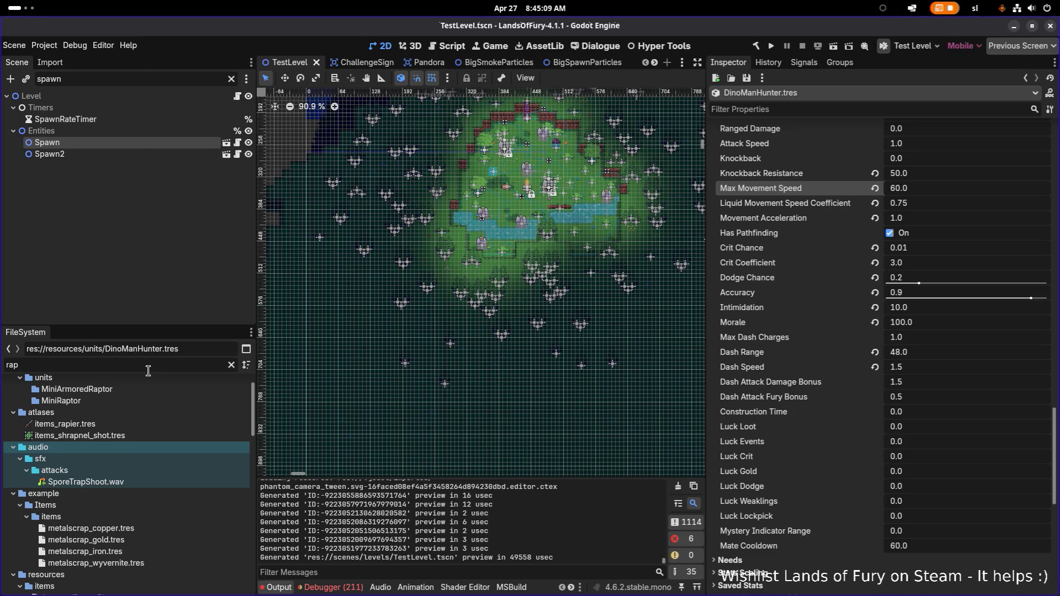
type("tor")
Copy Raptor.tres's ChargeInDirectionAction, then filter the files for 'hunter' again
left_click(119, 492)
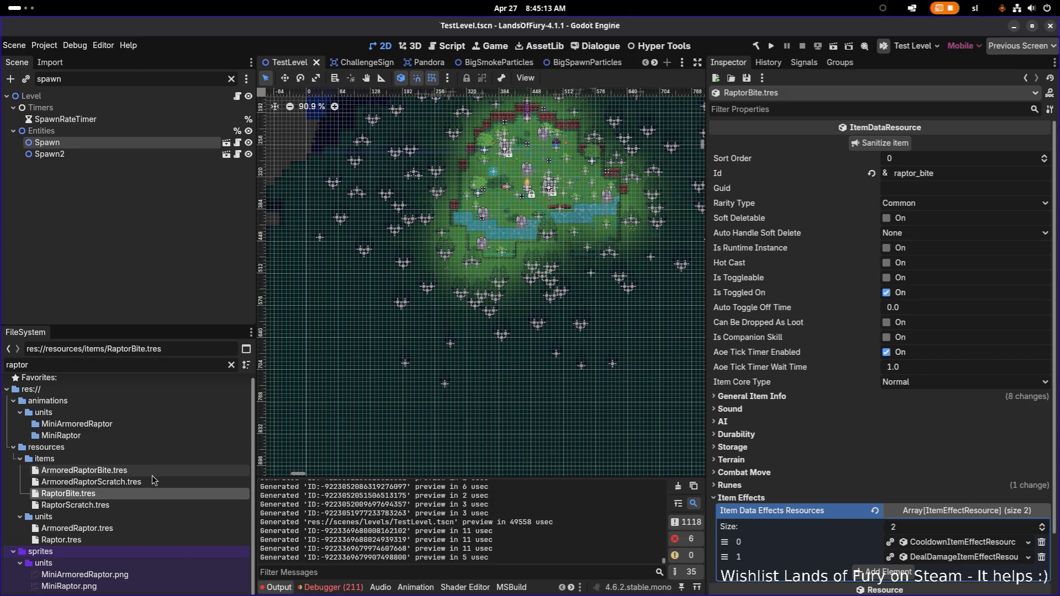
left_click(96, 538)
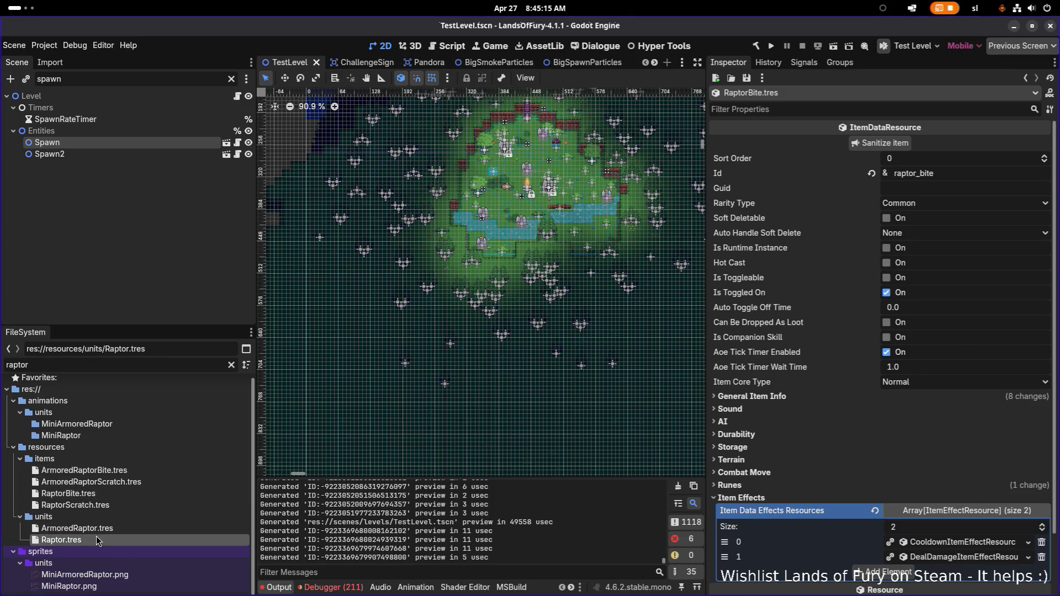
scroll(891, 414, "down", 10)
scroll(892, 417, "down", 10)
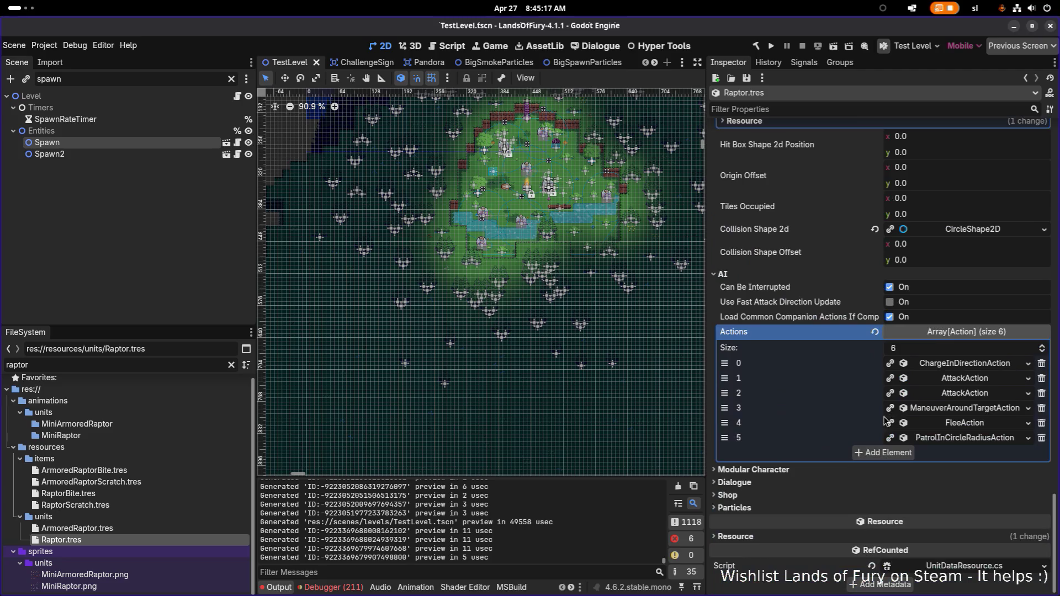
left_click(958, 367)
left_click(970, 364)
left_click(1028, 363)
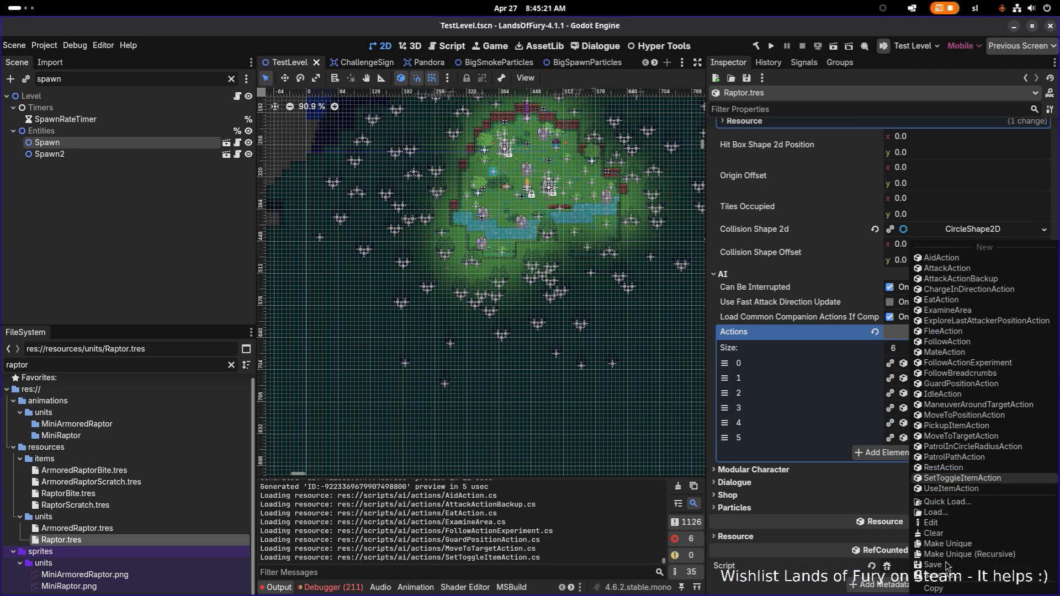
left_click(951, 590)
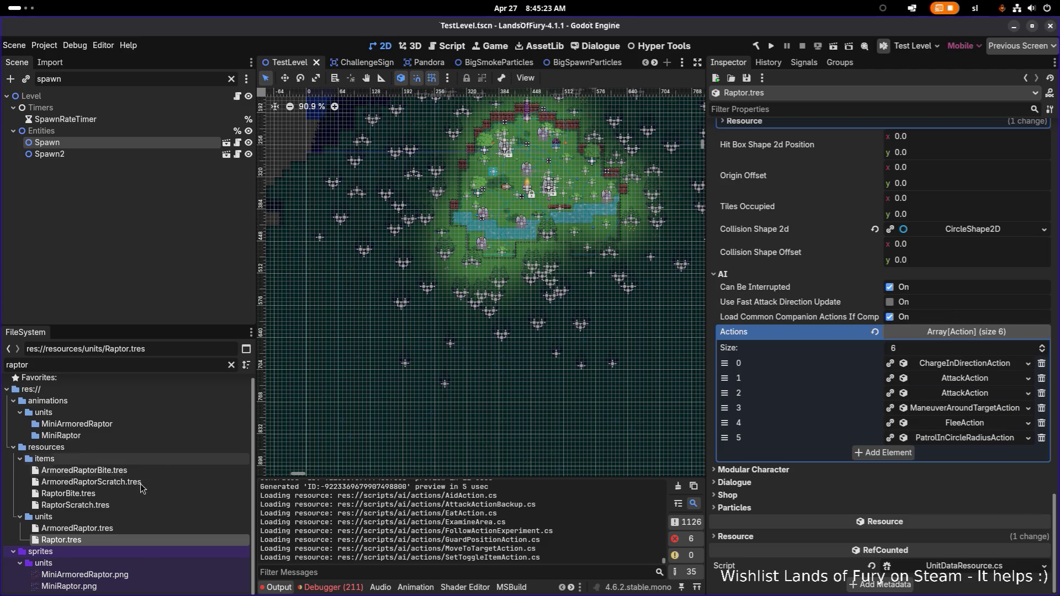
key("ctrl+a")
type("hunter")
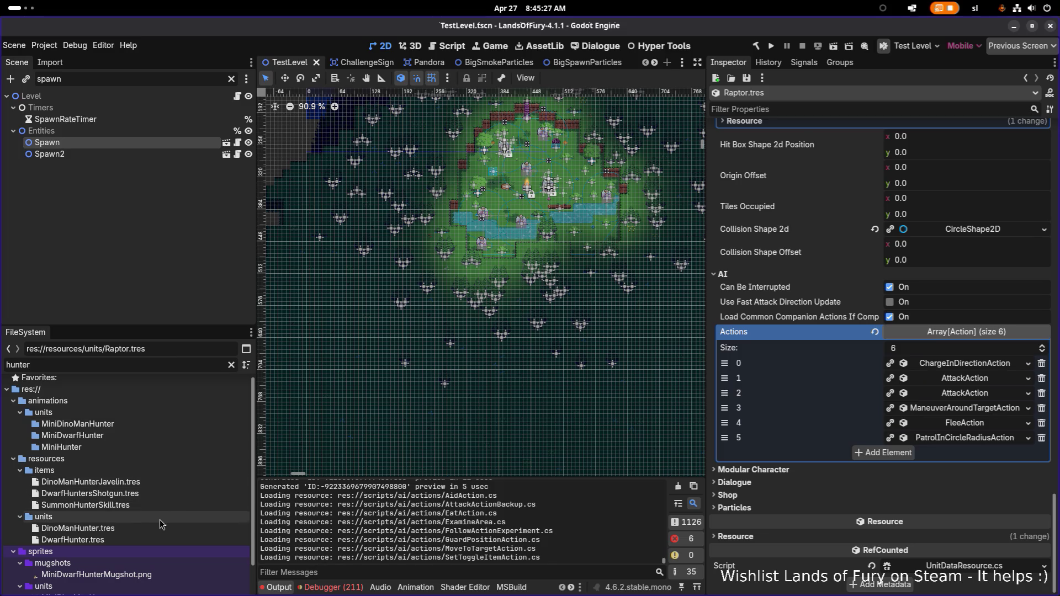
Paste the copied ChargeInDirectionAction as a unique new element 5 in DinoManHunter's Actions
left_click(167, 526)
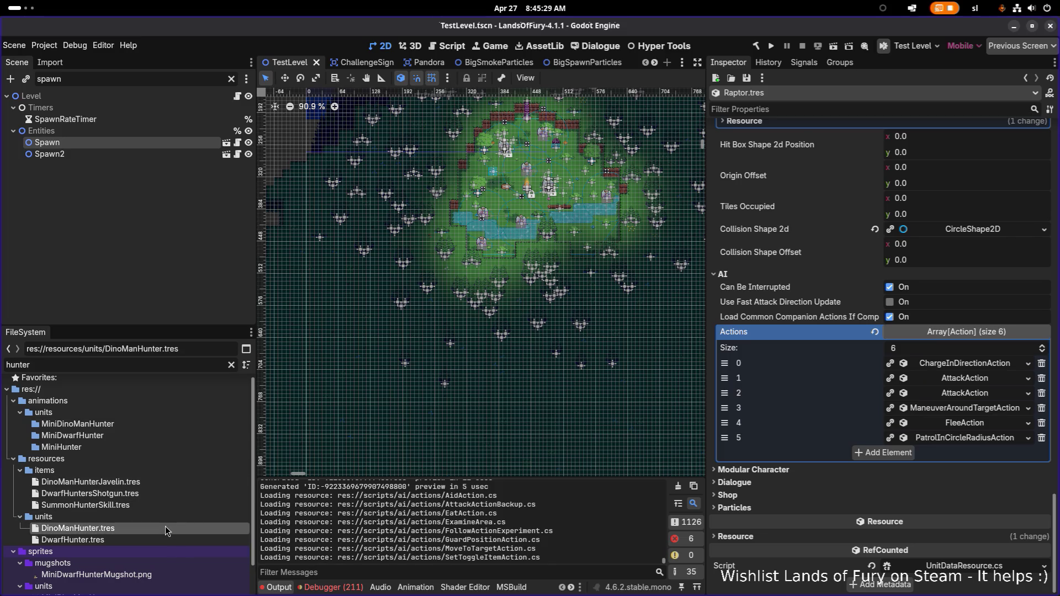
double_click(164, 526)
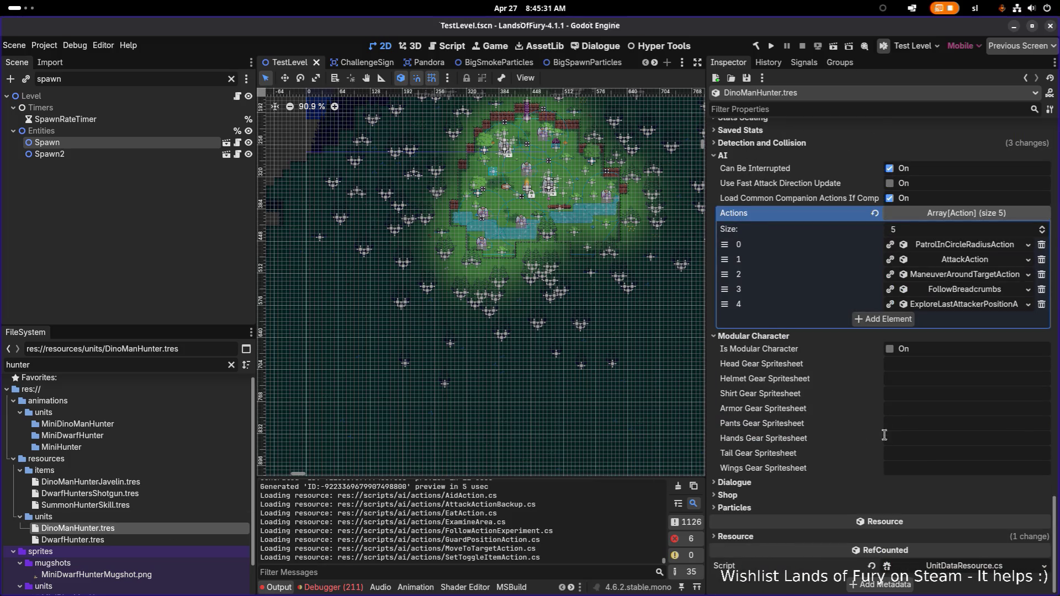
left_click(892, 322)
left_click(945, 321)
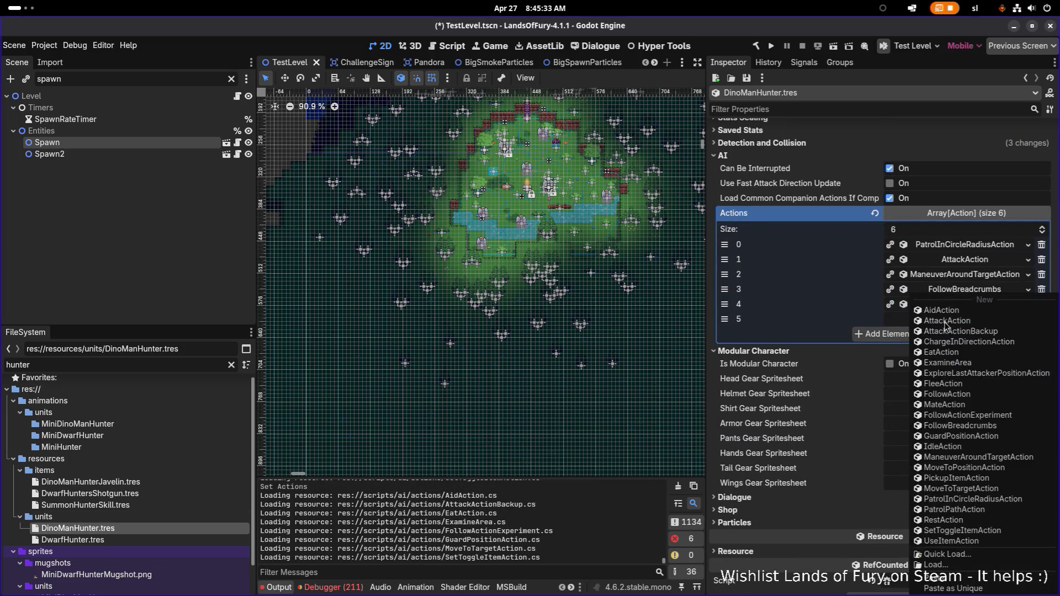
left_click(954, 588)
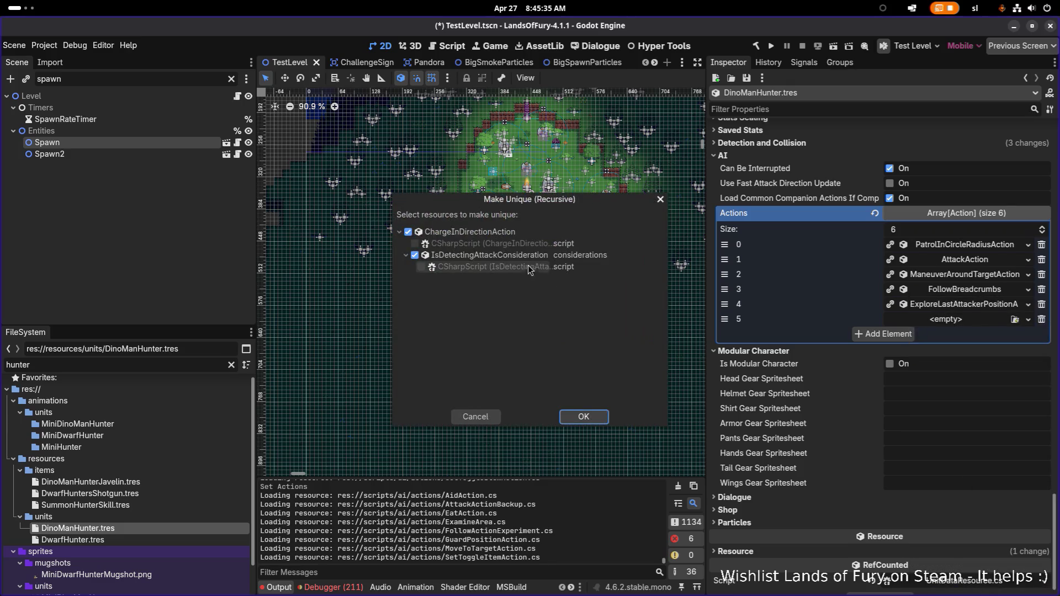
left_click(595, 420)
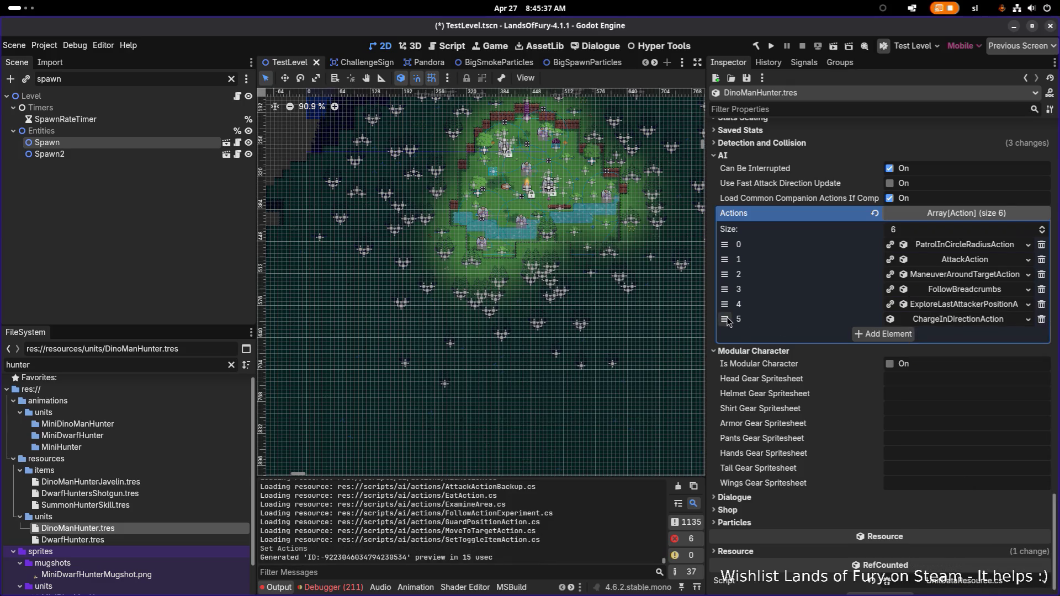
left_click(961, 323)
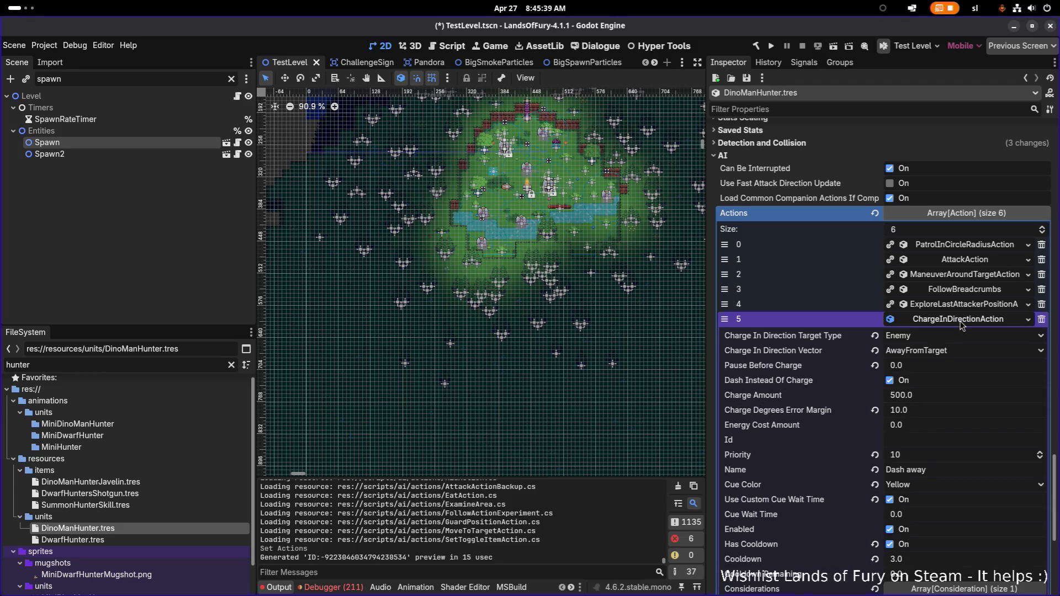
left_click(961, 321)
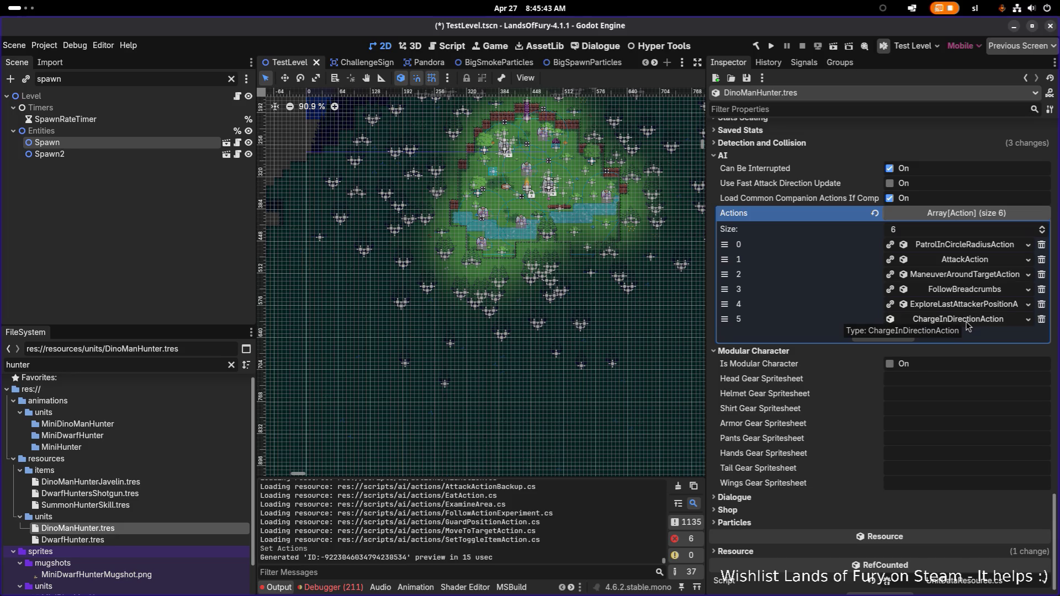
Set the Spawn node's Unit Id to dino_man_hunter, save the level, and run the game
left_click(137, 144)
left_click(982, 175)
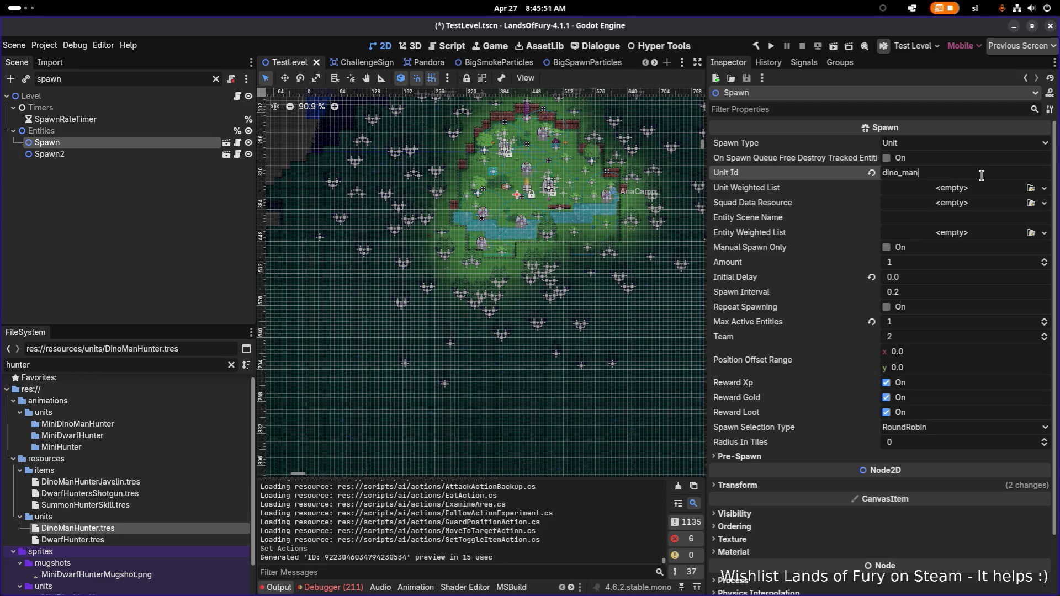
type("_hunt")
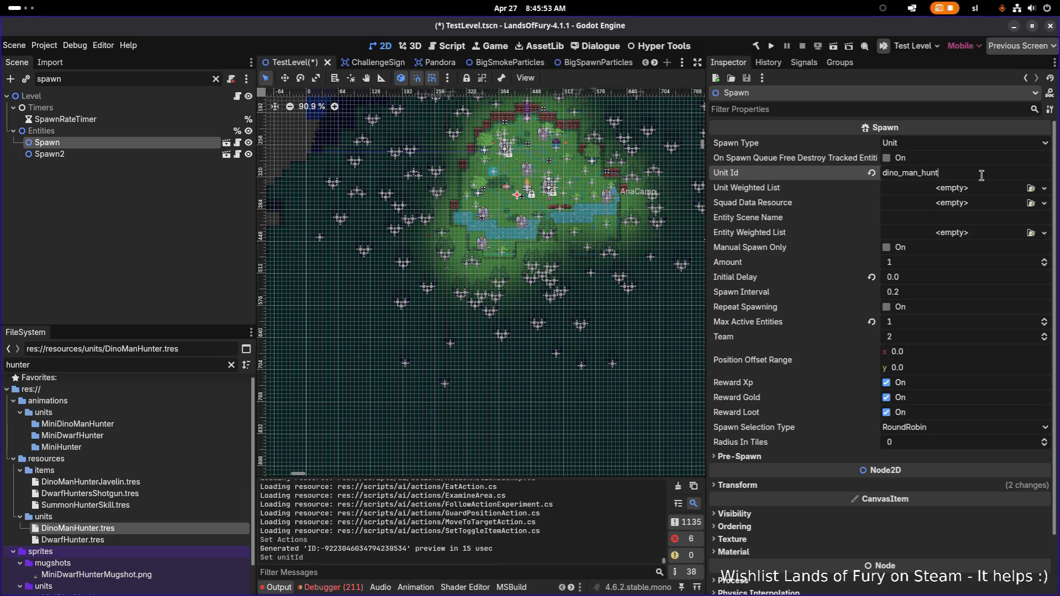
type("er")
key("ctrl+s")
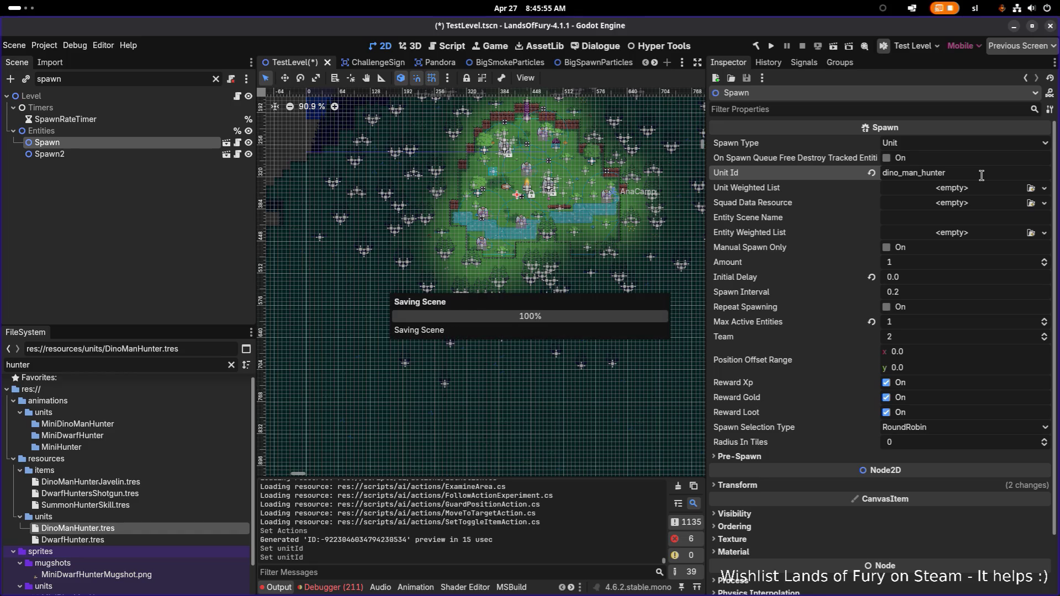
left_click(772, 45)
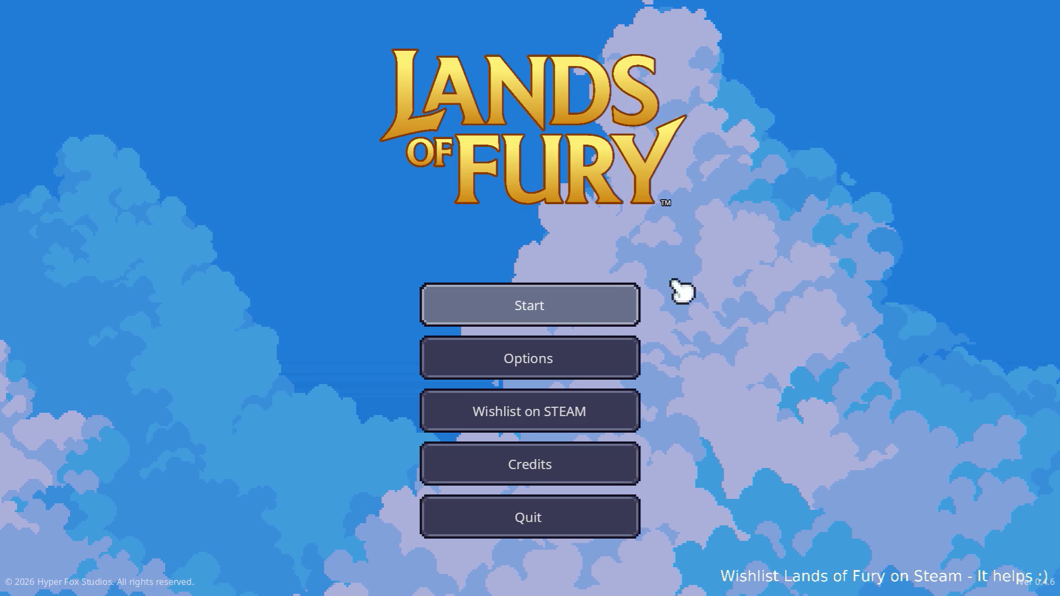
Start the game with a profile, walk the hero down-left and dash across the river
left_click(580, 314)
left_click(538, 312)
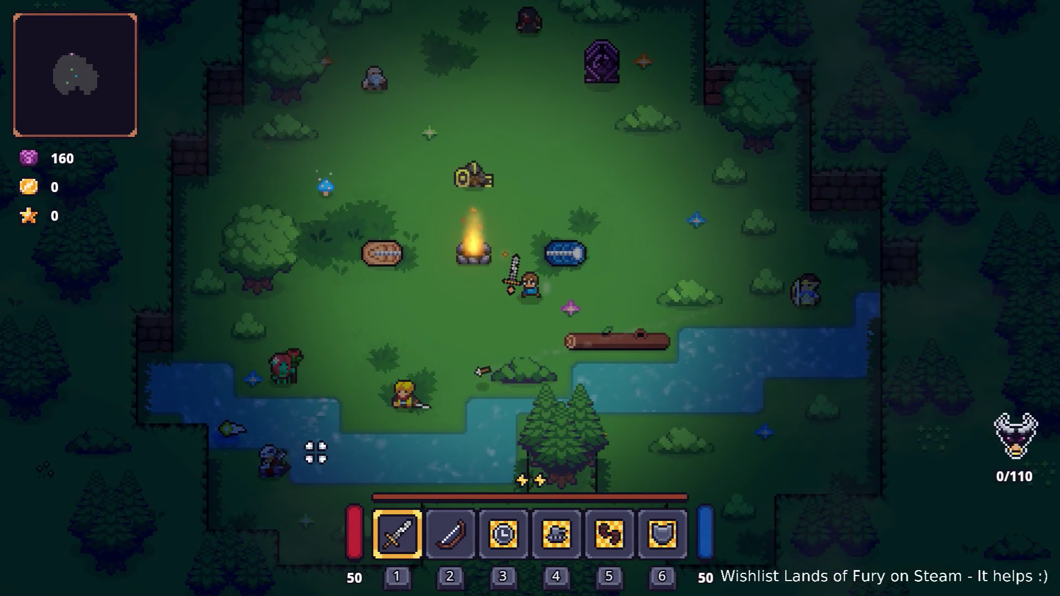
key("s")
key("a")
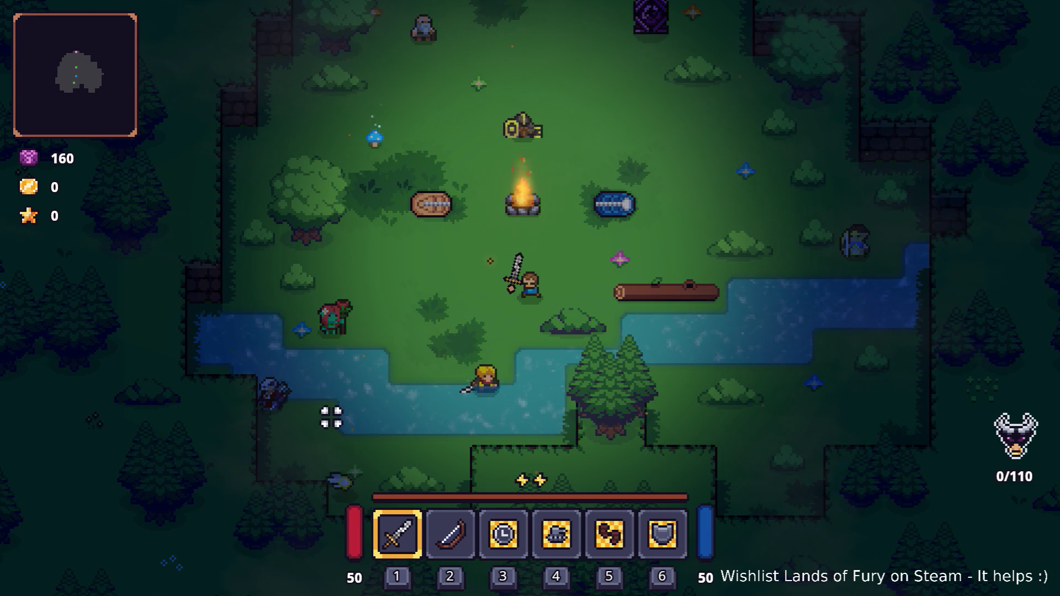
key("s")
key("a")
key("s")
key("a")
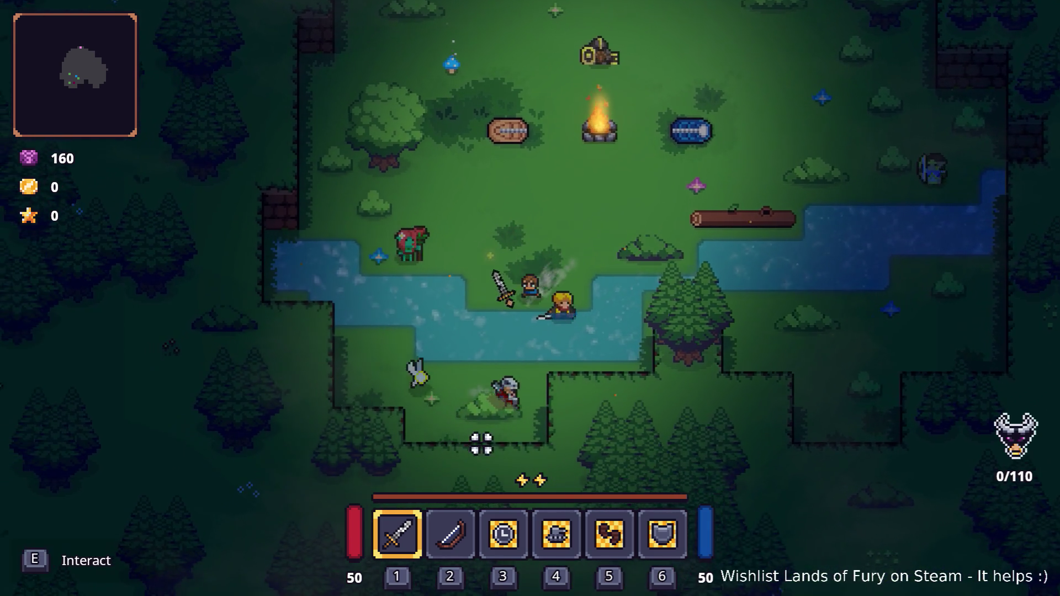
key("space")
Fight the nearby enemies and the armored enemy with sword attacks
left_click(360, 326)
key("w")
key("a")
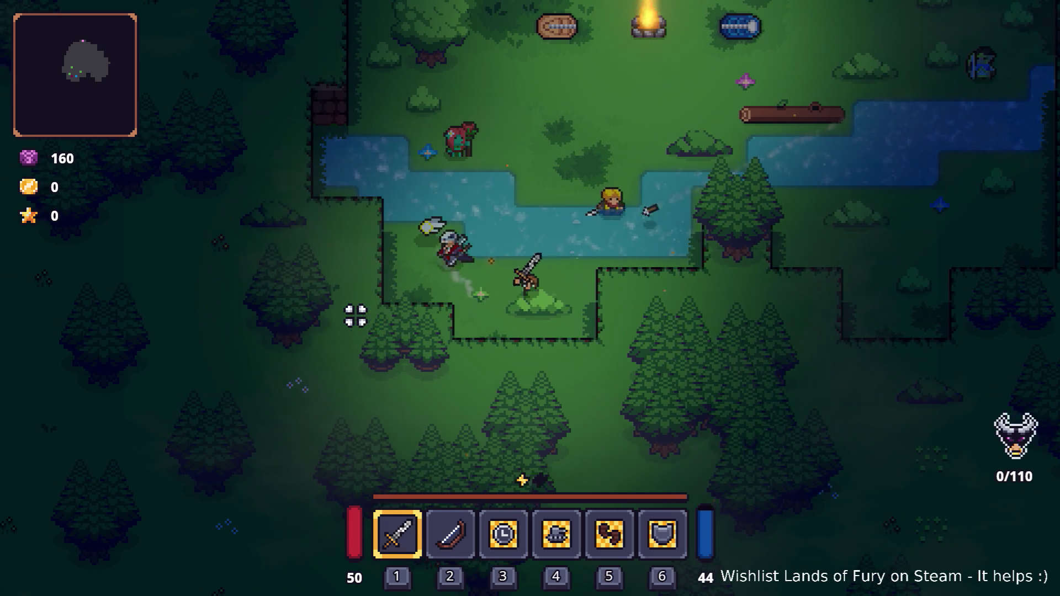
left_click(509, 209)
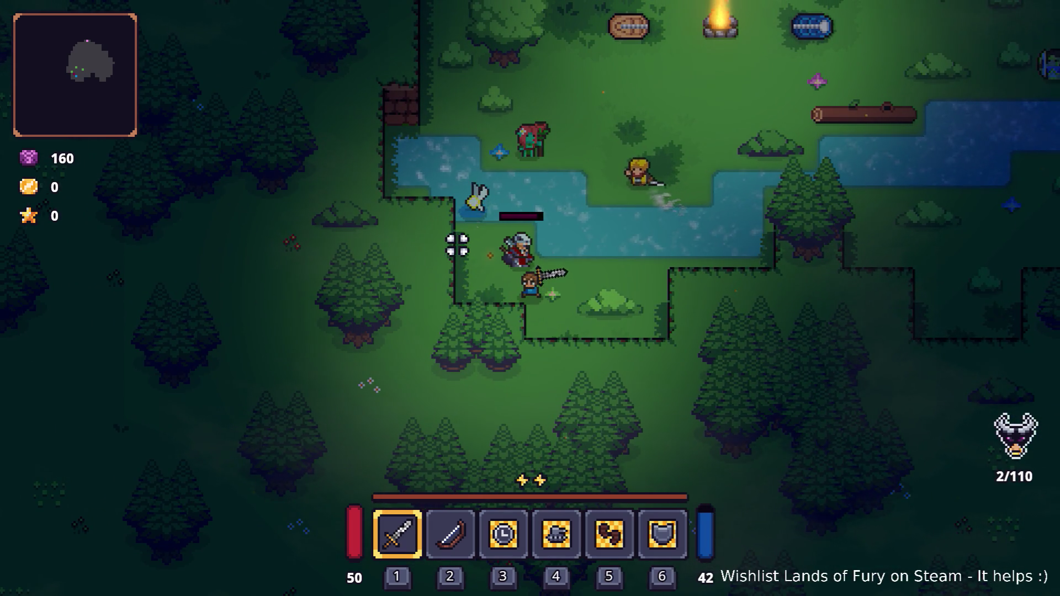
left_click(473, 201)
left_click(429, 239)
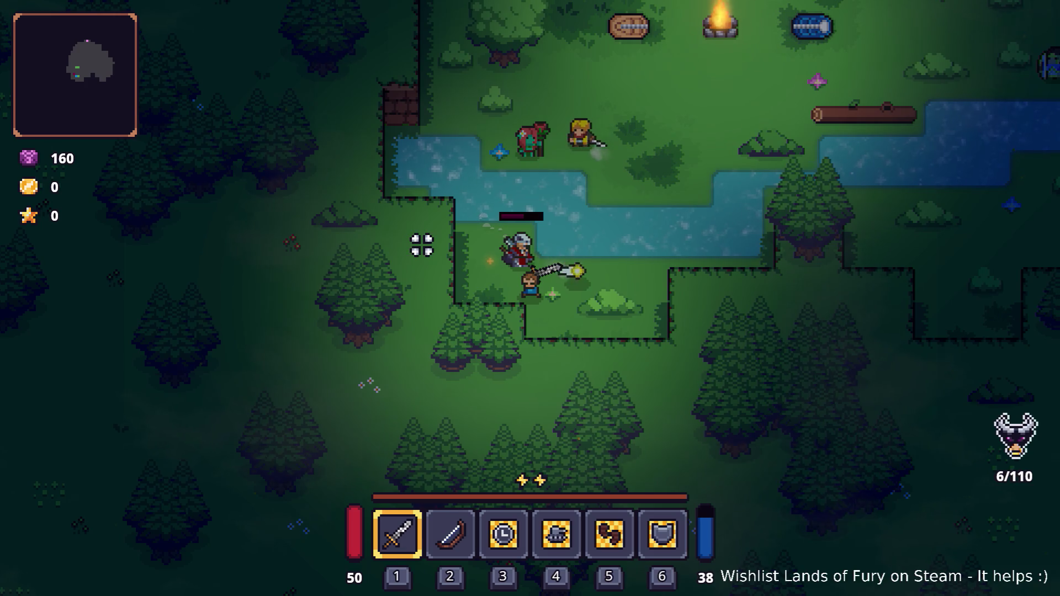
key("a")
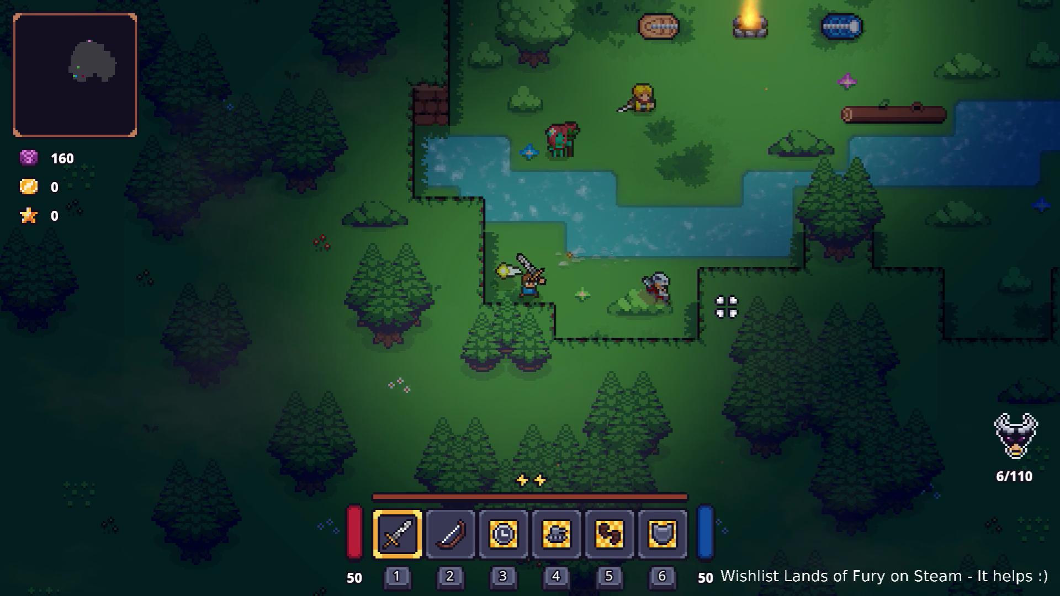
key("d")
left_click(657, 298)
left_click(656, 296)
left_click(656, 296)
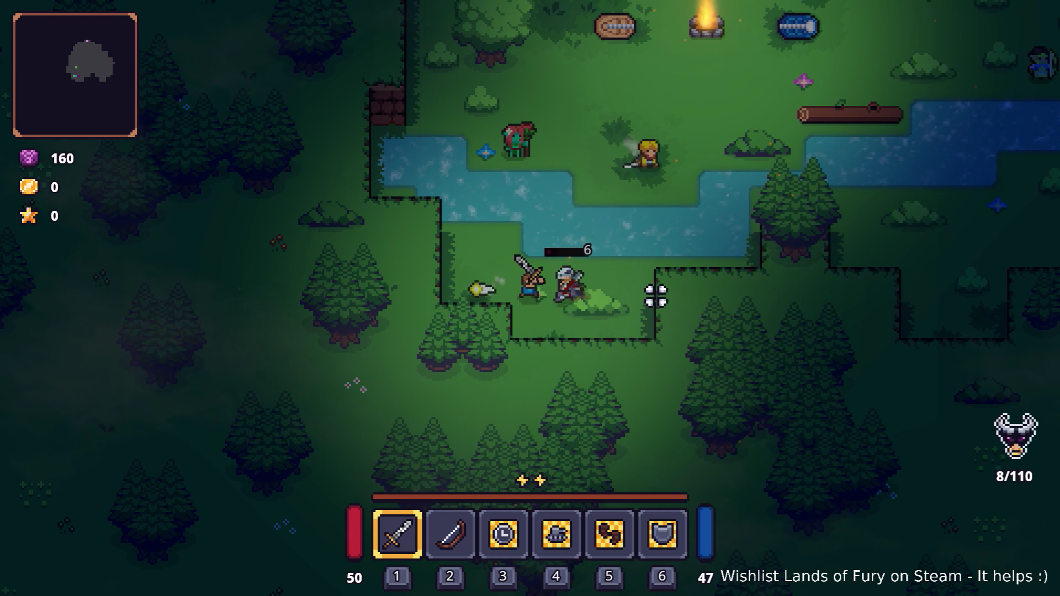
Dash back up across the river and pause the game at 2550 gold
key("w")
key("d")
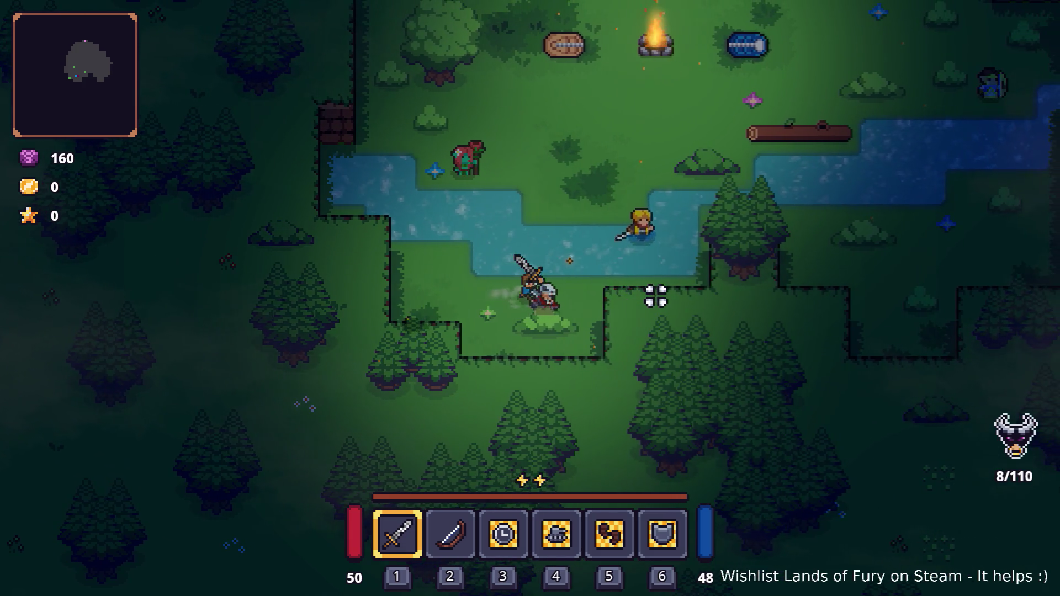
key("s")
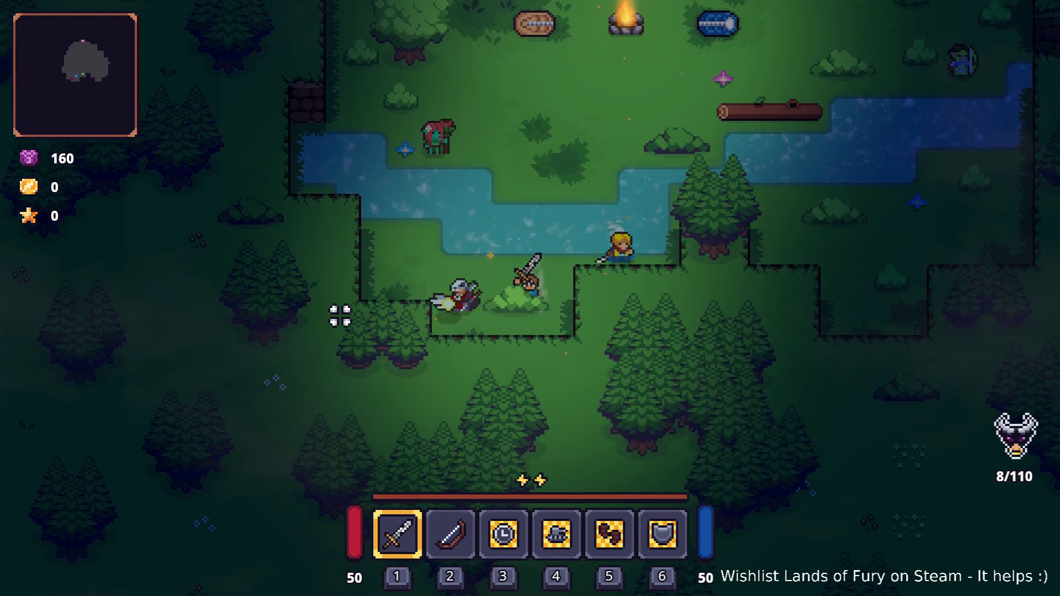
key("space")
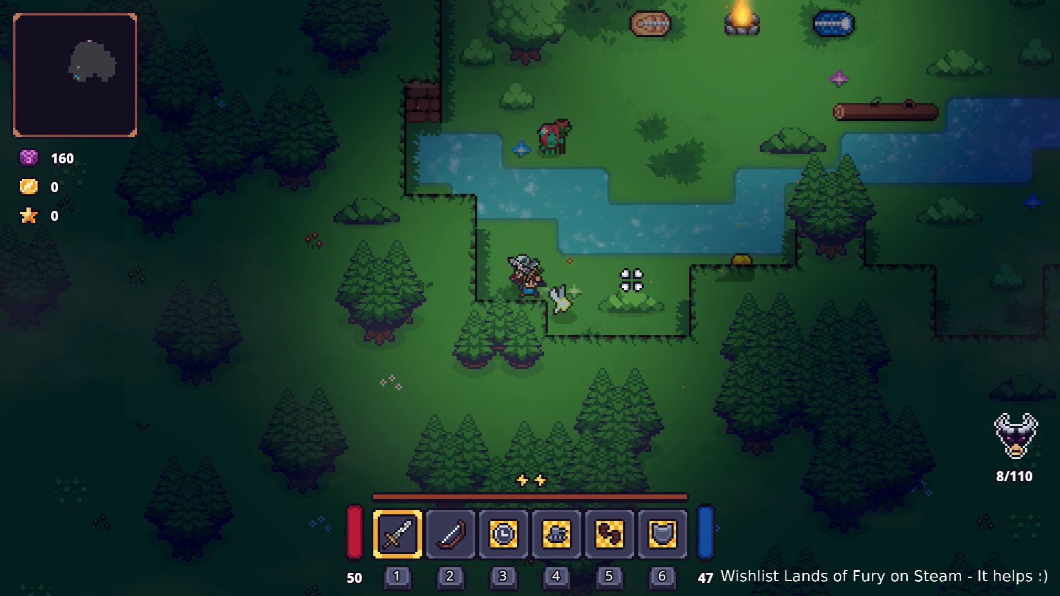
key("d")
key("a")
key("space")
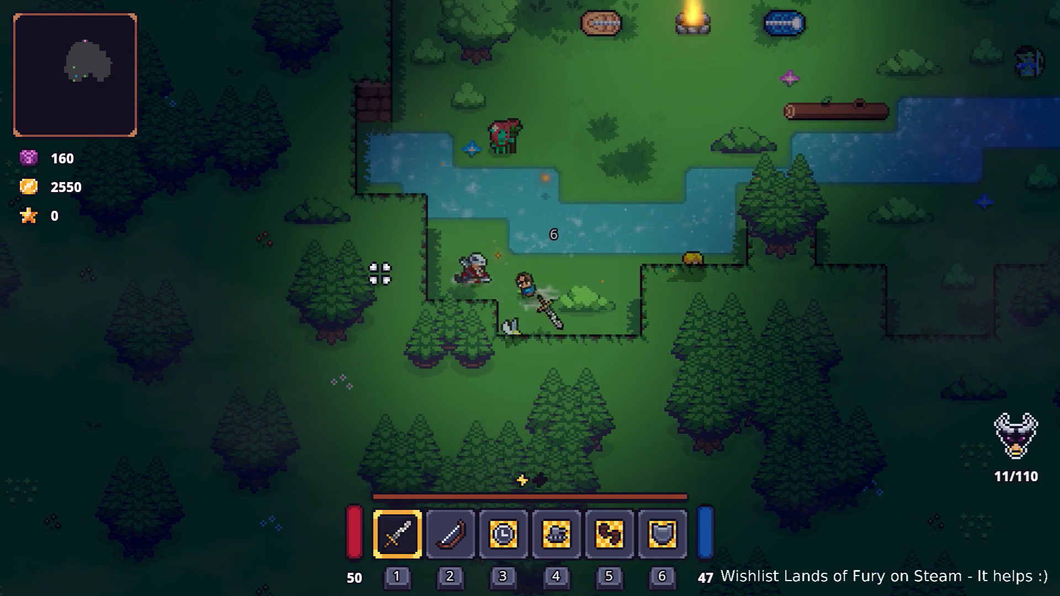
key("w")
key("space")
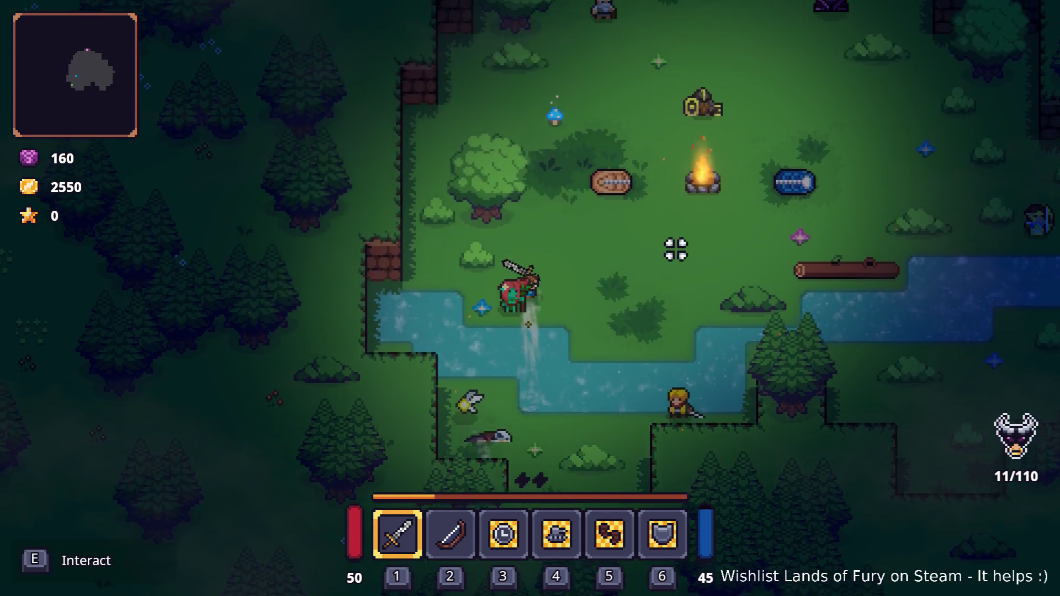
key("d")
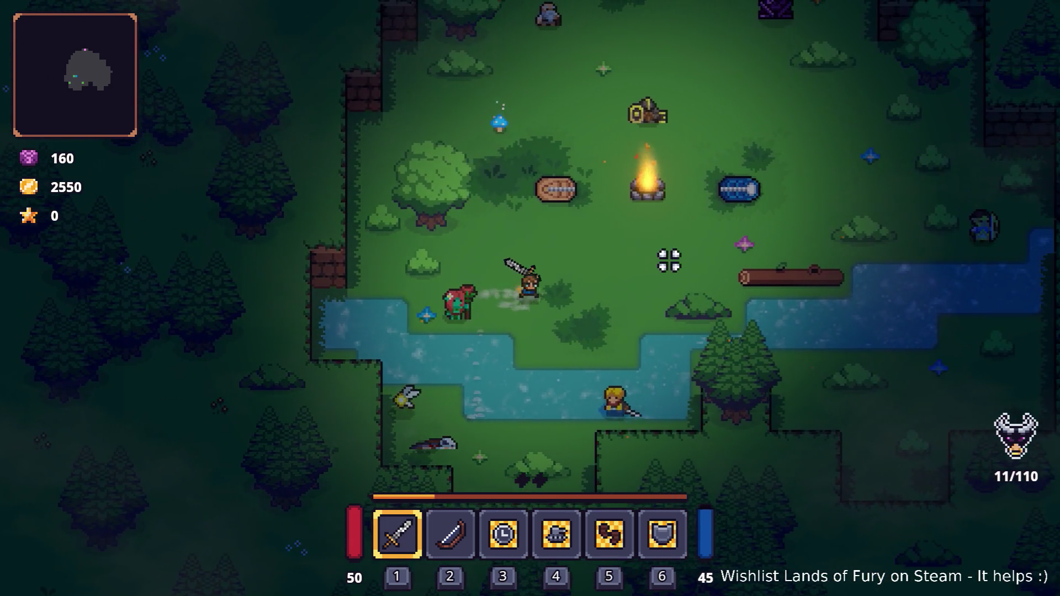
key("Escape")
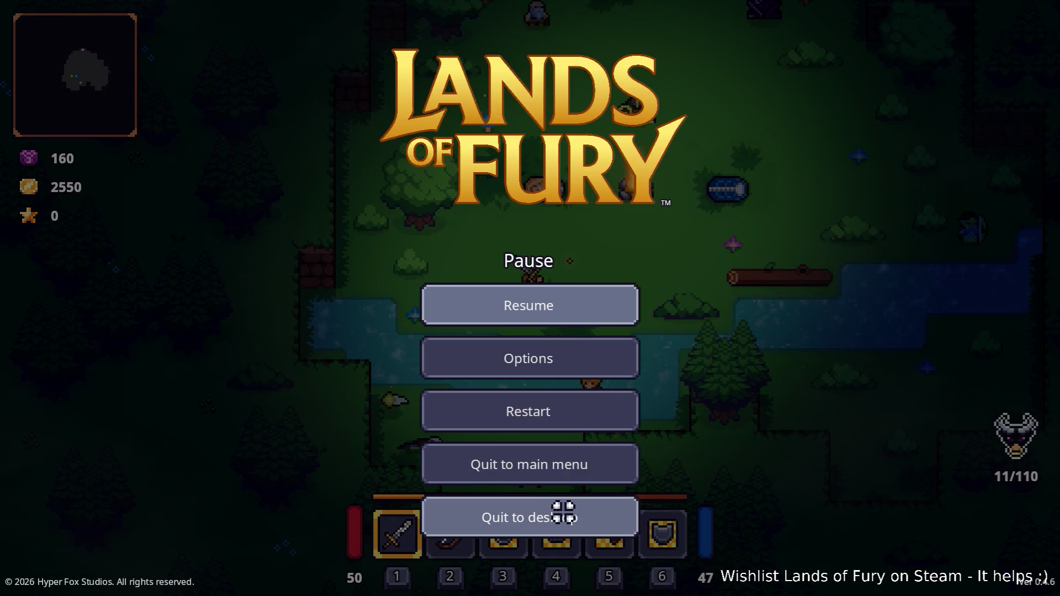
Quit to desktop, open DinoManHunter.tres and expand its AttackAction (Actions element 1)
left_click(580, 514)
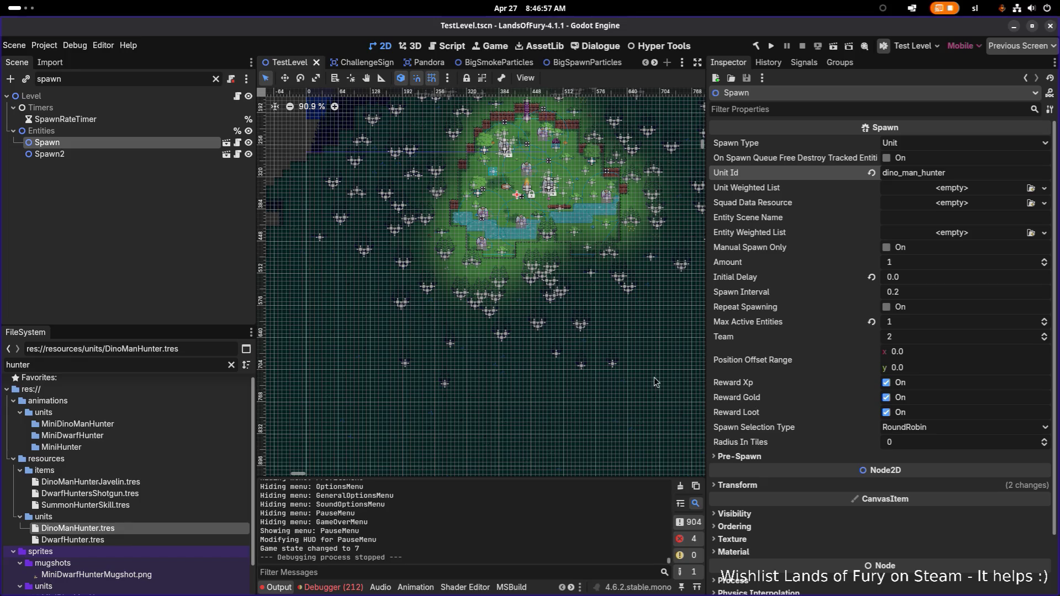
scroll(436, 521, "down", 15)
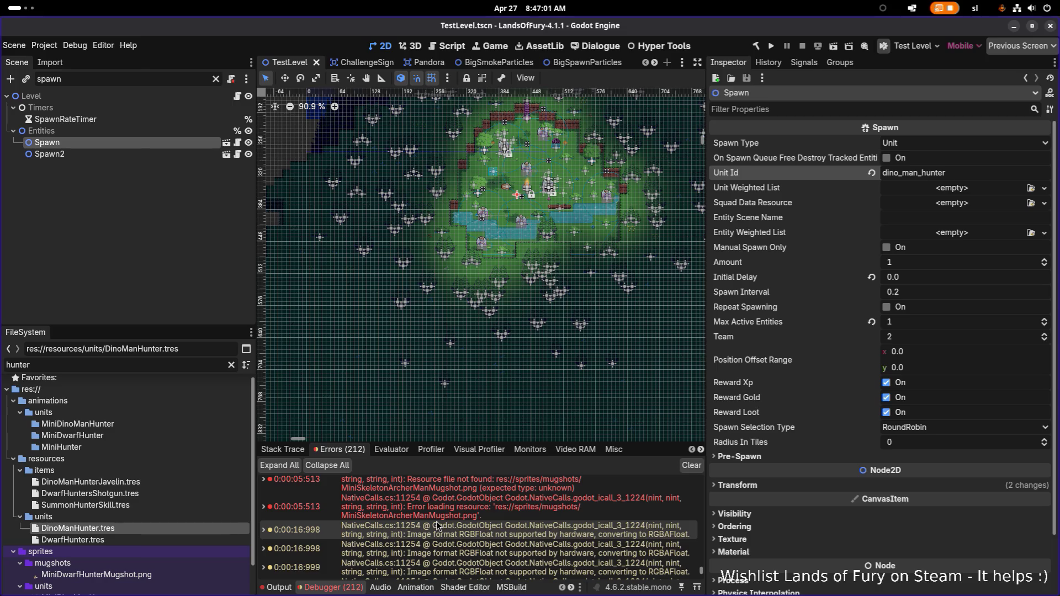
scroll(436, 521, "down", 3)
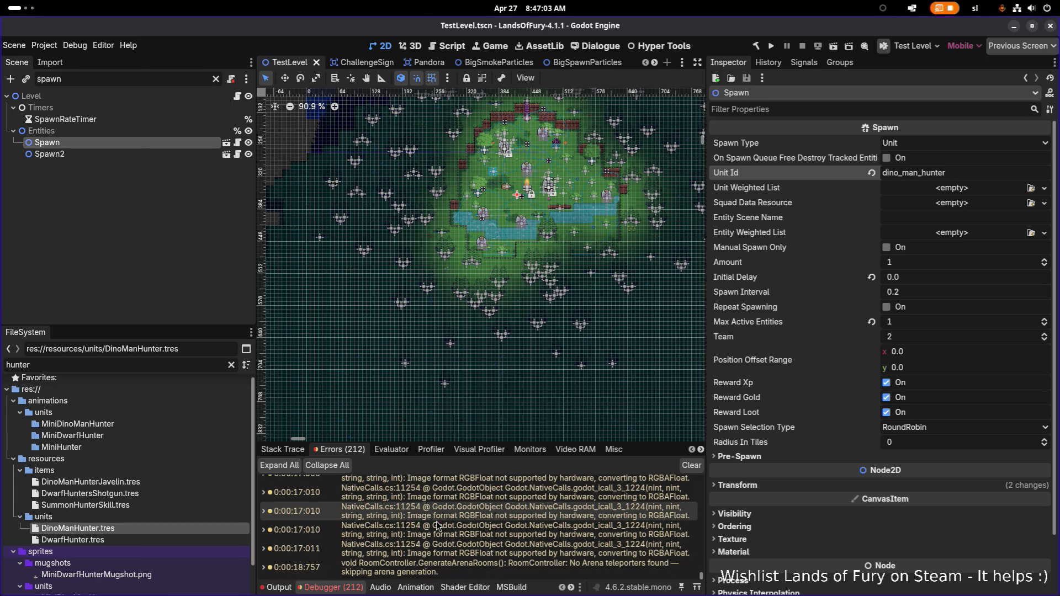
left_click(128, 528)
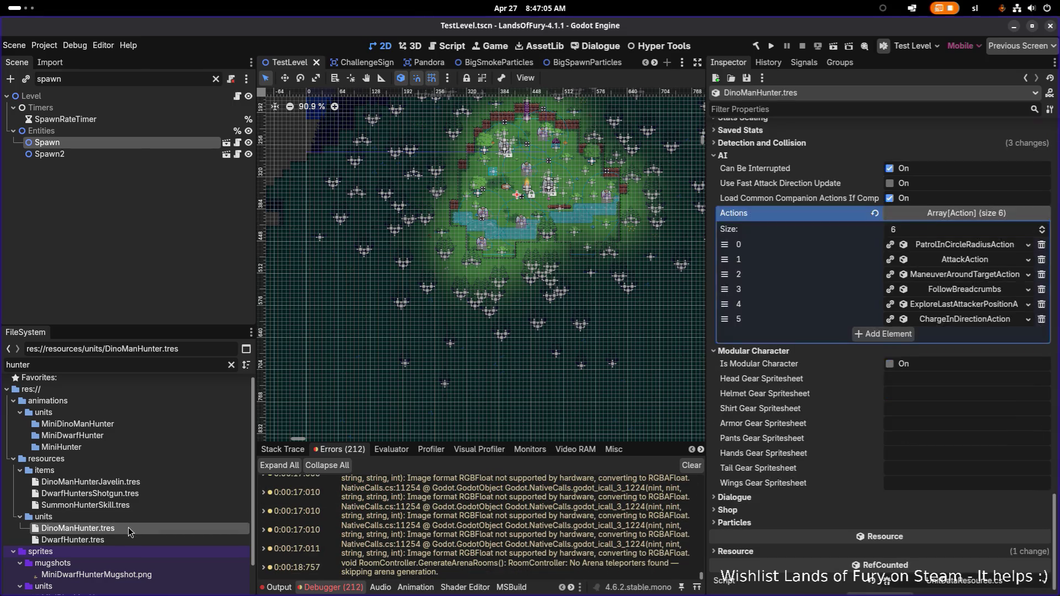
left_click(971, 259)
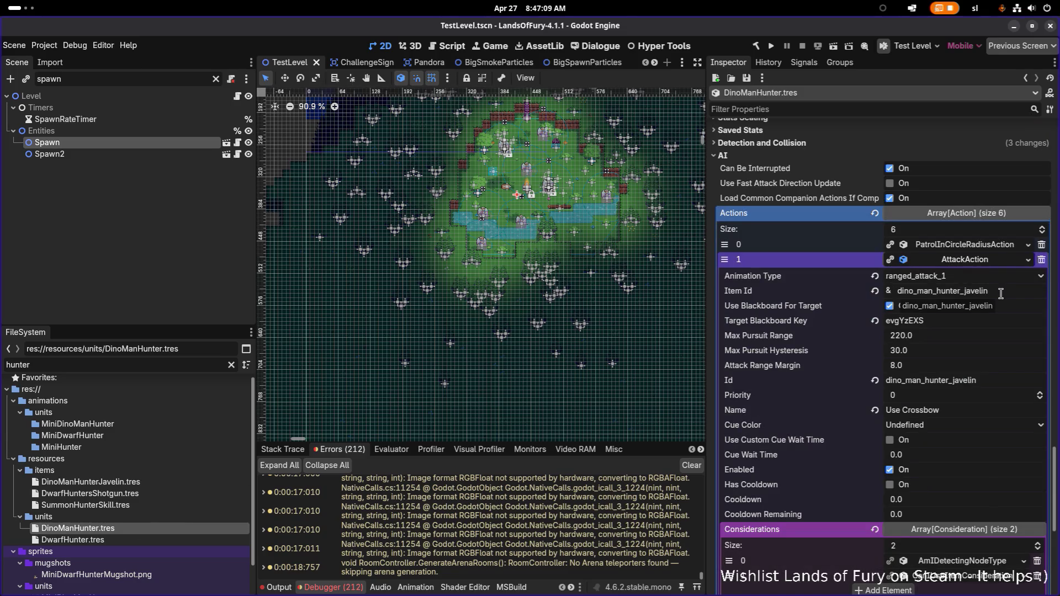
Copy the DinoManHunterJavelin Id and set it as the AttackAction Item Id
left_click(158, 481)
scroll(899, 237, "up", 5)
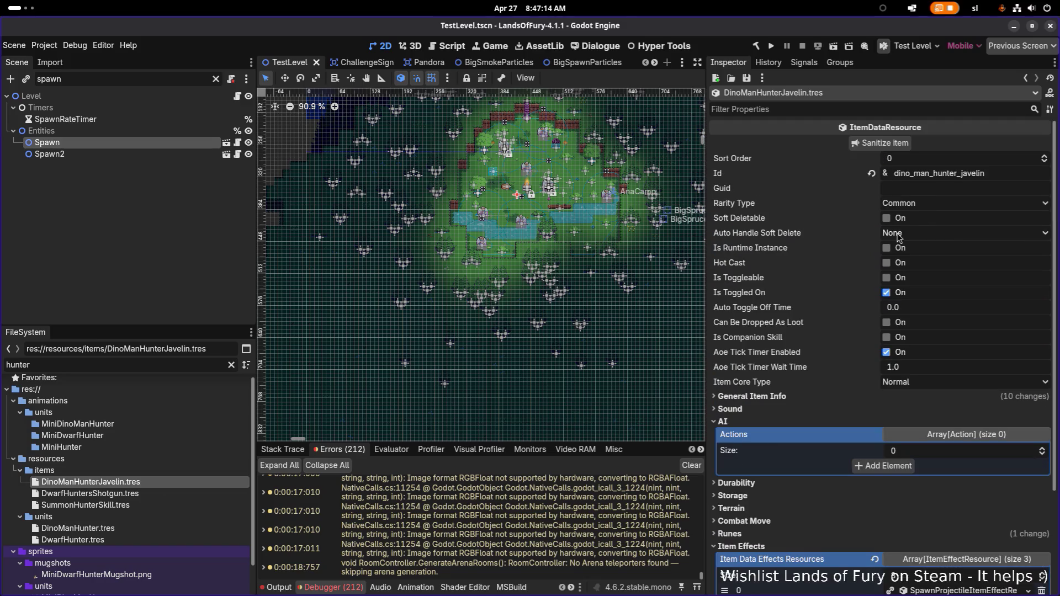
double_click(998, 171)
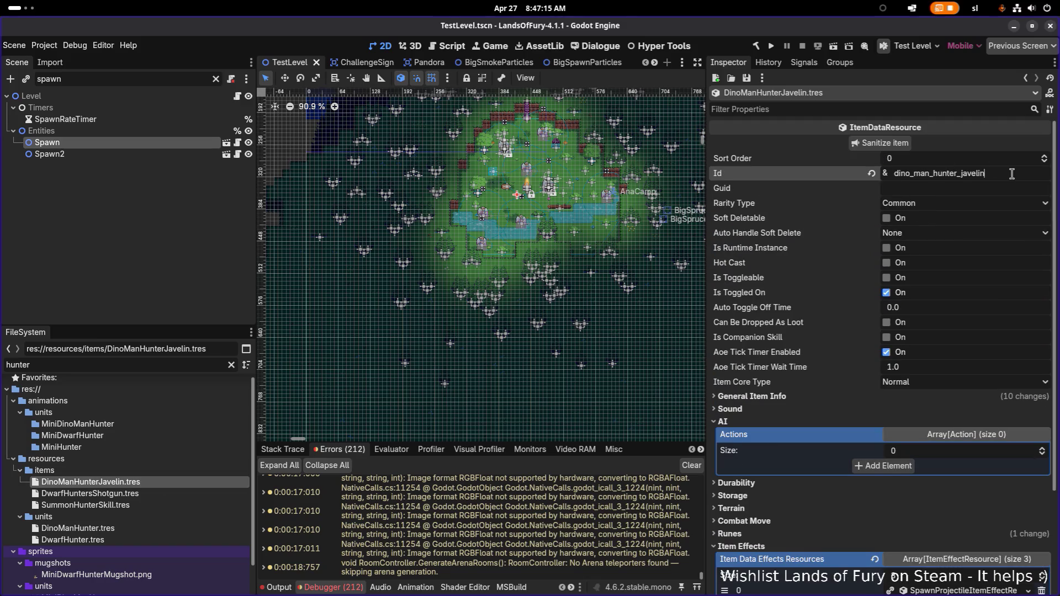
left_click(123, 528)
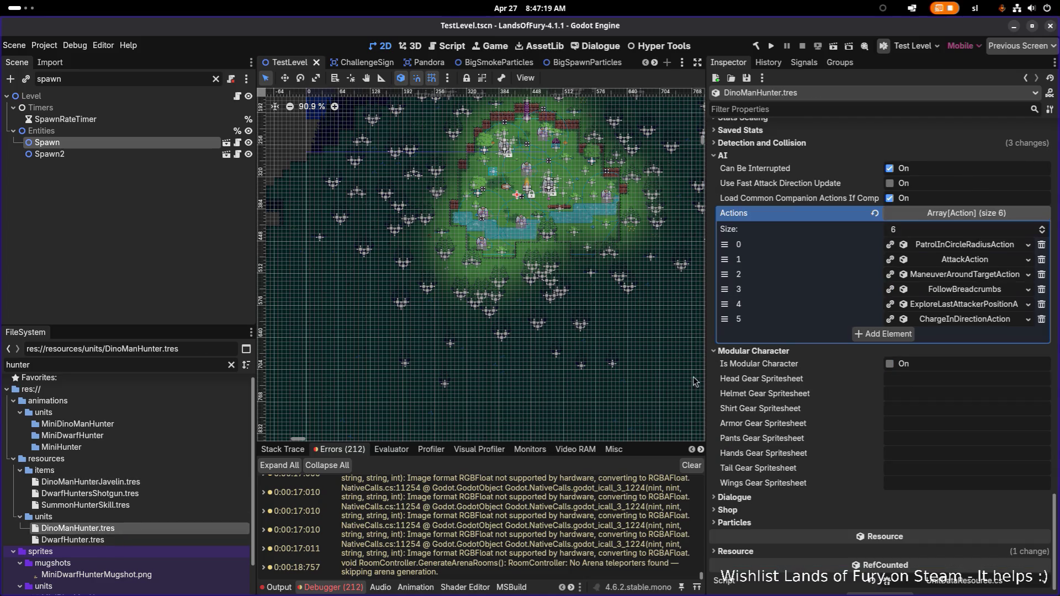
left_click(998, 261)
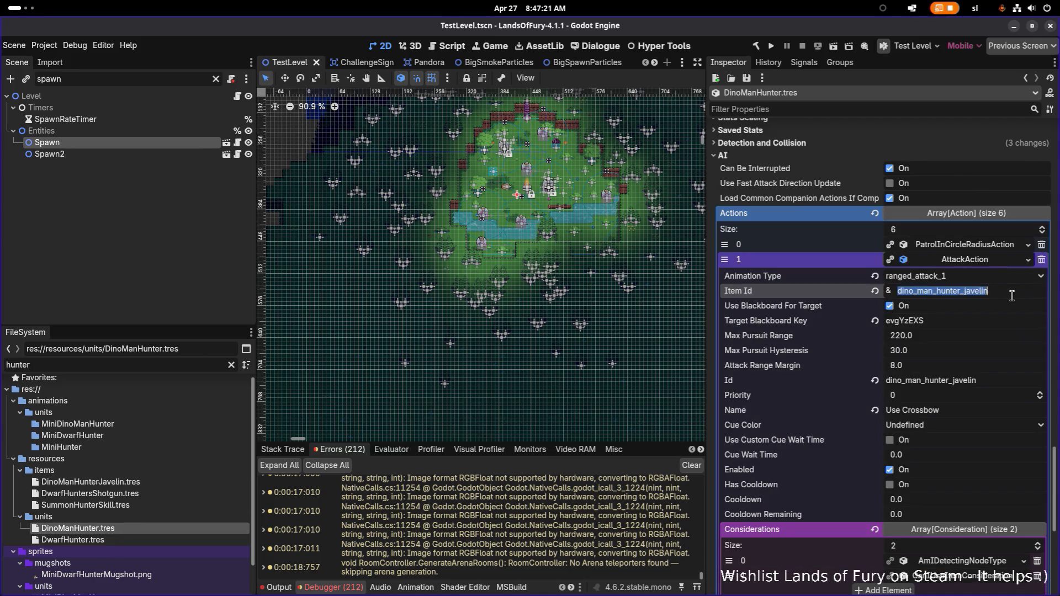
key("ctrl+s")
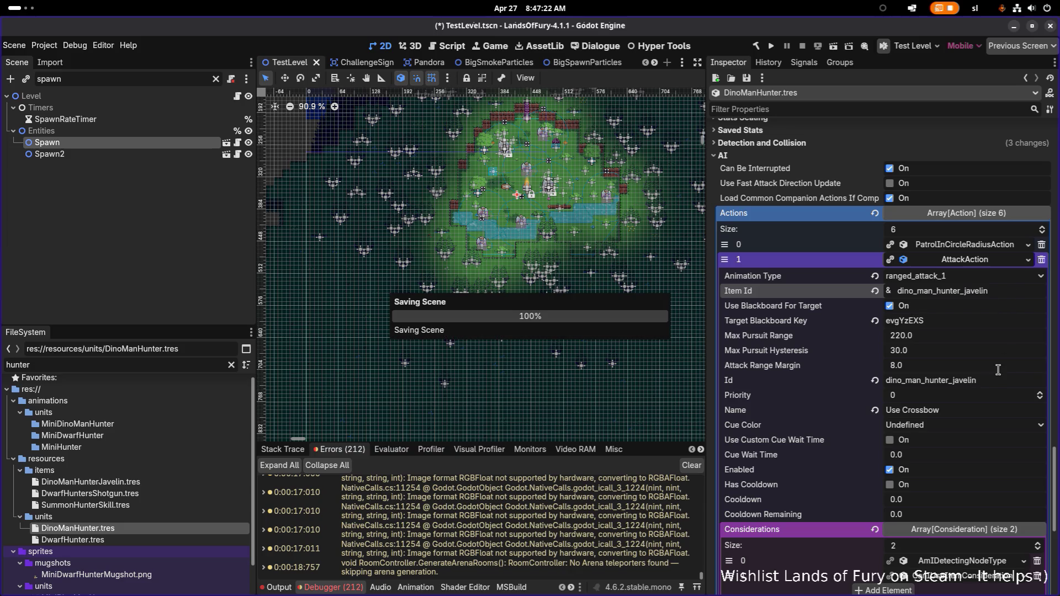
Set the CanIUseItemConsideration Item Id to dino_man_hunter_javelin and save
scroll(1001, 353, "down", 2)
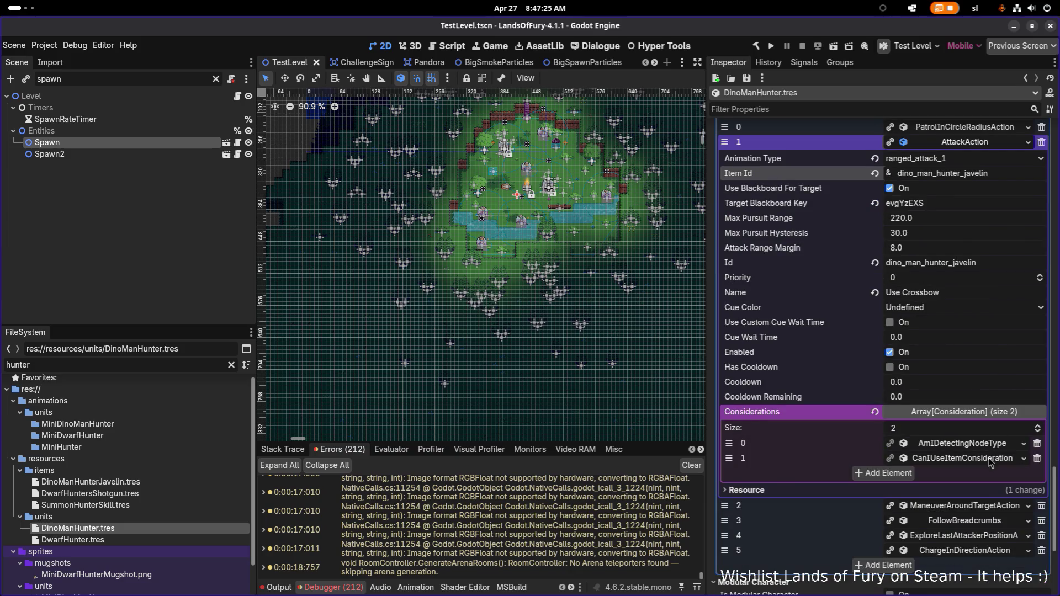
left_click(991, 459)
left_click(1011, 490)
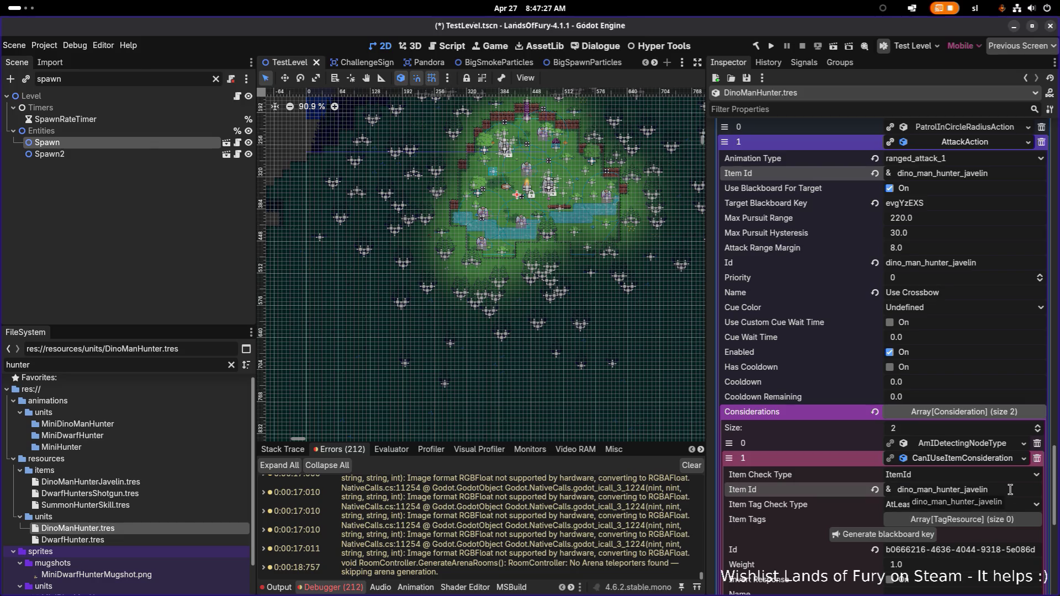
key("ctrl+s")
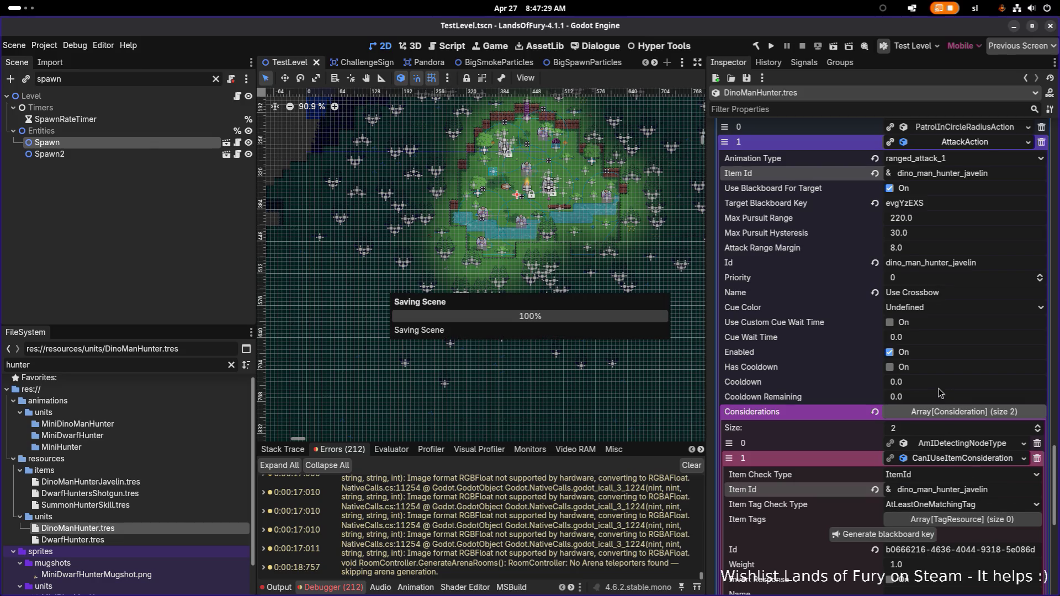
scroll(943, 394, "down", 1)
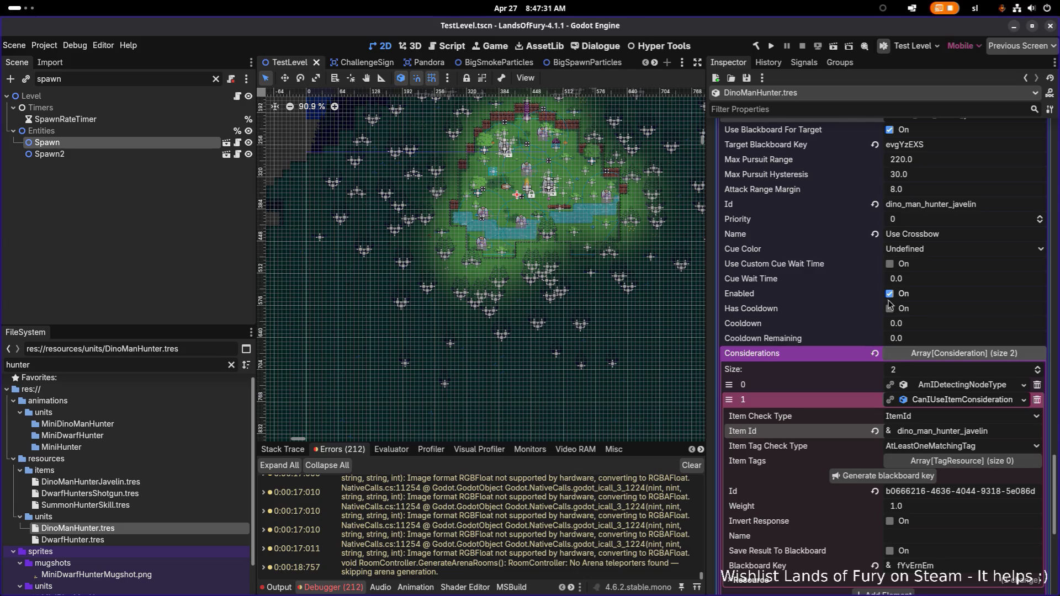
scroll(835, 306, "down", 3)
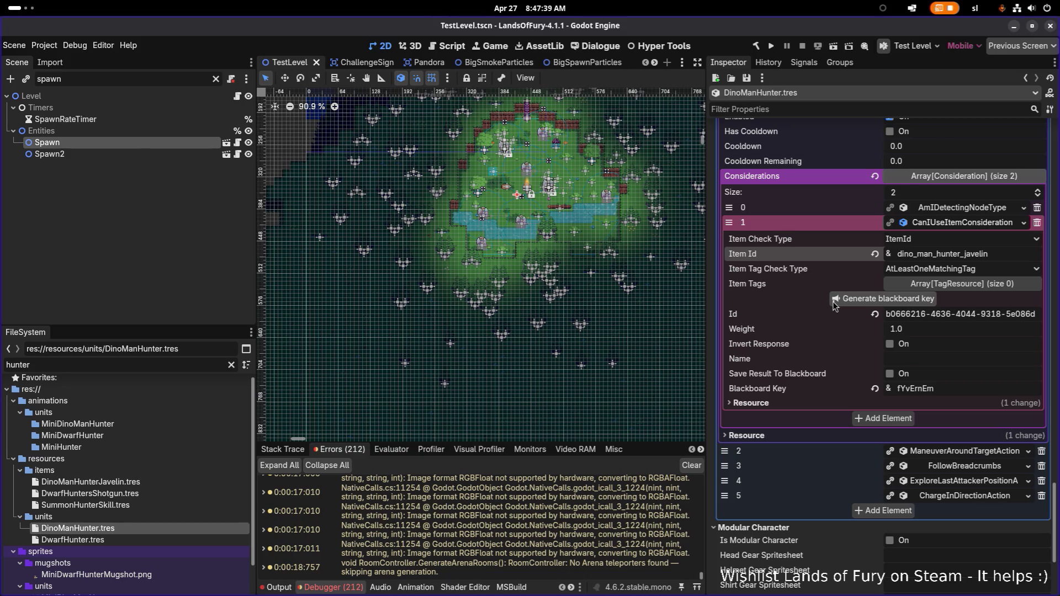
scroll(835, 306, "up", 6)
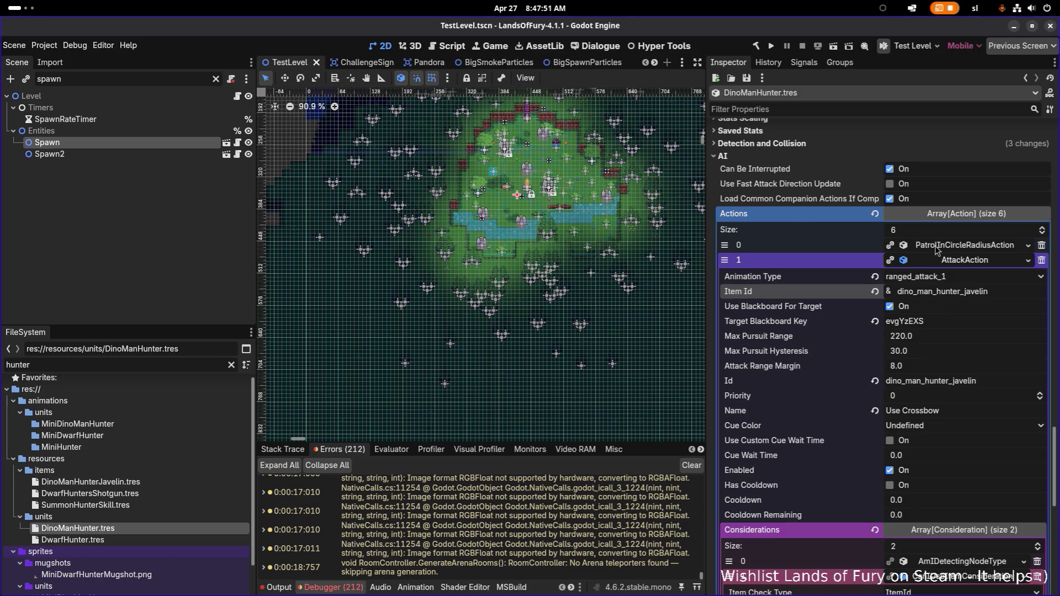
Inspect the attack, charge-in-direction, explore-last-attacker and follow-breadcrumbs action settings
left_click(962, 264)
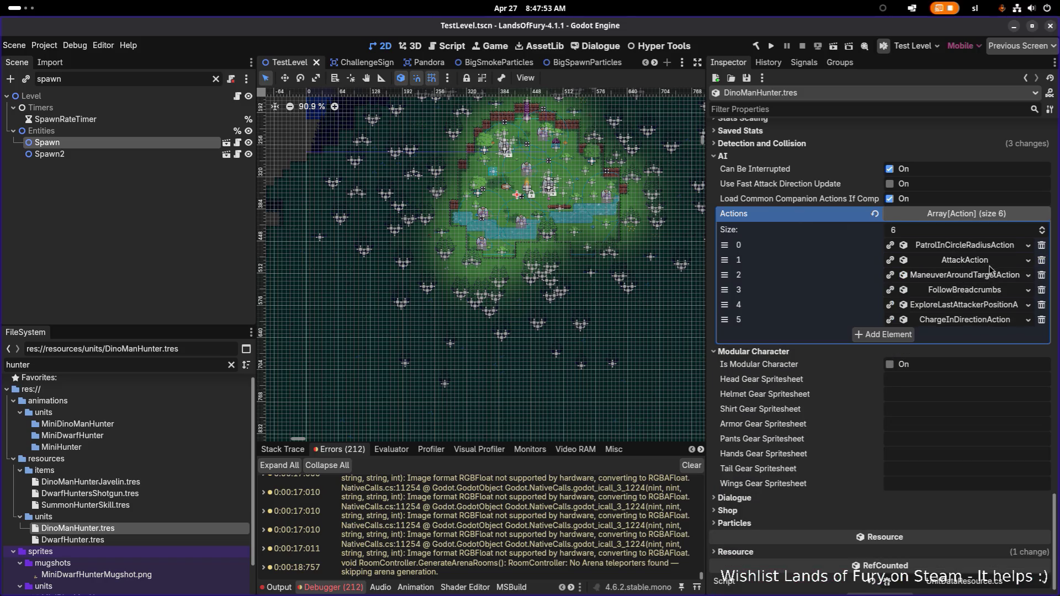
left_click(987, 264)
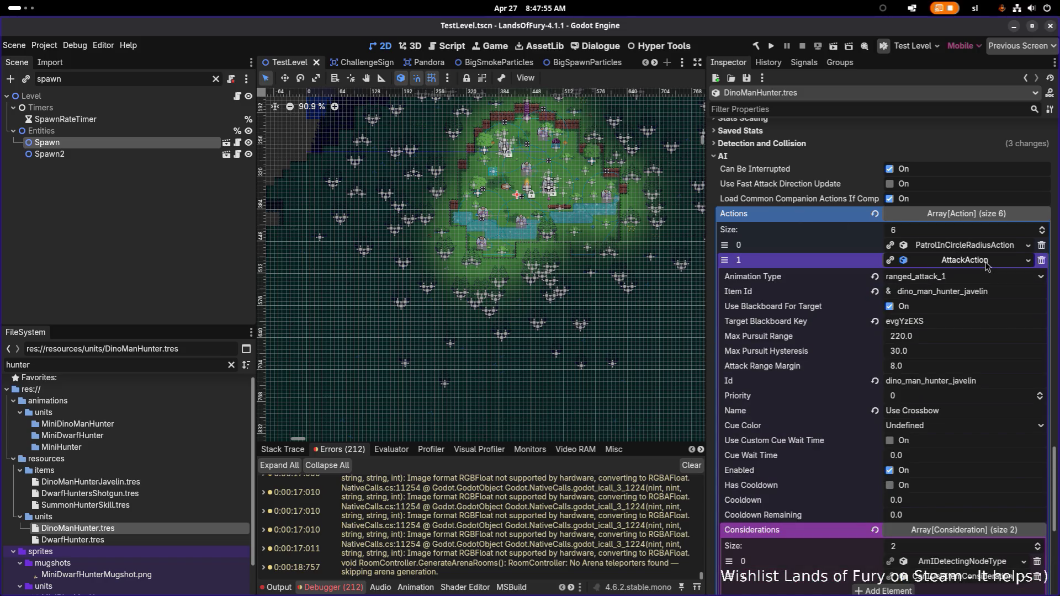
left_click(987, 264)
left_click(966, 321)
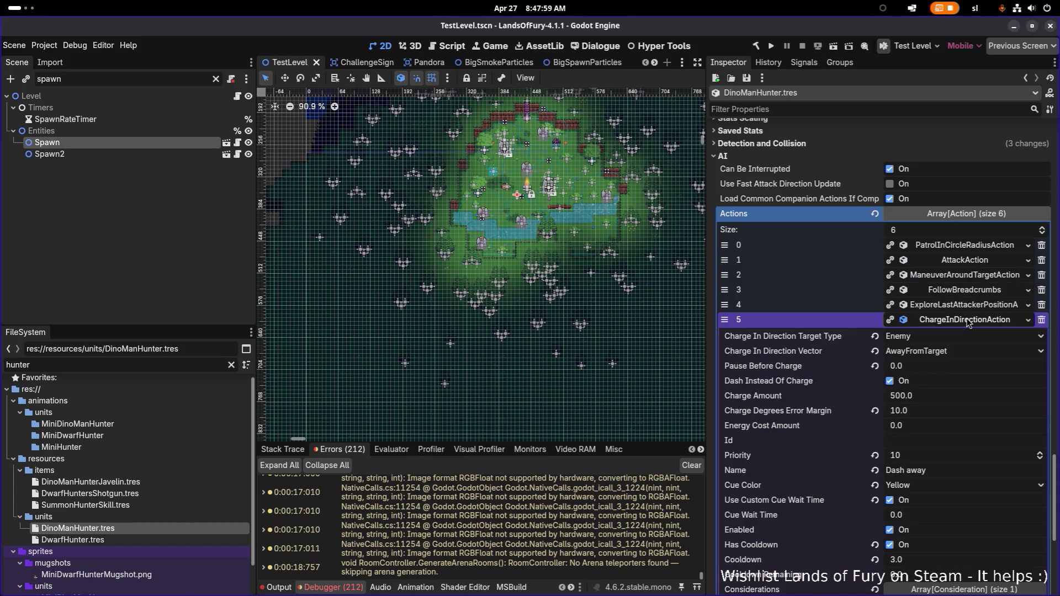
left_click(967, 320)
left_click(966, 308)
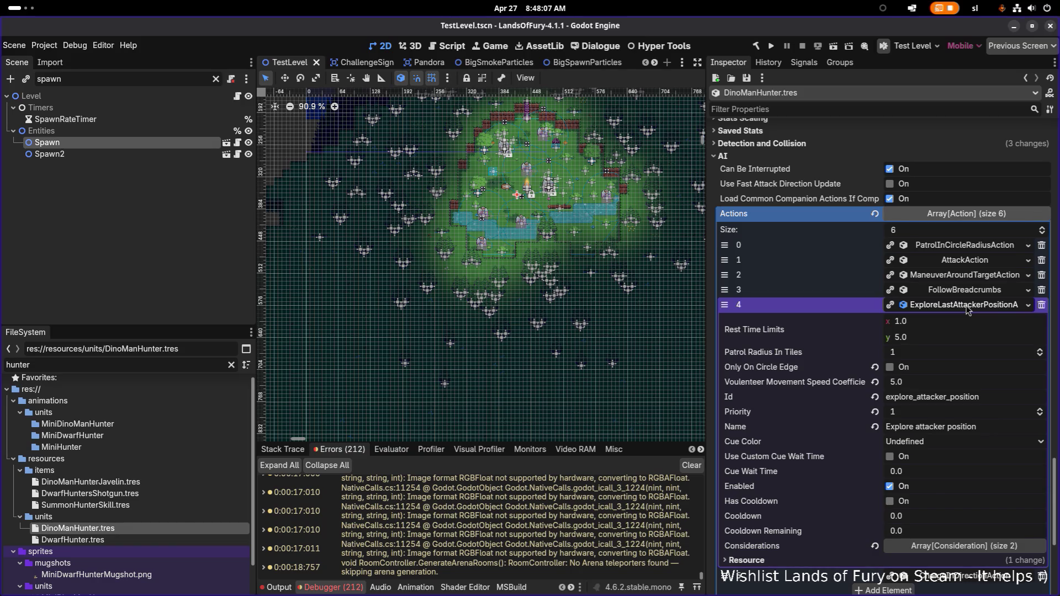
left_click(968, 308)
left_click(970, 292)
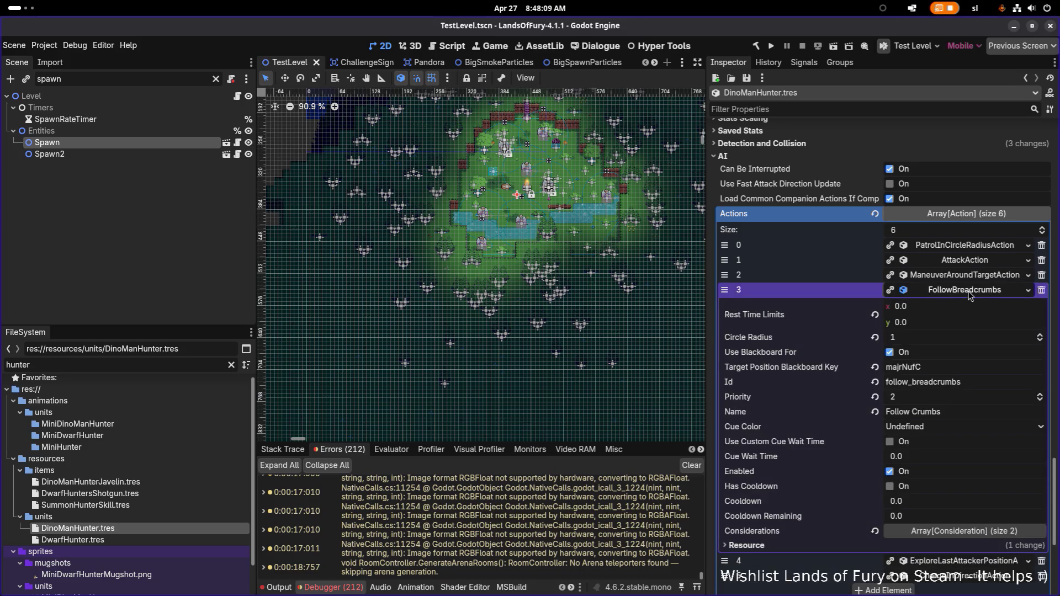
left_click(970, 292)
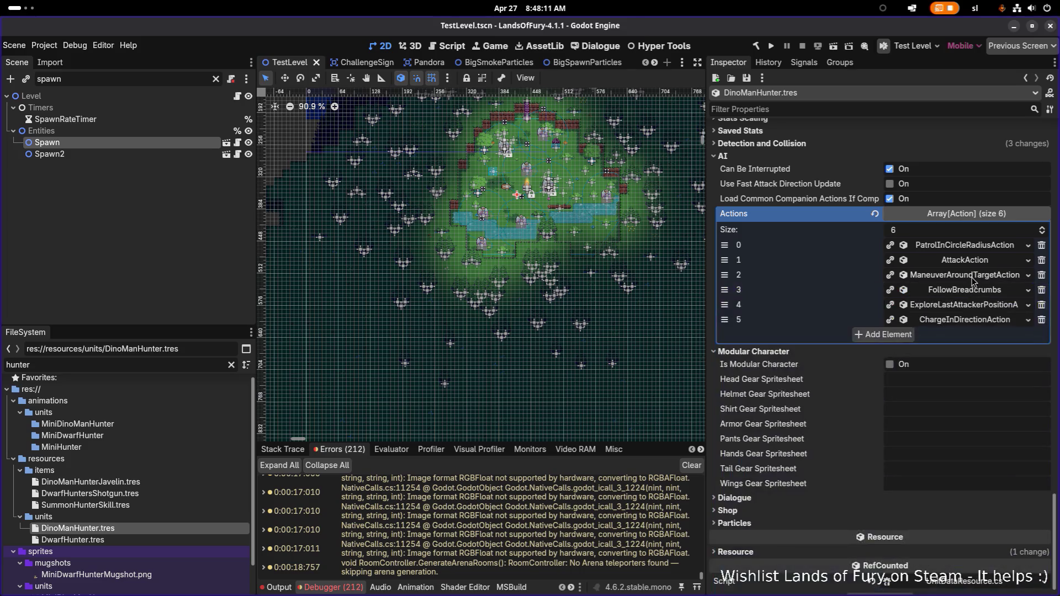
Inspect the maneuver-around-target and patrol-in-circle actions, then reopen the attack action
left_click(973, 278)
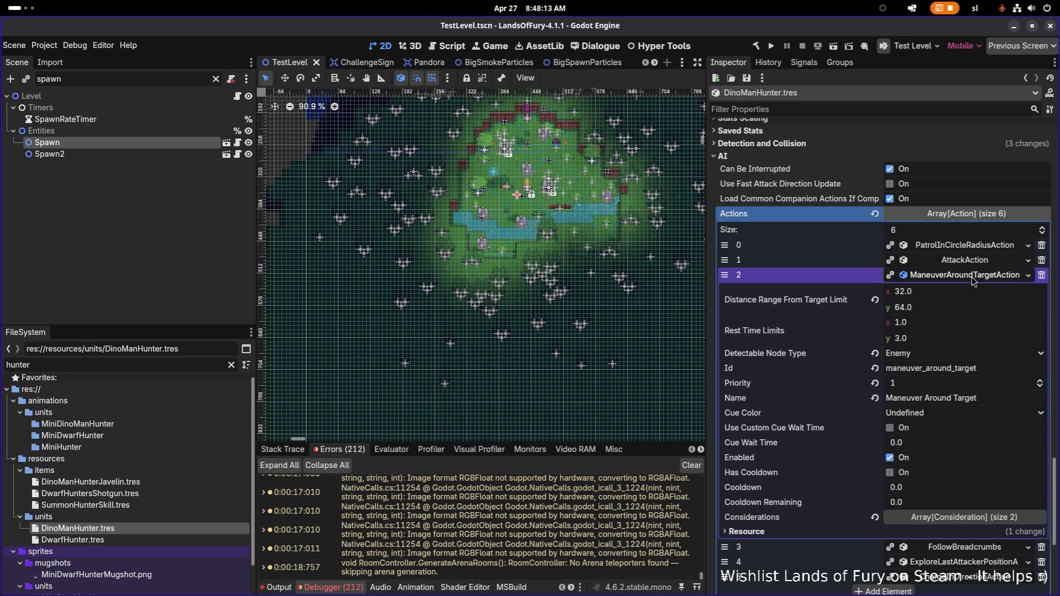
left_click(973, 273)
left_click(974, 263)
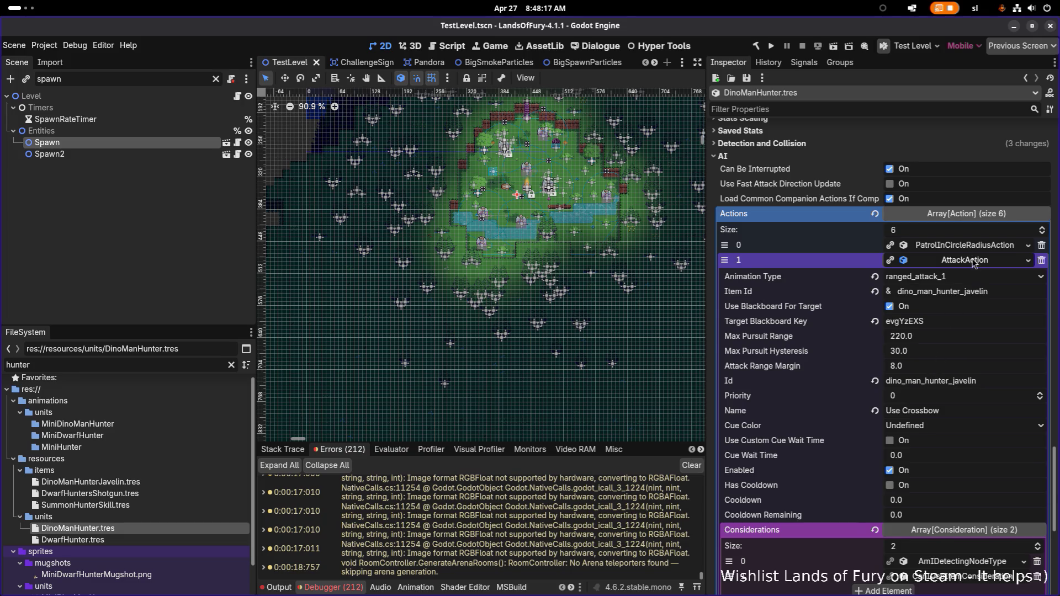
left_click(974, 261)
left_click(978, 248)
left_click(978, 249)
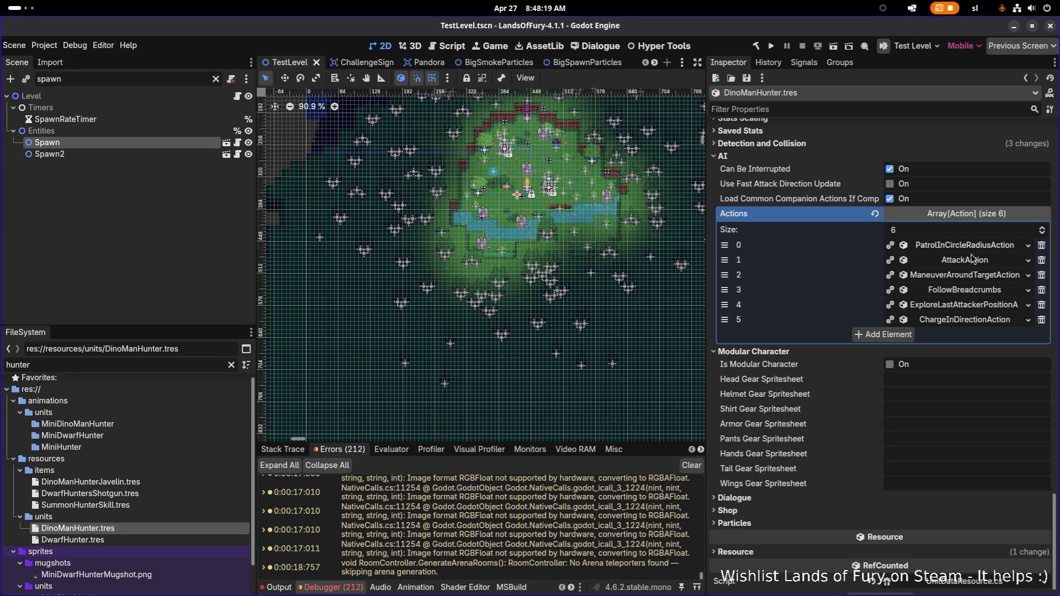
left_click(975, 260)
Set the AttackAction Priority to 10, save, and switch to Aseprite
left_click(928, 401)
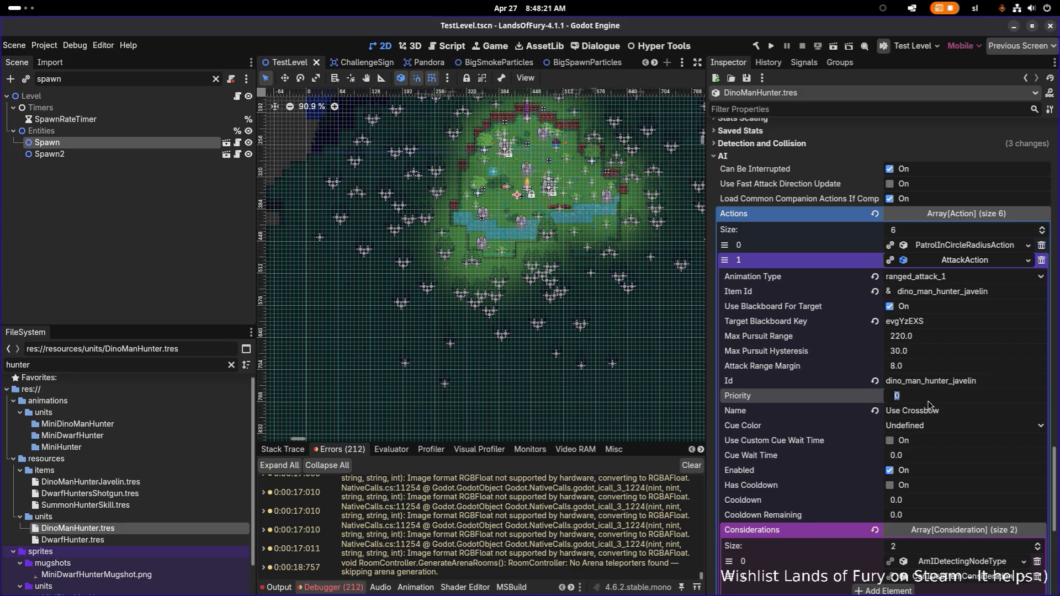
type("0")
key("Return")
key("ctrl+s")
key("alt+Tab")
left_click(681, 290)
View frame 27 of ranged_attack_1 in Aseprite, then return to Godot
left_click(543, 455)
left_click(583, 455)
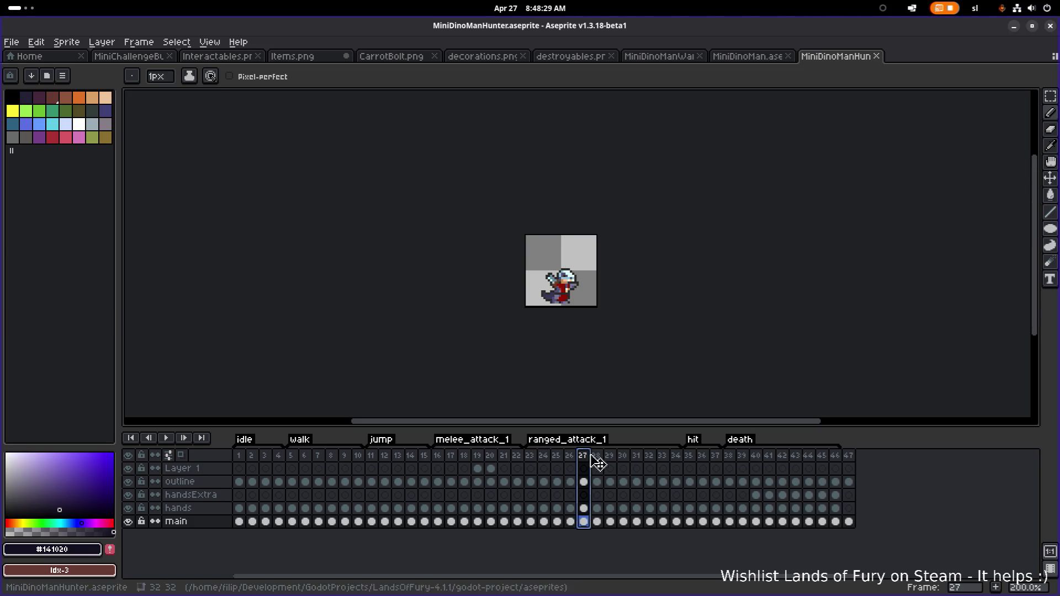
key("alt+Tab")
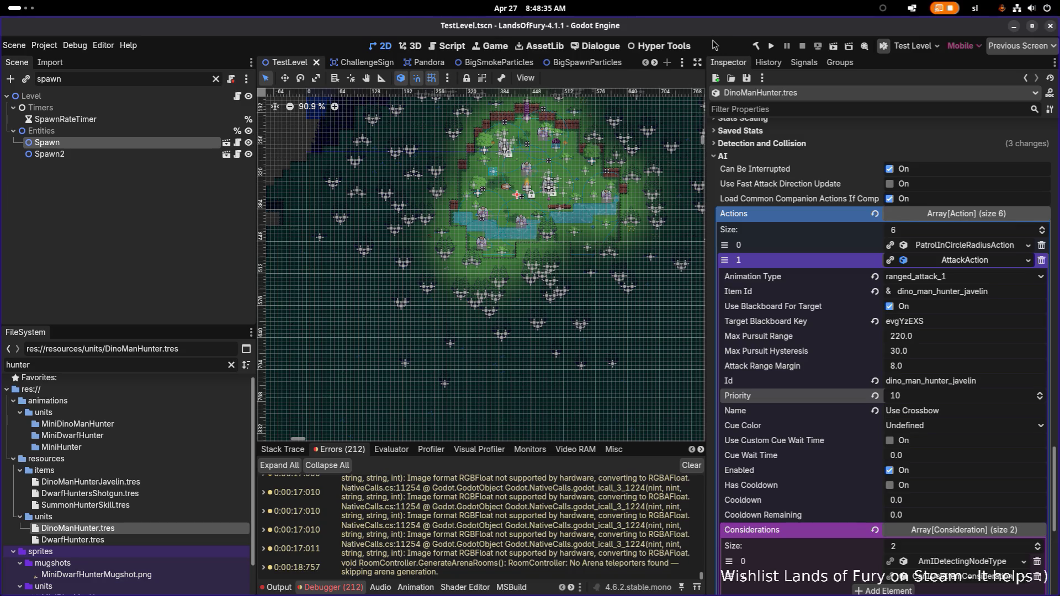
Run the game past the splash, walk the hero down-left toward the river, and open the console
left_click(772, 46)
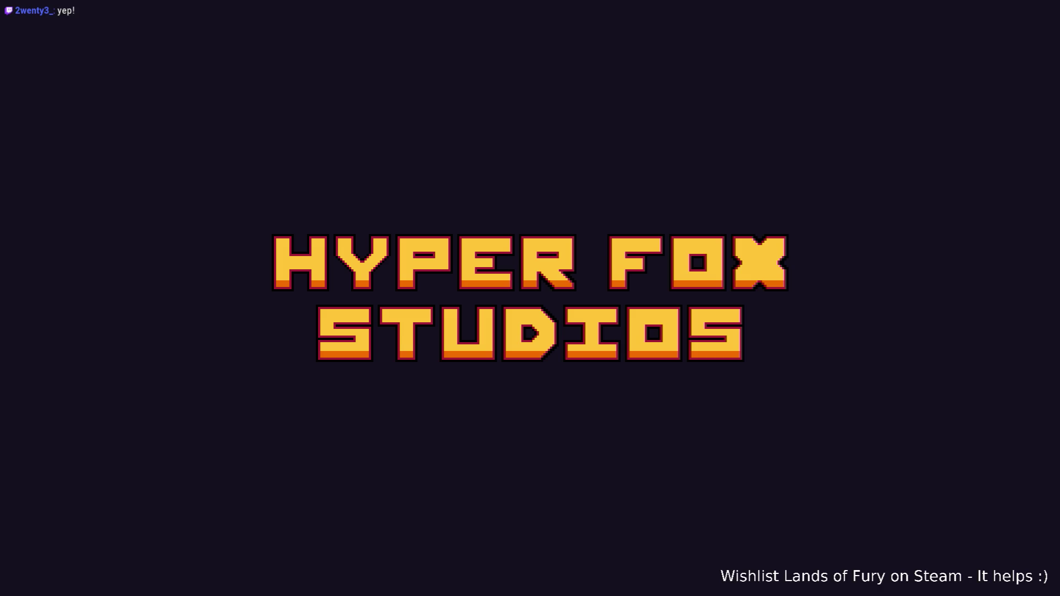
key("Return")
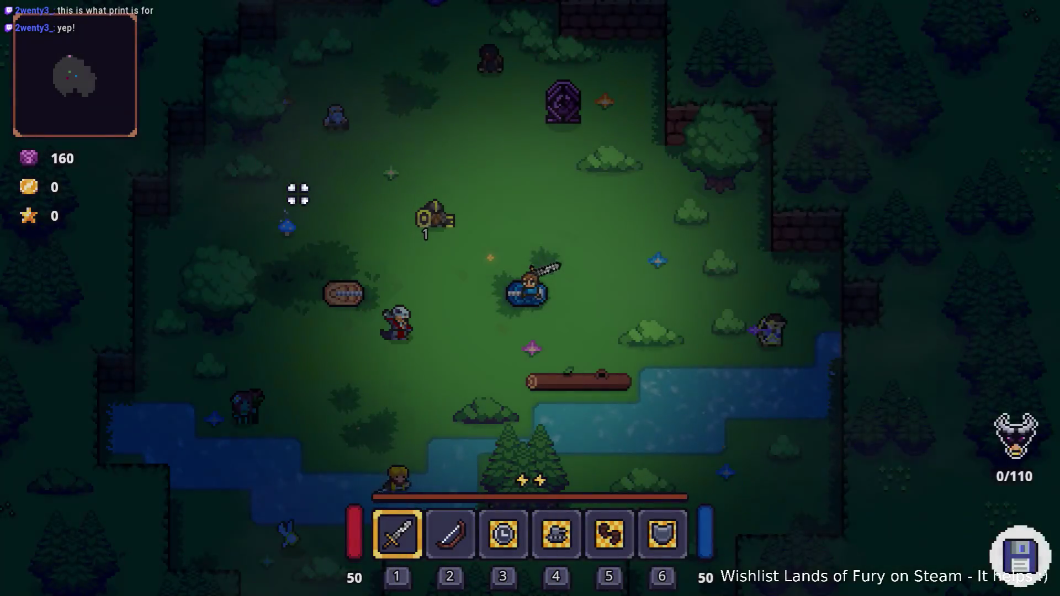
key("s")
key("a")
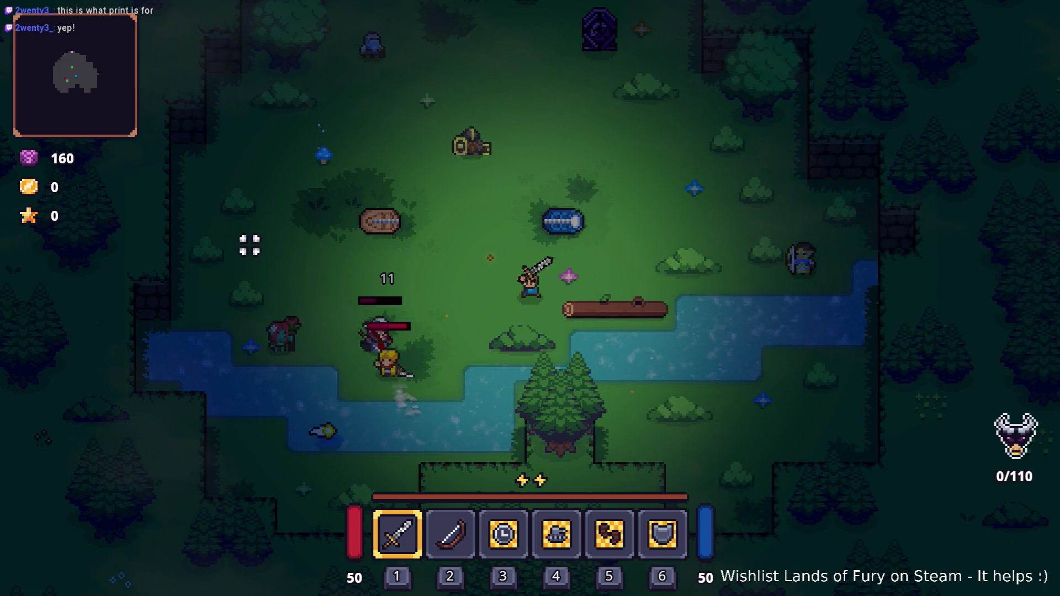
key("s")
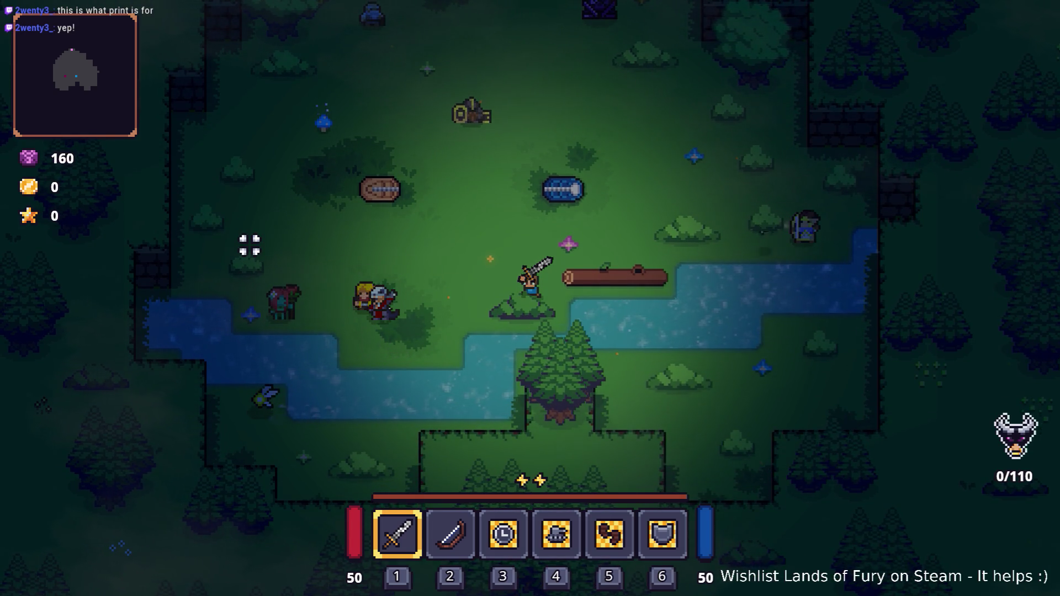
key("a")
key("s")
key("a")
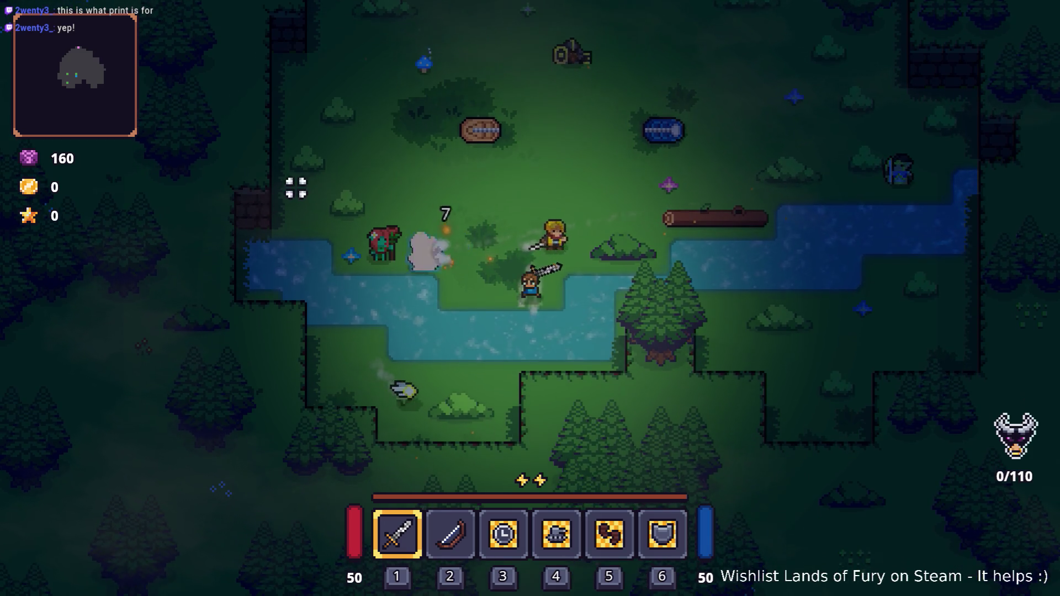
key("space")
key("w")
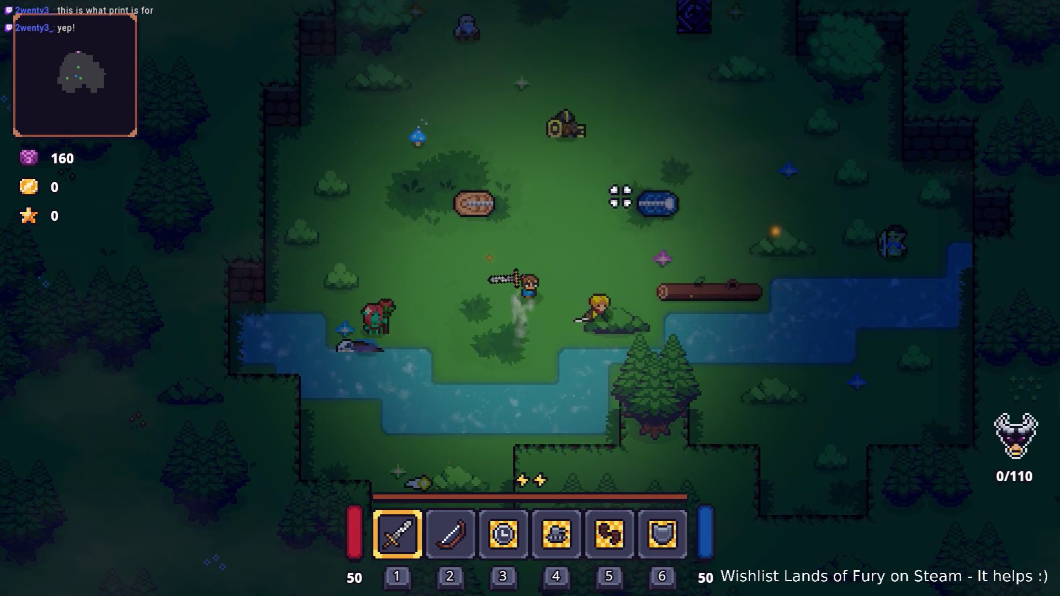
key("grave")
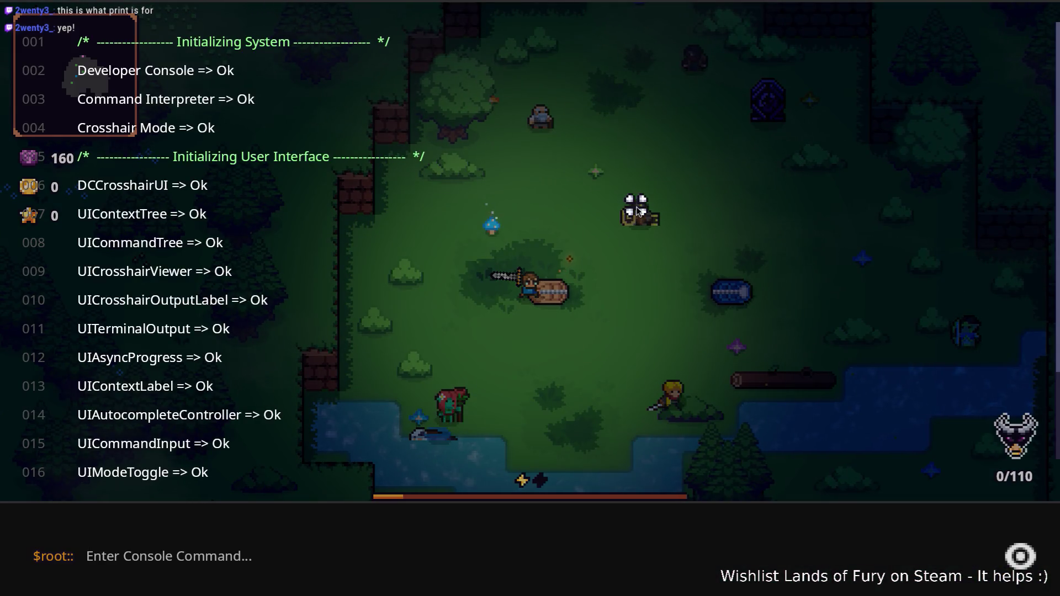
Spawn dino_man_hunter enemies with Level.SpawnUnit, correcting the typo and rerunning the command
type("Level.Spaw")
key("Up")
key("Tab")
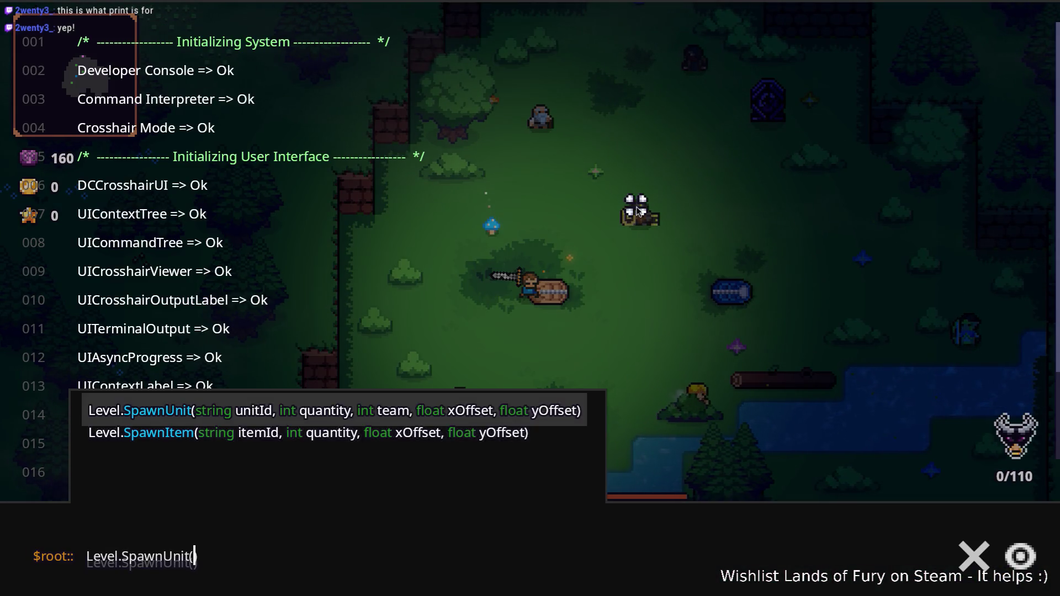
type("dino_man_hune")
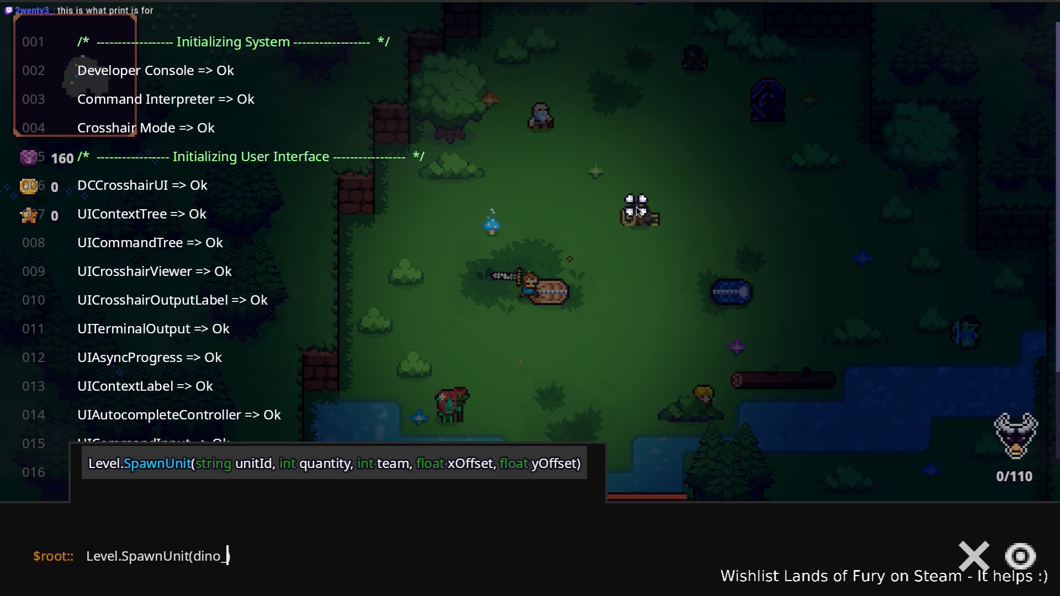
type("r,")
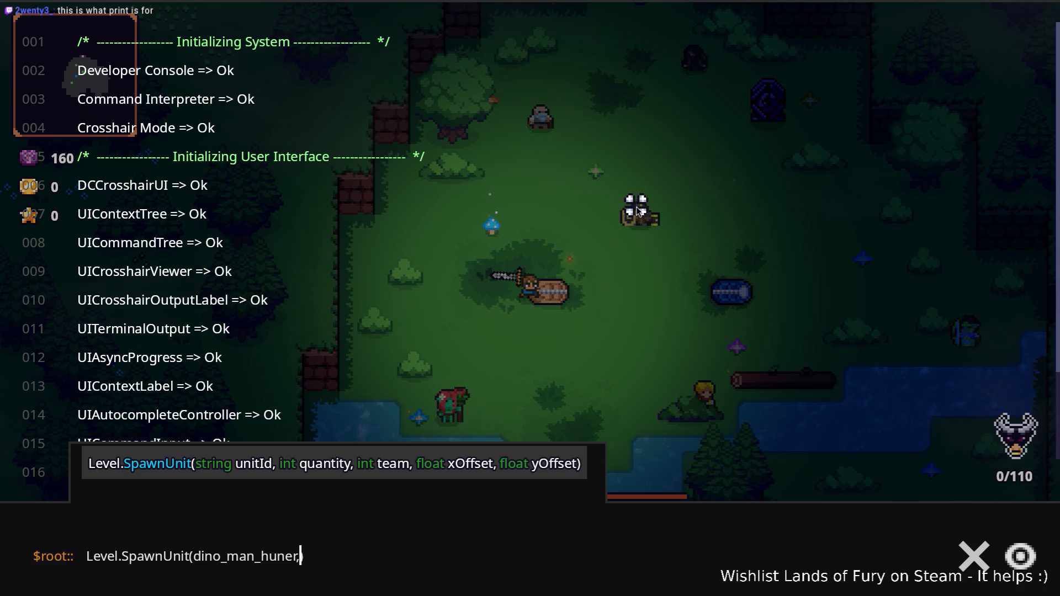
type("2,80,0")
key("Return")
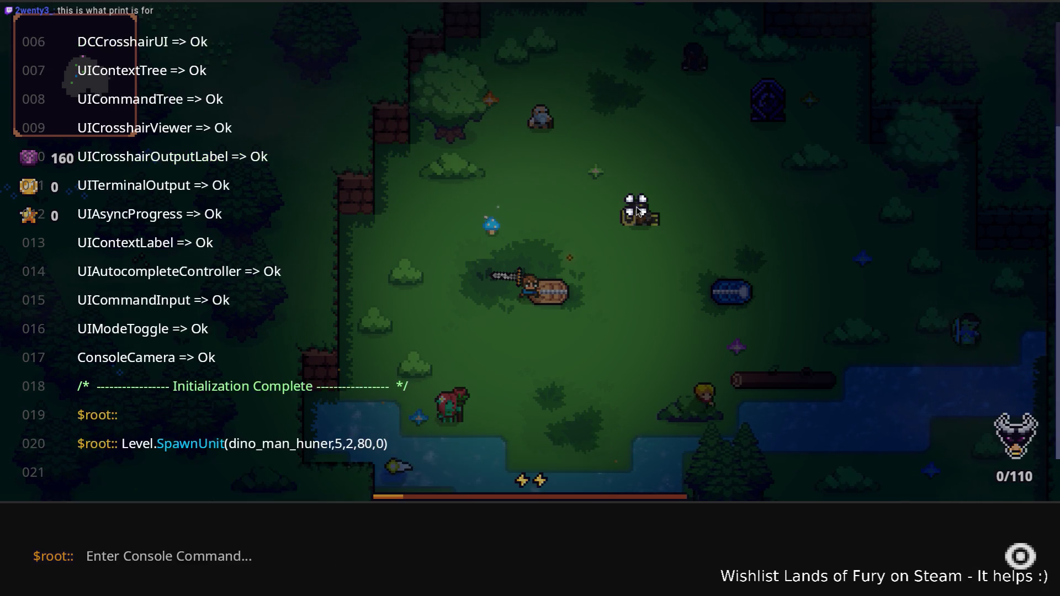
key("grave")
key("grave")
key("Up")
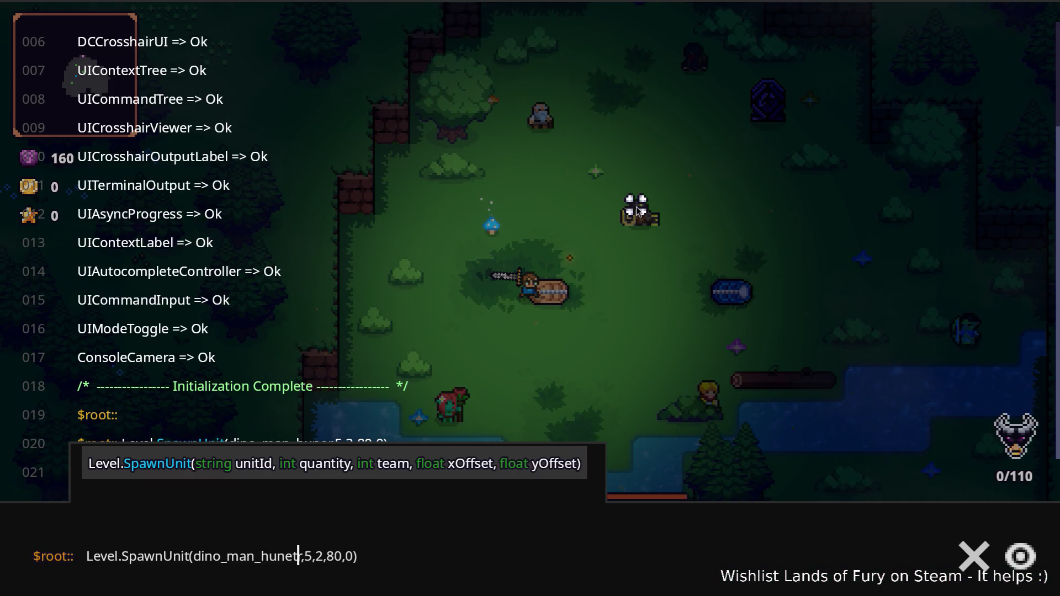
type("t")
key("Return")
key("grave")
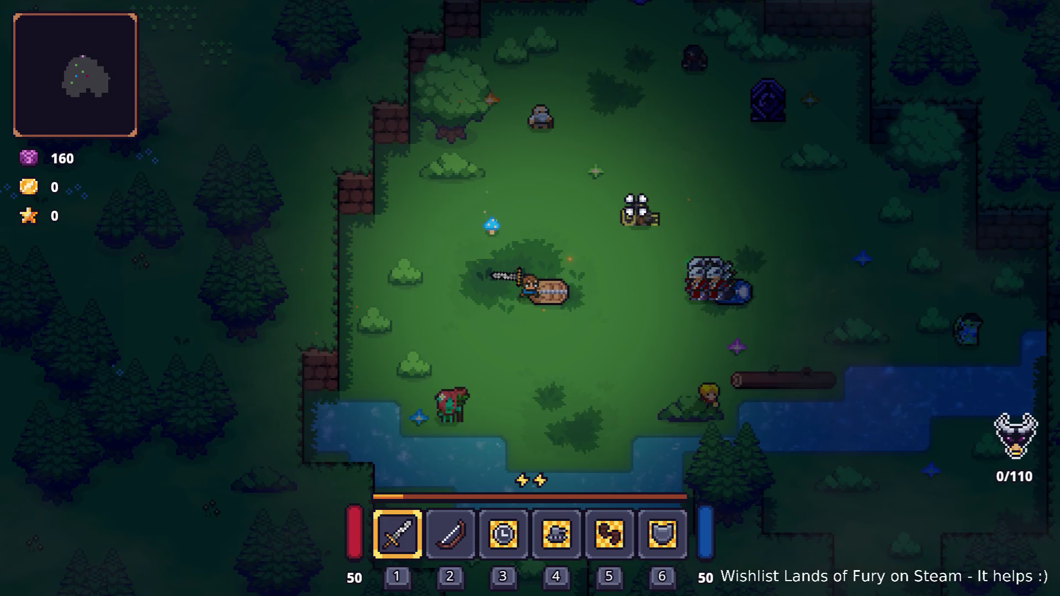
Close the console and maneuver the hero around the spawned dino_man_hunters
key("s")
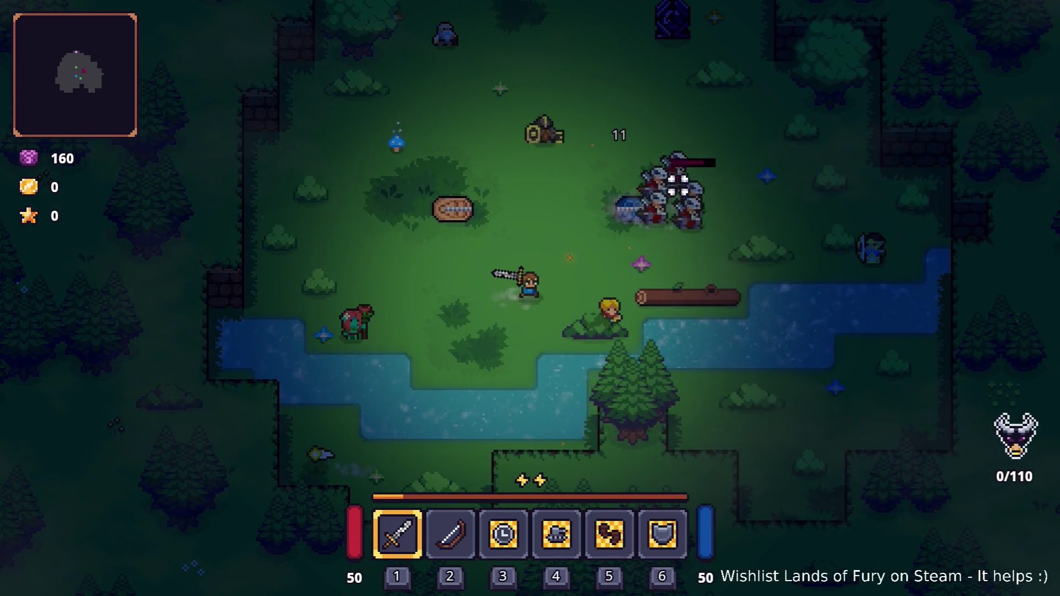
key("a")
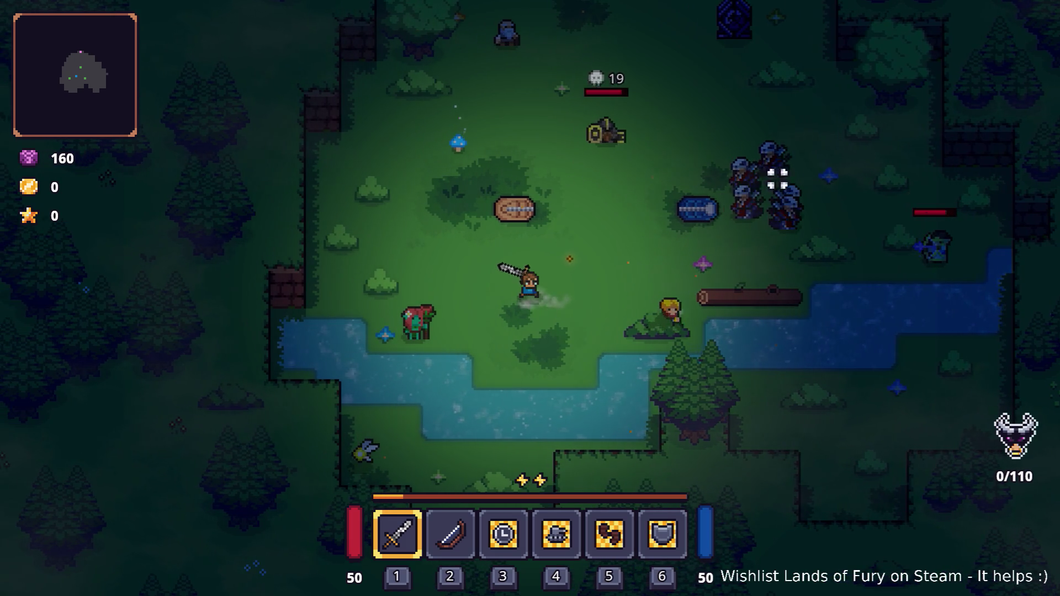
key("w")
key("d")
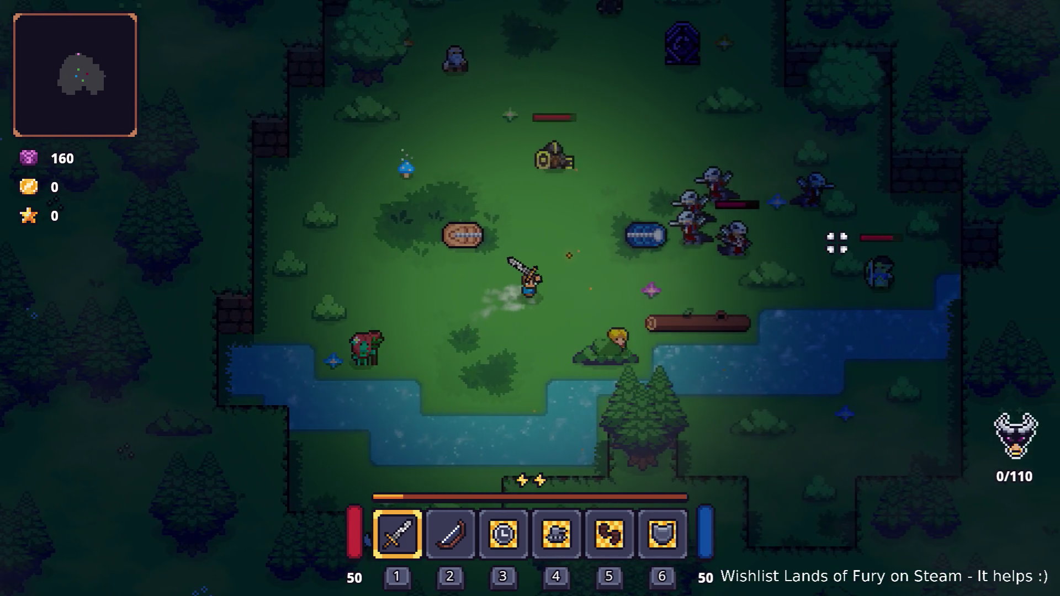
key("s")
key("d")
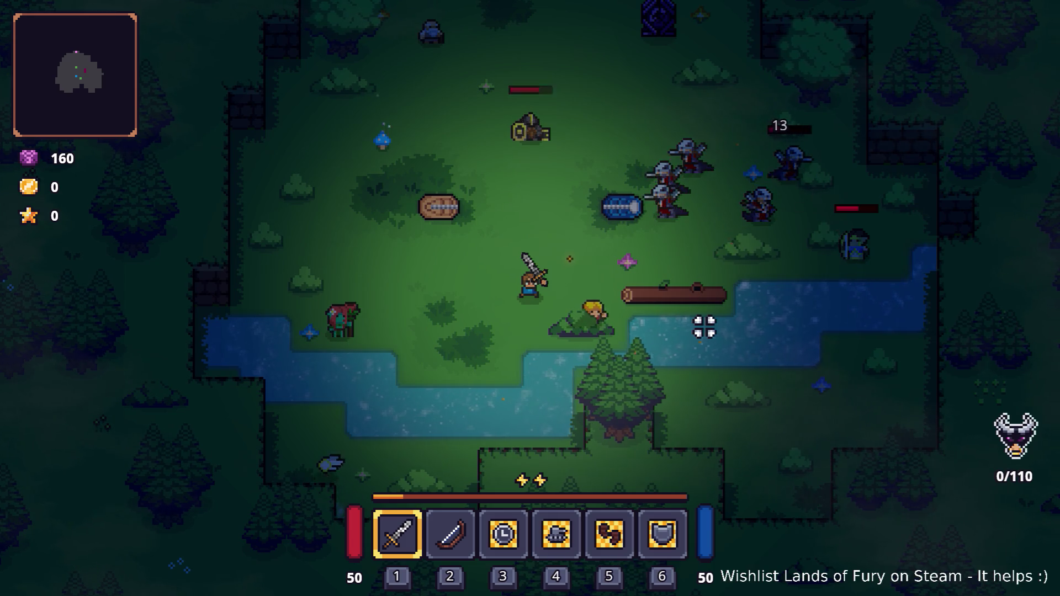
key("s")
key("a")
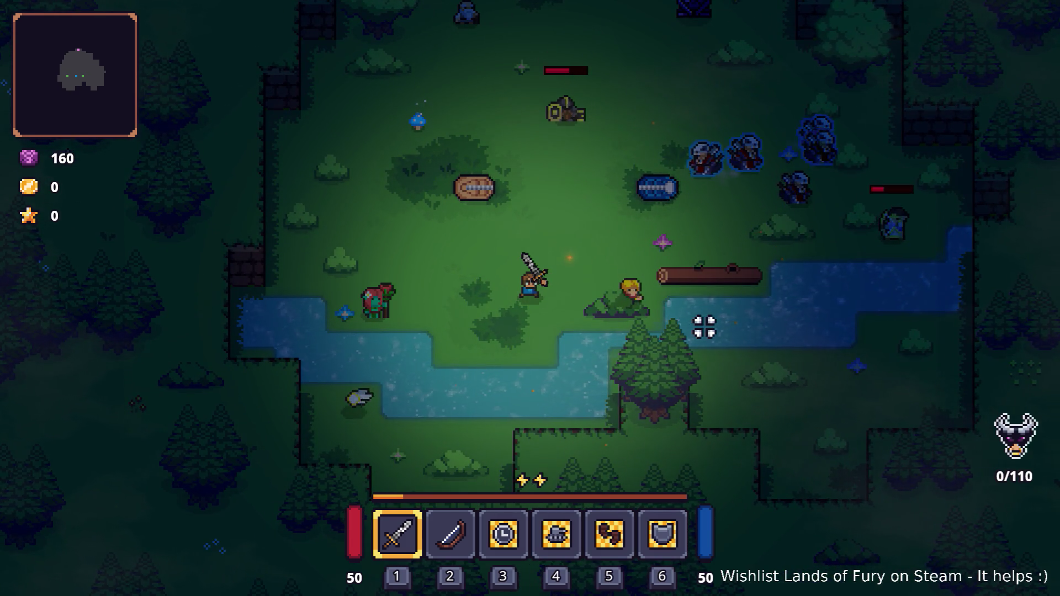
key("w")
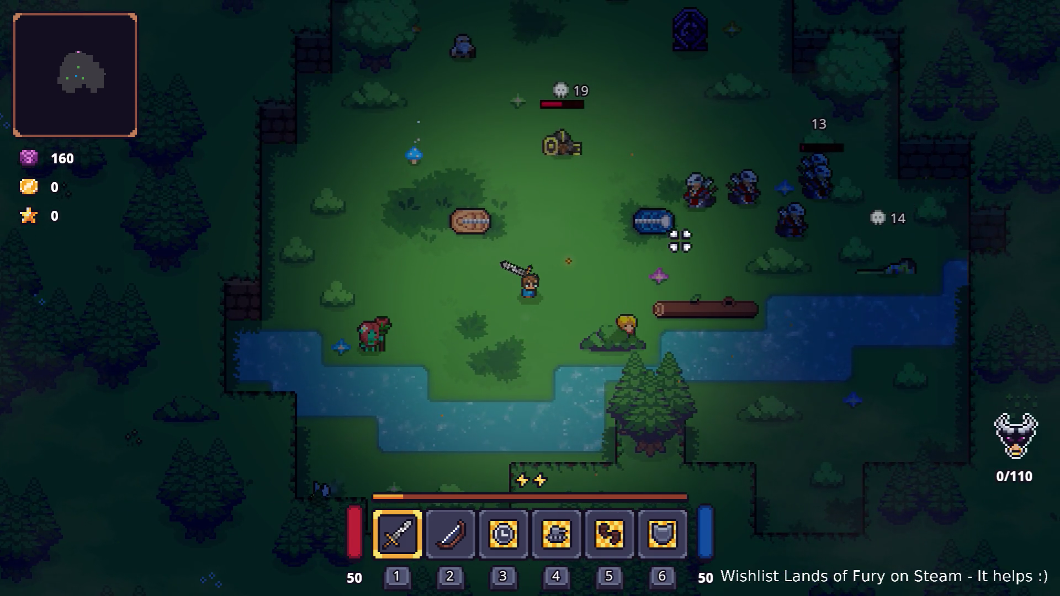
key("d")
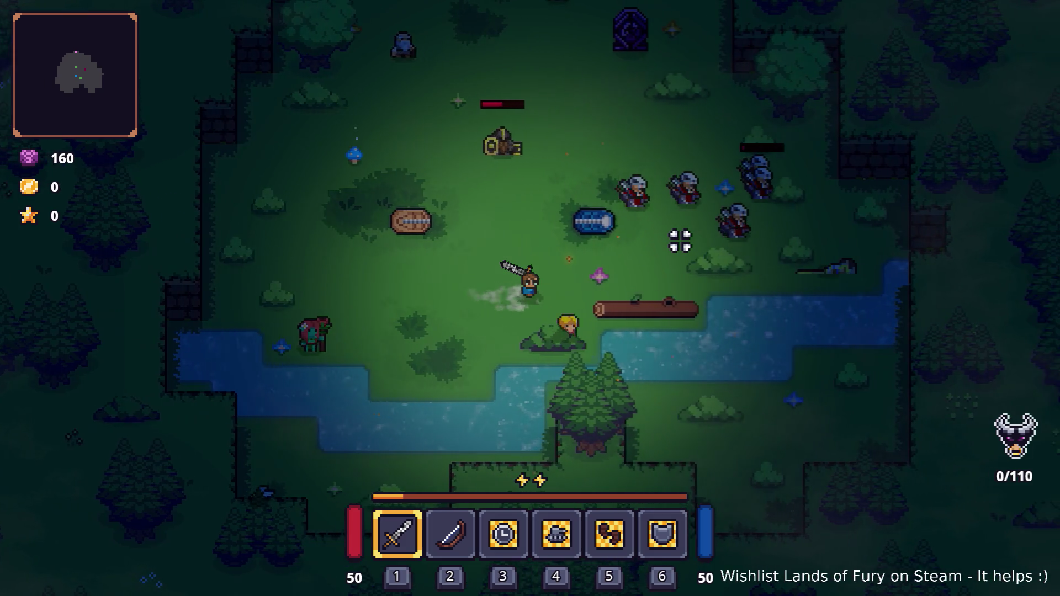
key("a")
key("a")
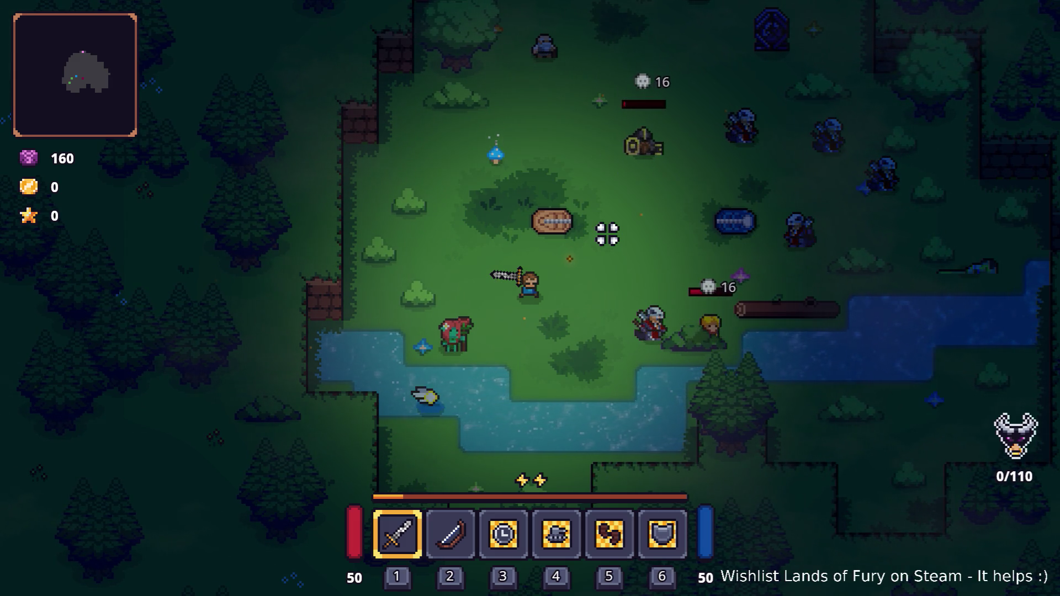
Keep running and dashing from the enemies until game over, then quit to the title menu
key("a")
key("w")
key("space")
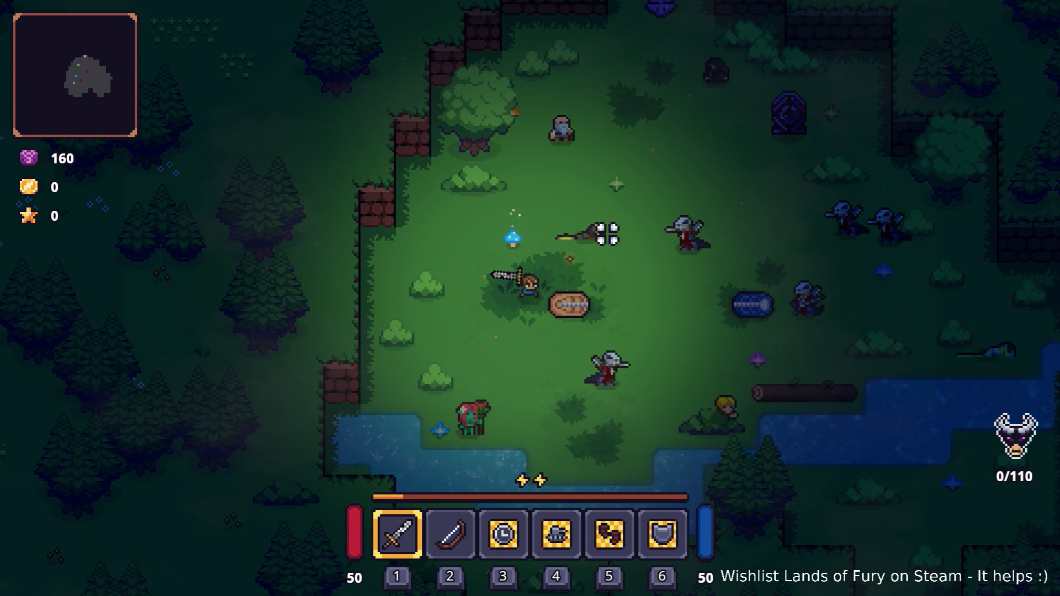
key("w")
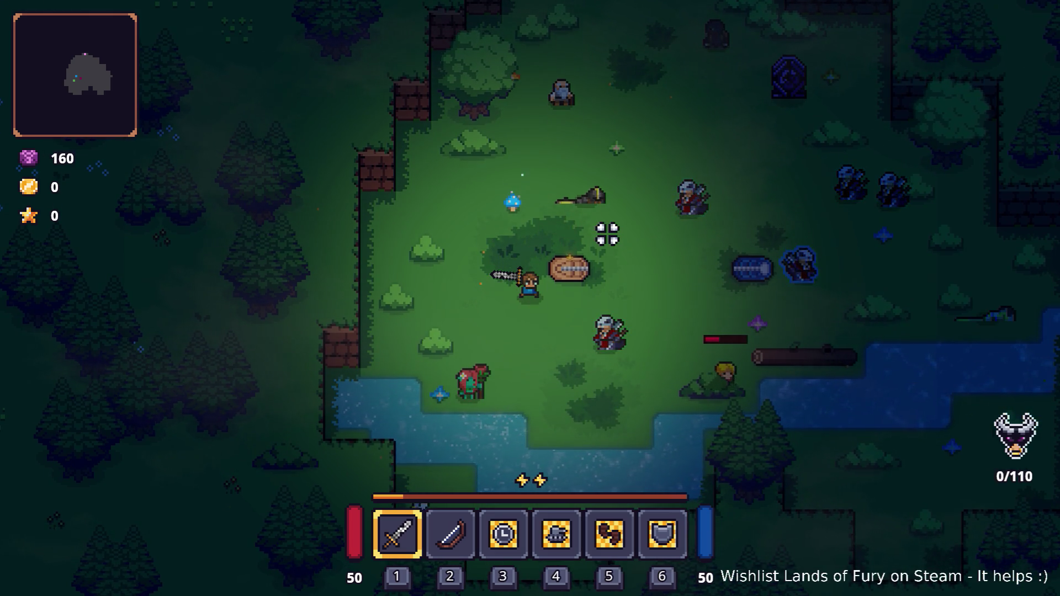
key("d")
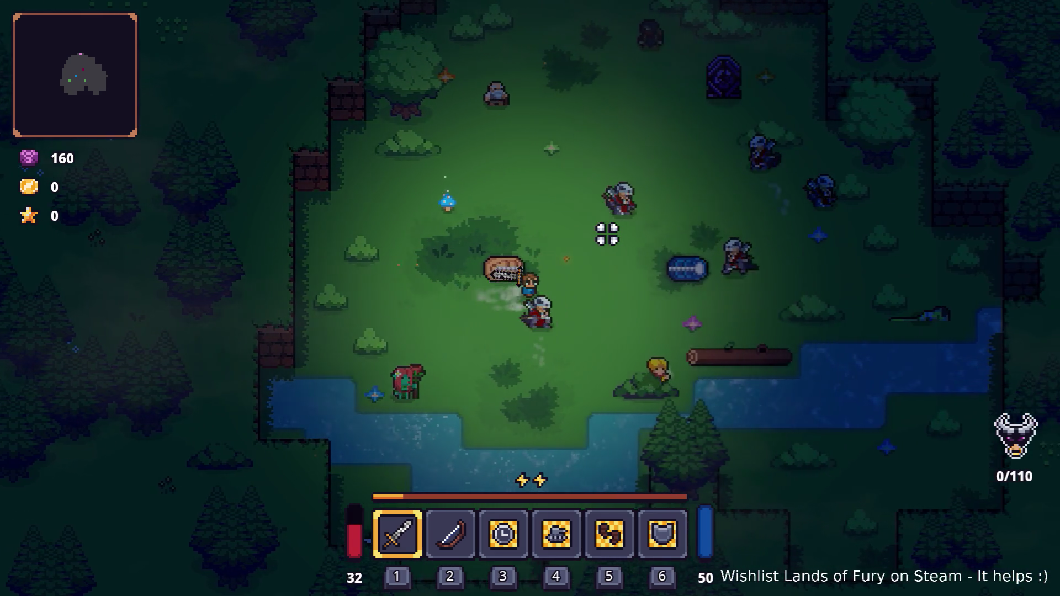
key("d")
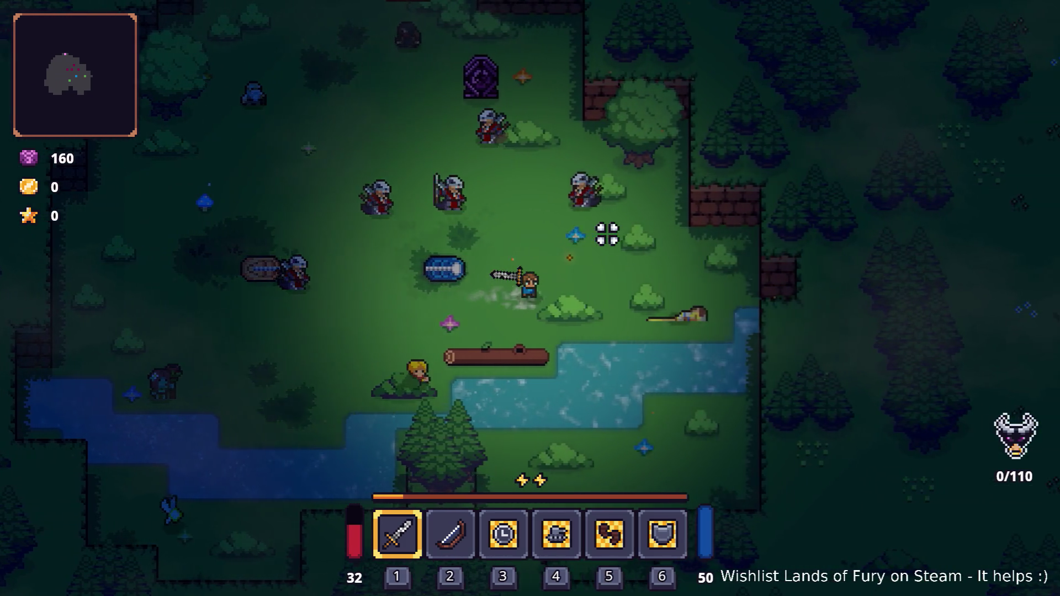
key("d")
key("w")
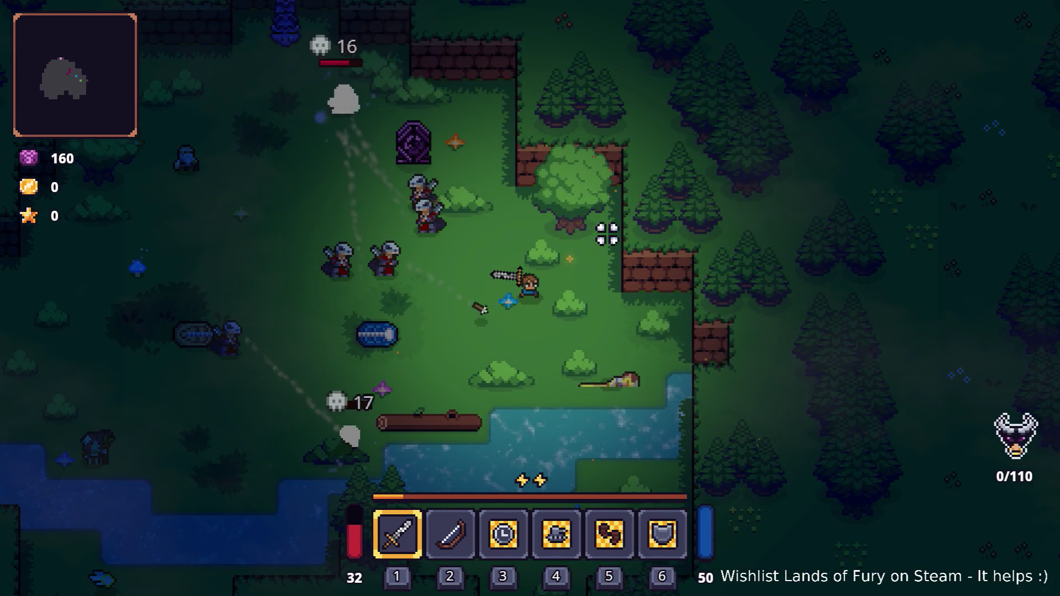
key("a")
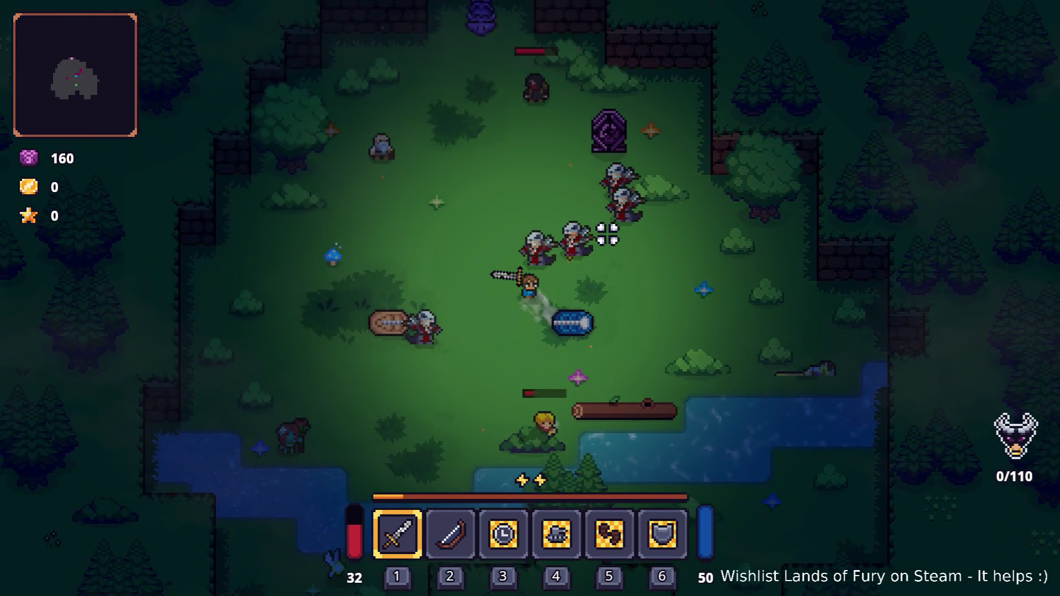
key("a")
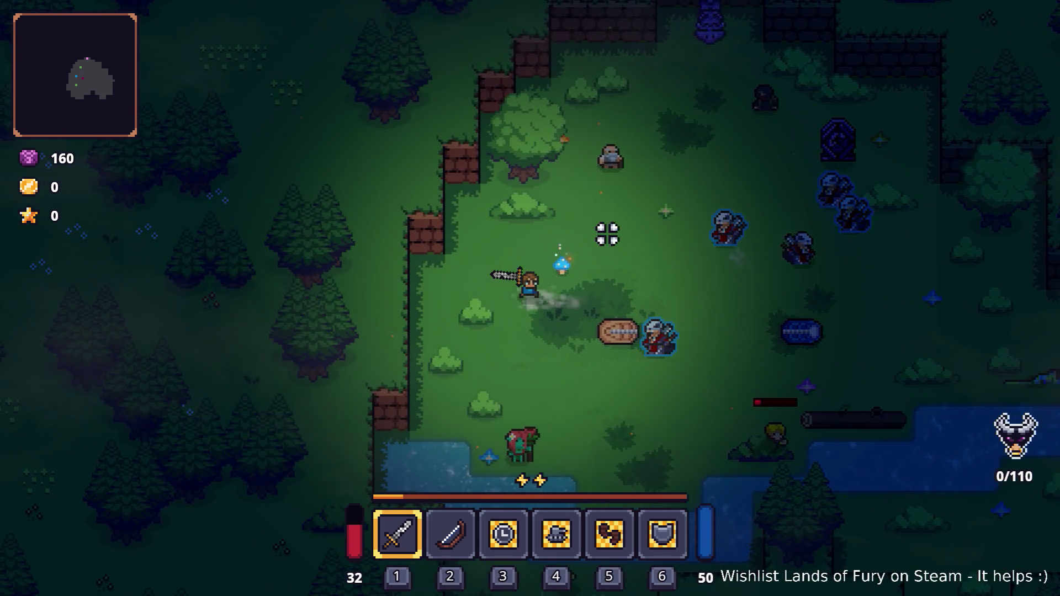
key("s")
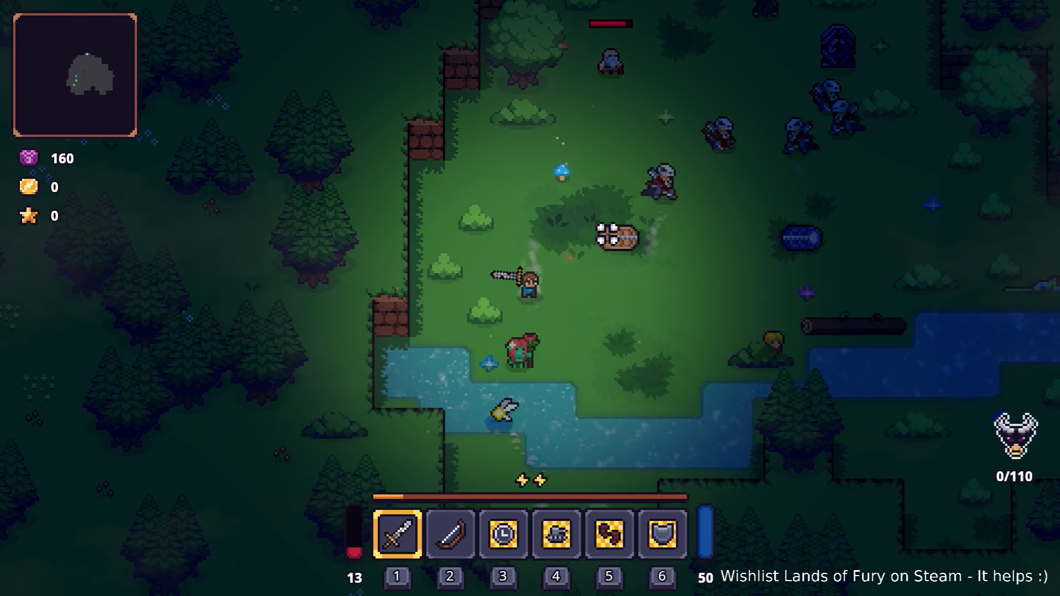
key("d")
key("w")
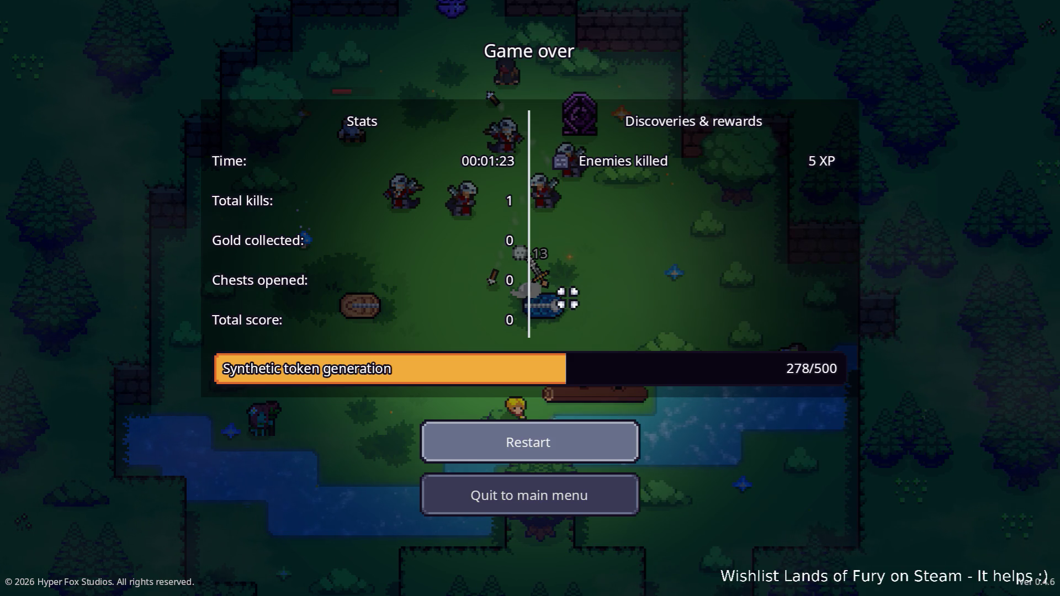
left_click(574, 493)
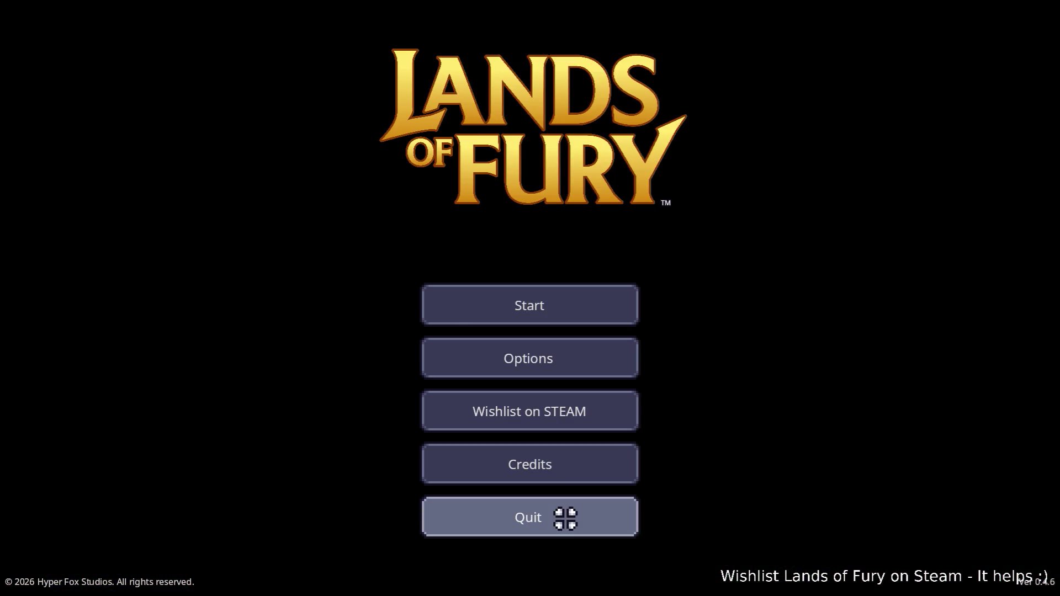
left_click(566, 519)
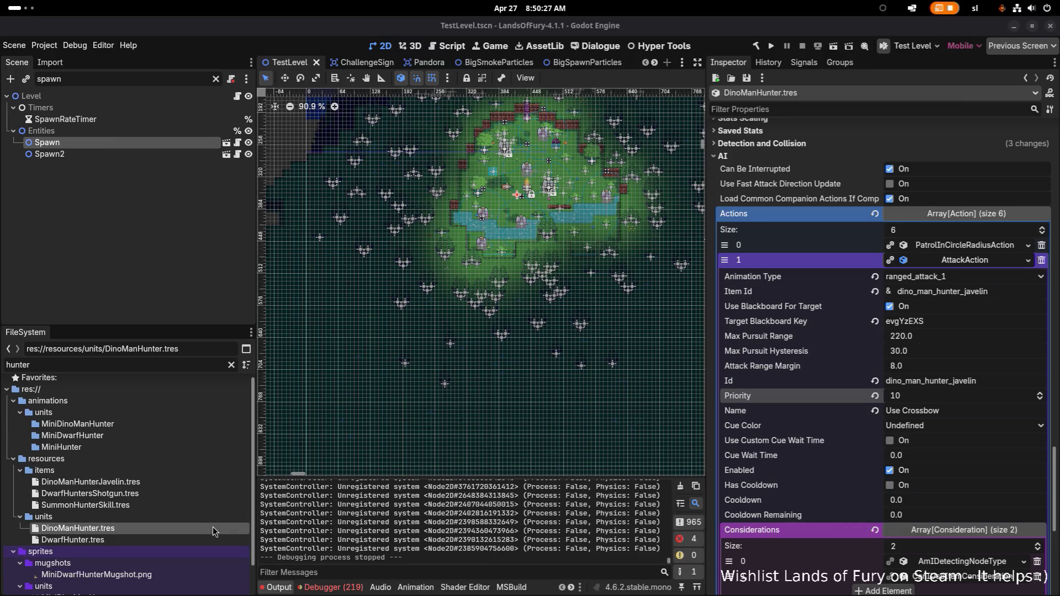
Set the ManeuverAroundTargetAction Rest Time Limits to 0.5 and 1.0 and save
left_click(963, 260)
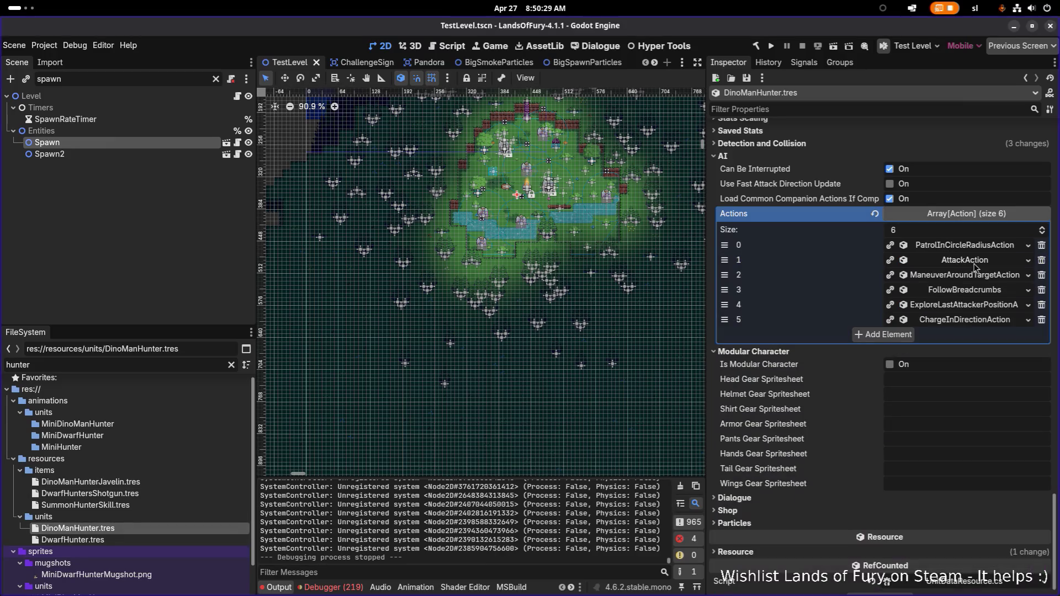
left_click(977, 276)
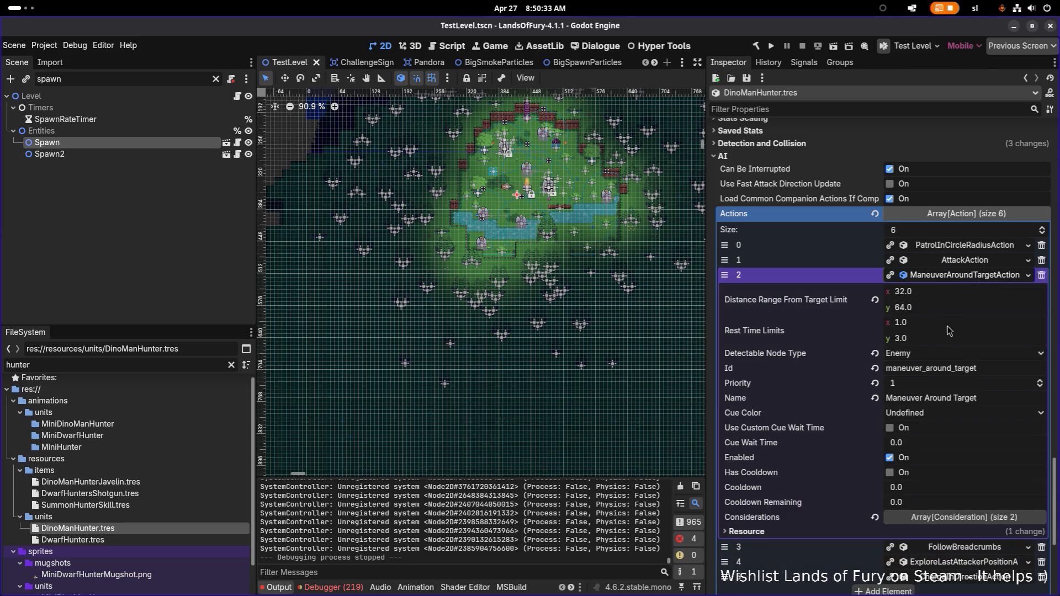
left_click(975, 321)
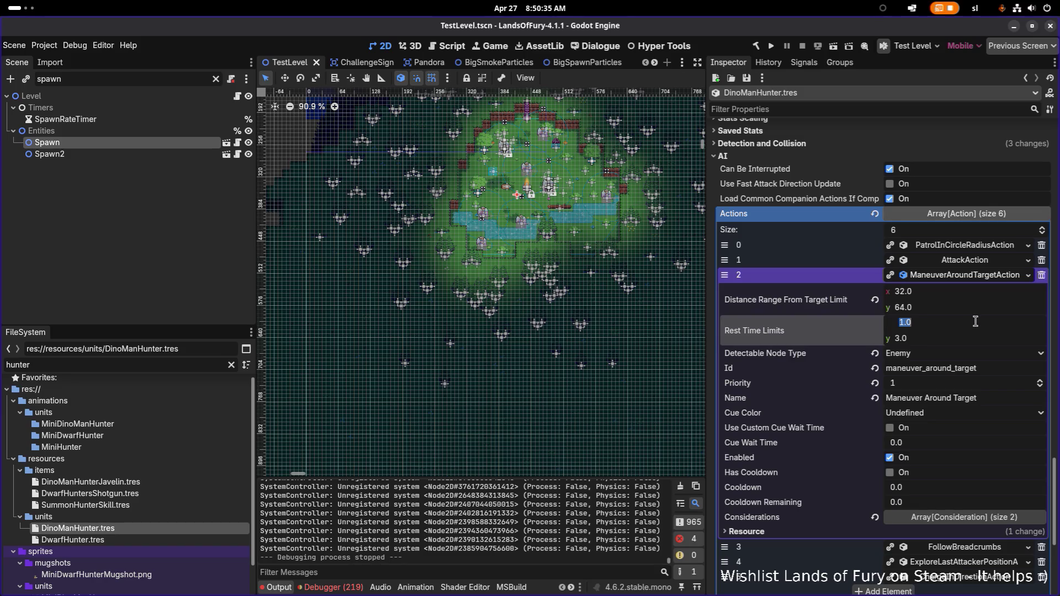
type("0.5")
key("Tab")
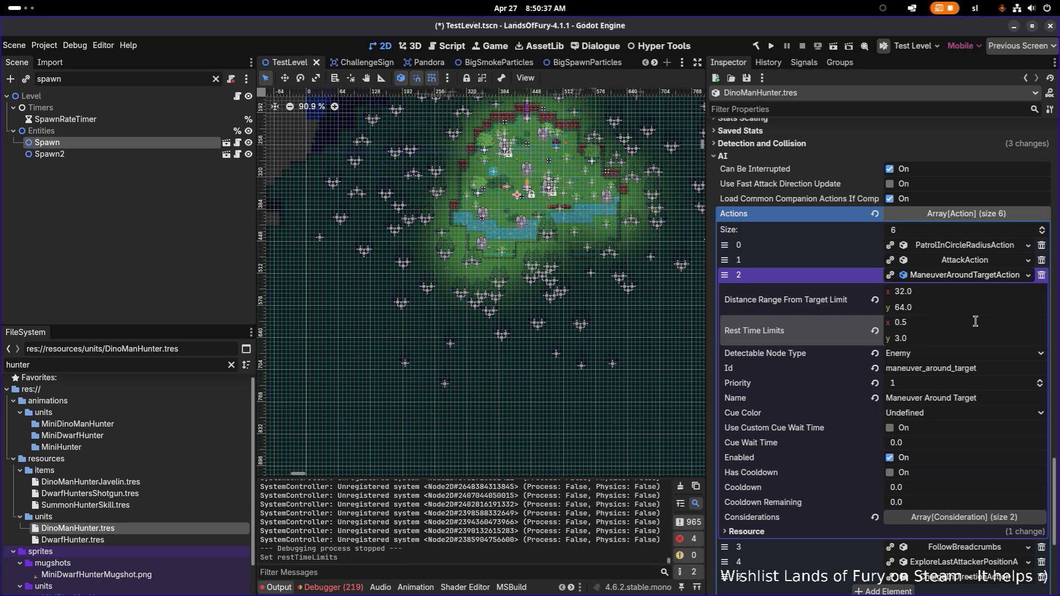
type("1")
key("Return")
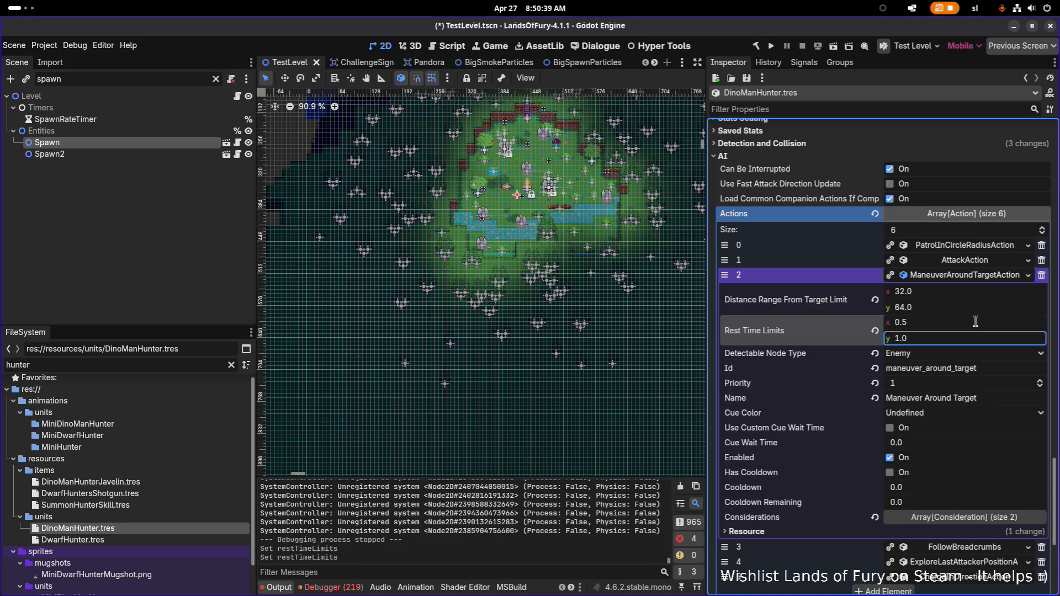
key("ctrl+s")
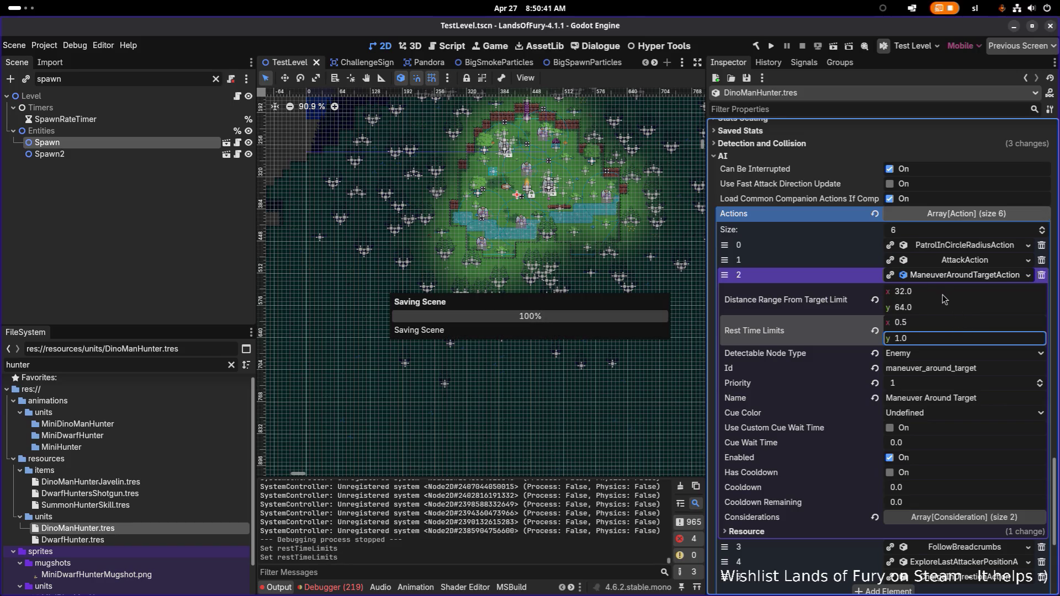
Edit the minimum distance range, save again, and relaunch the game
left_click(945, 295)
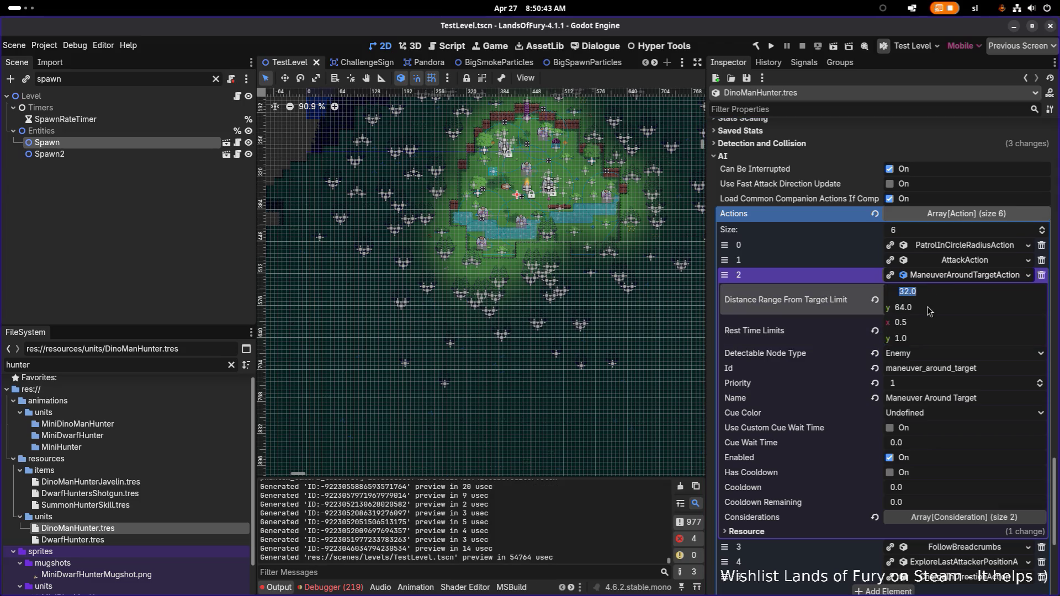
key("ctrl+s")
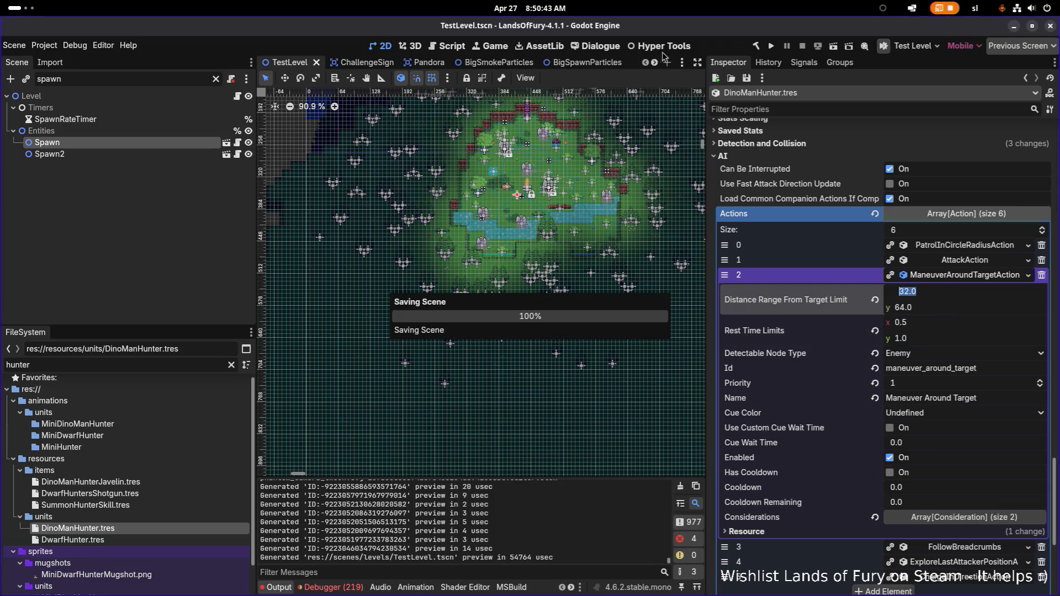
left_click(771, 46)
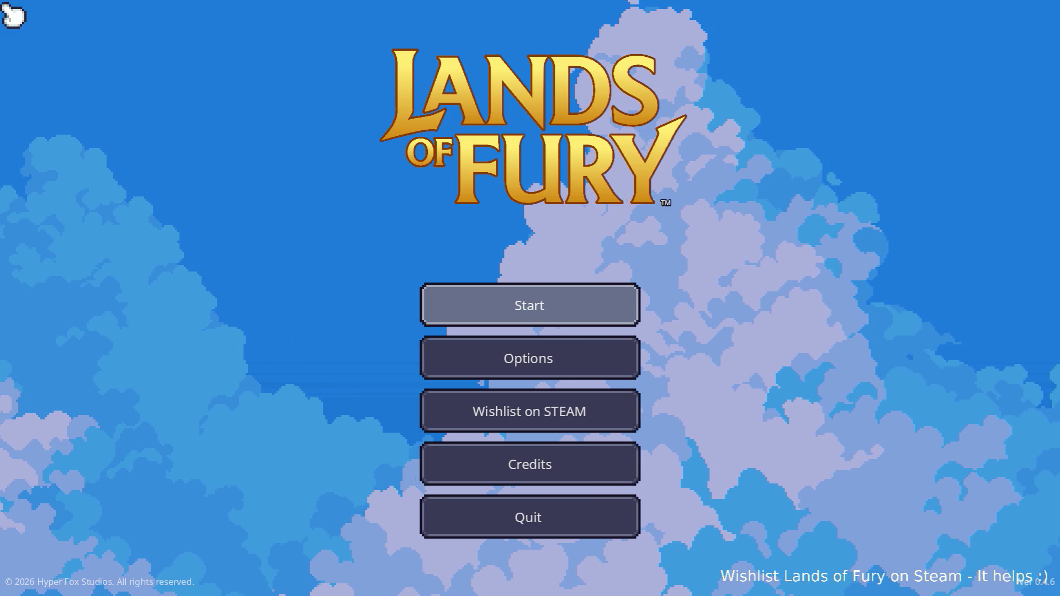
Start a new Lands of Fury run and walk the hero around the clearing
key("Return")
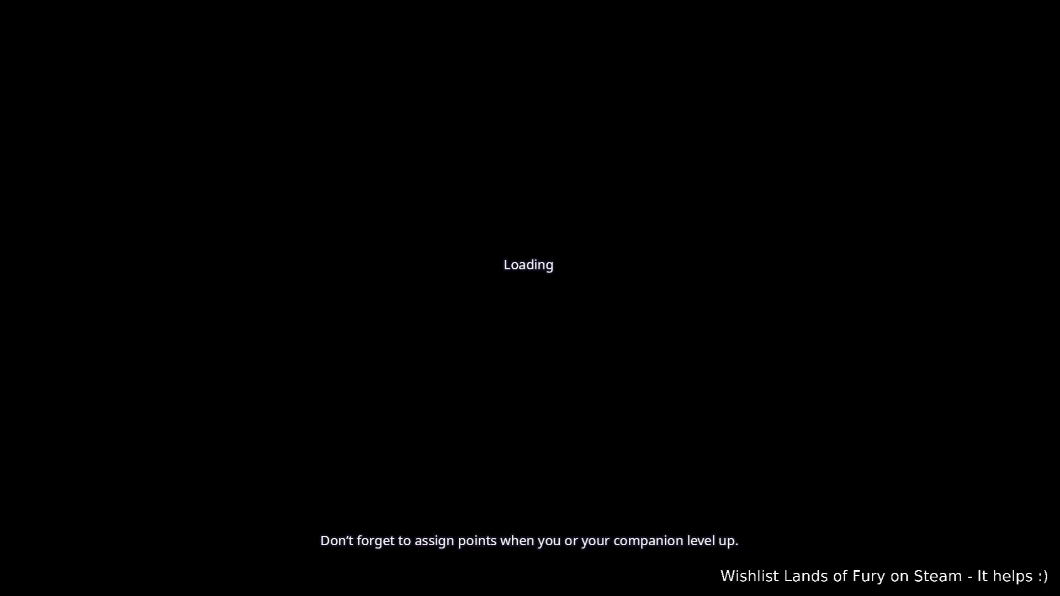
key("a")
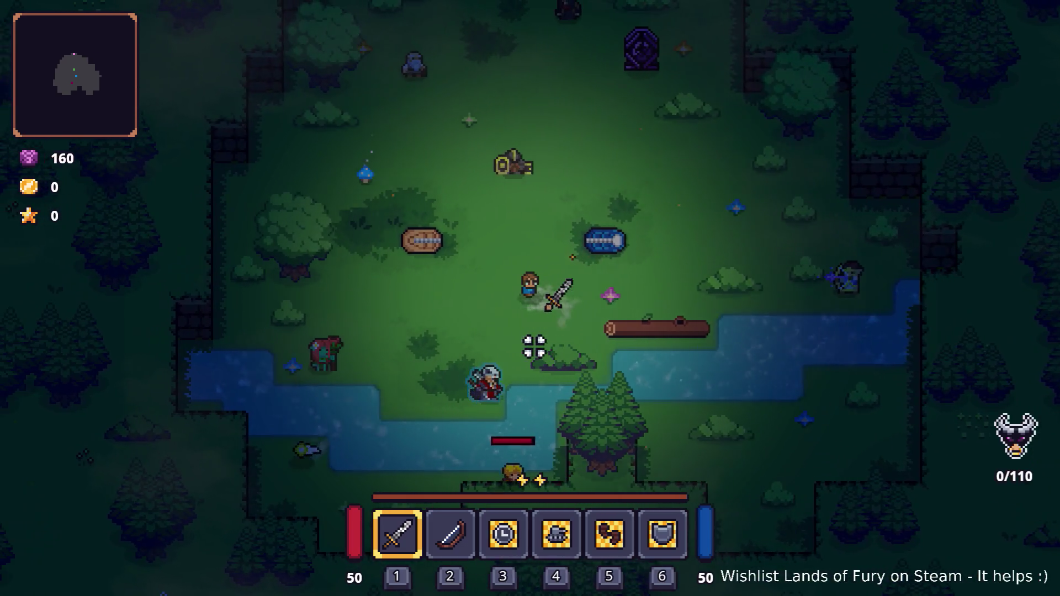
key("s")
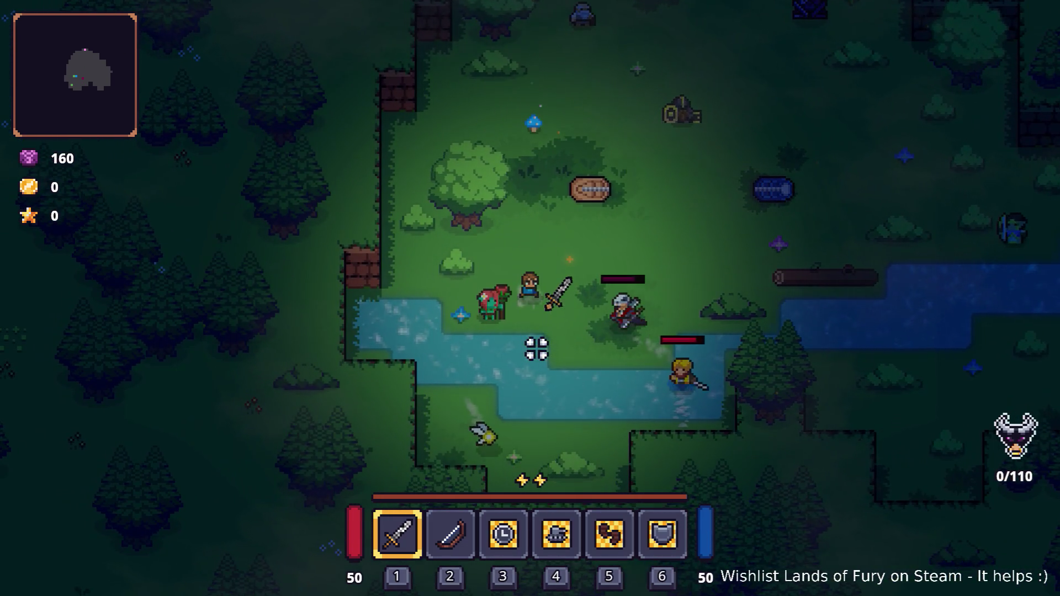
key("d")
key("w")
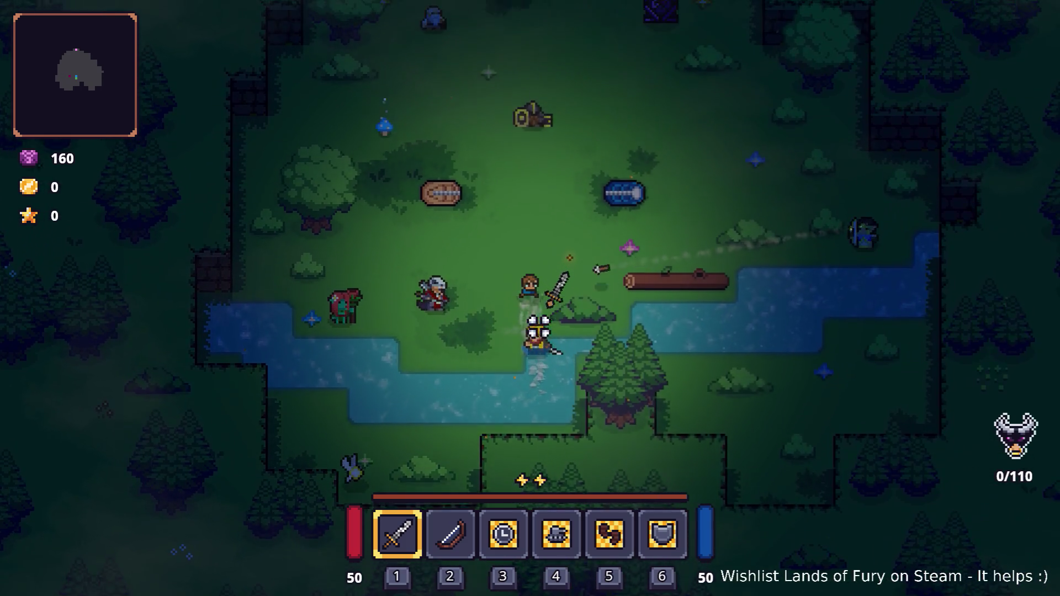
key("s")
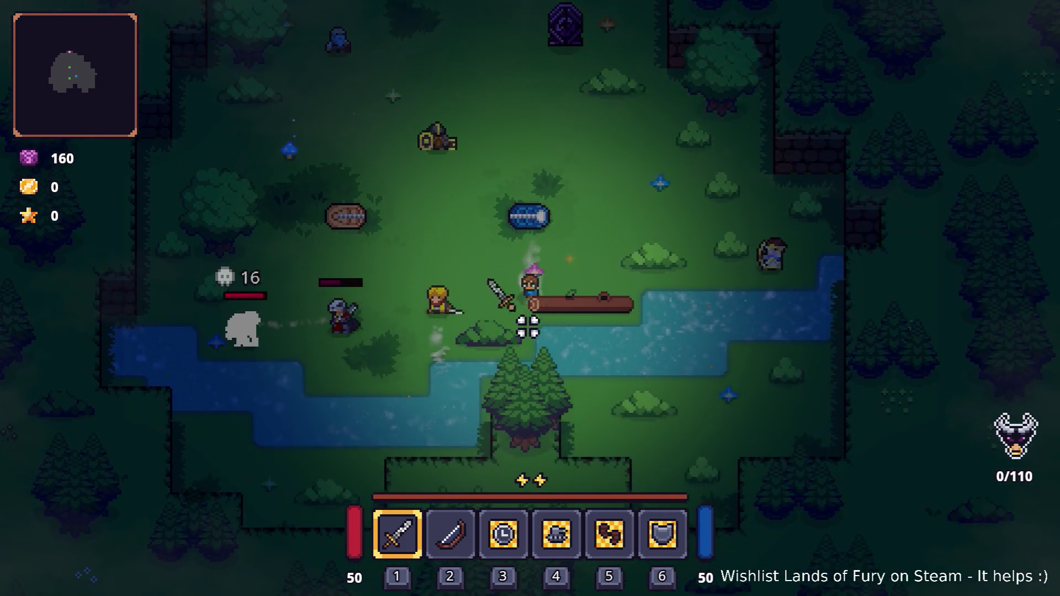
key("a")
key("a")
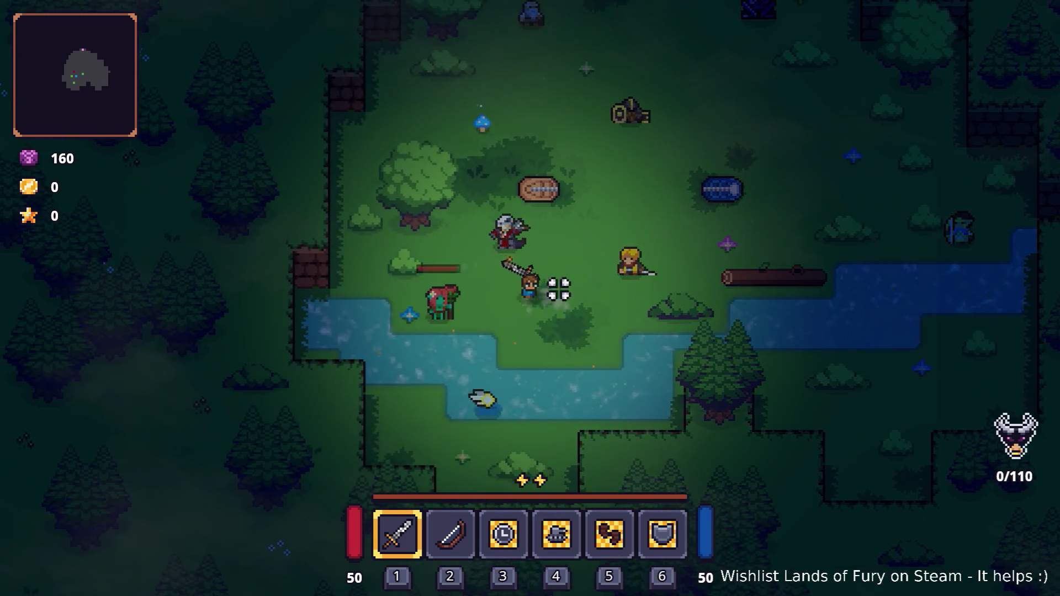
key("w")
Attack and kill the first enemies surrounding the hero
left_click(402, 249)
left_click(431, 254)
key("w")
left_click(403, 272)
left_click(713, 277)
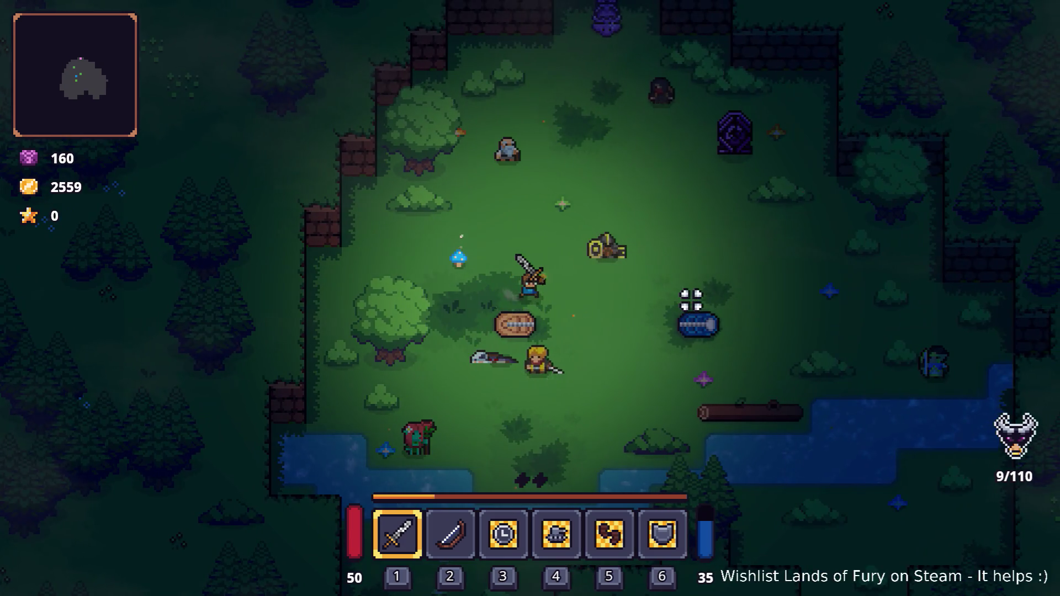
Spawn five dino_man_hunter units through the developer console with Level.SpawnUnit
key("grave")
type("L")
key("BackSpace")
type("Level.SpawnUnit(dino_man_hunter,5,")
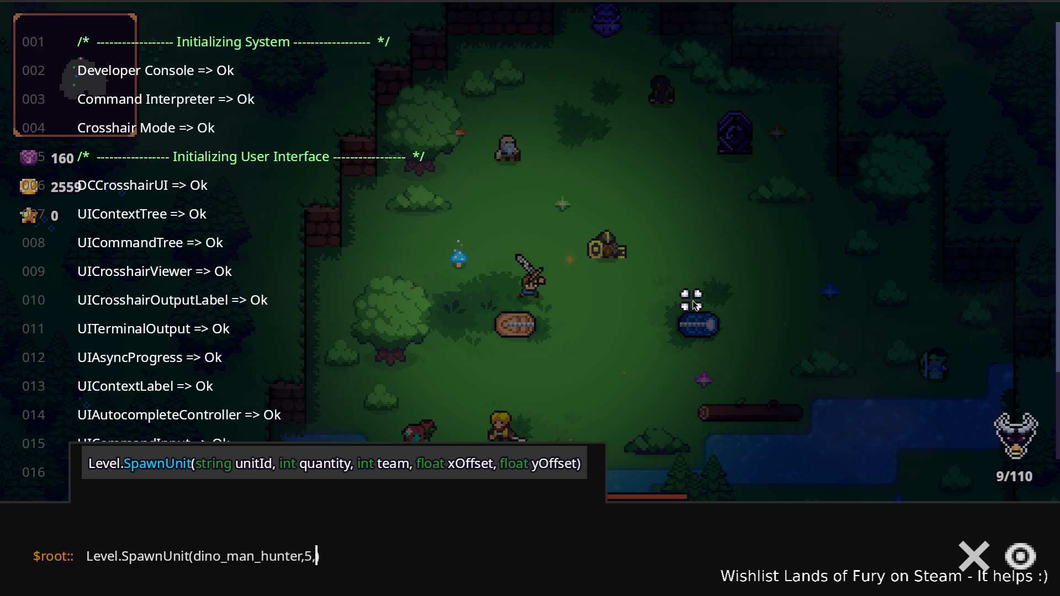
type("80,0")
key("Return")
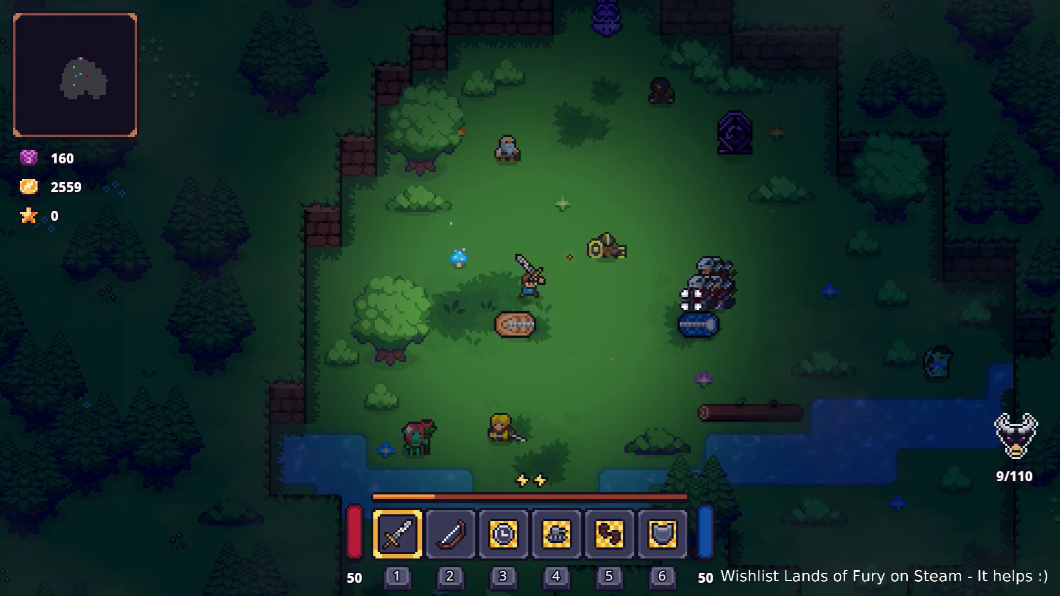
Lead the hero around the clearing with the spawned hunters pursuing
key("d")
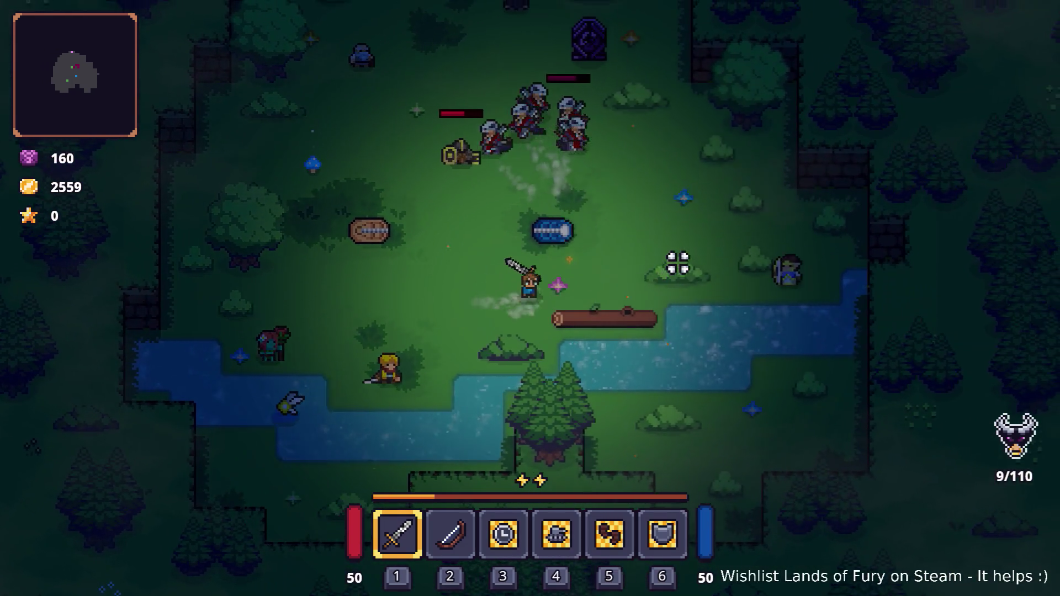
key("a")
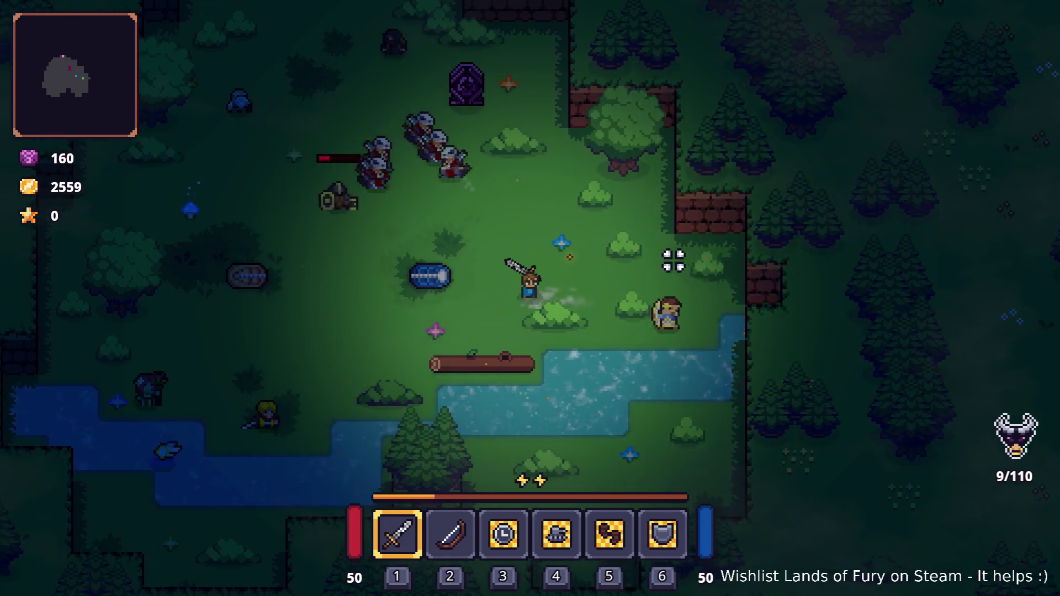
key("a")
key("w")
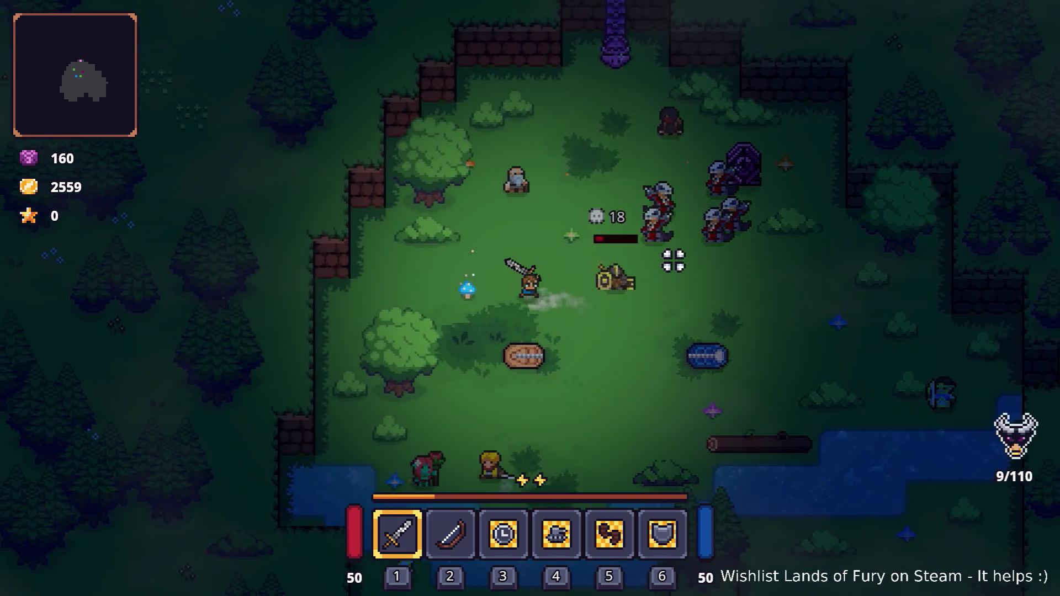
key("d")
key("s")
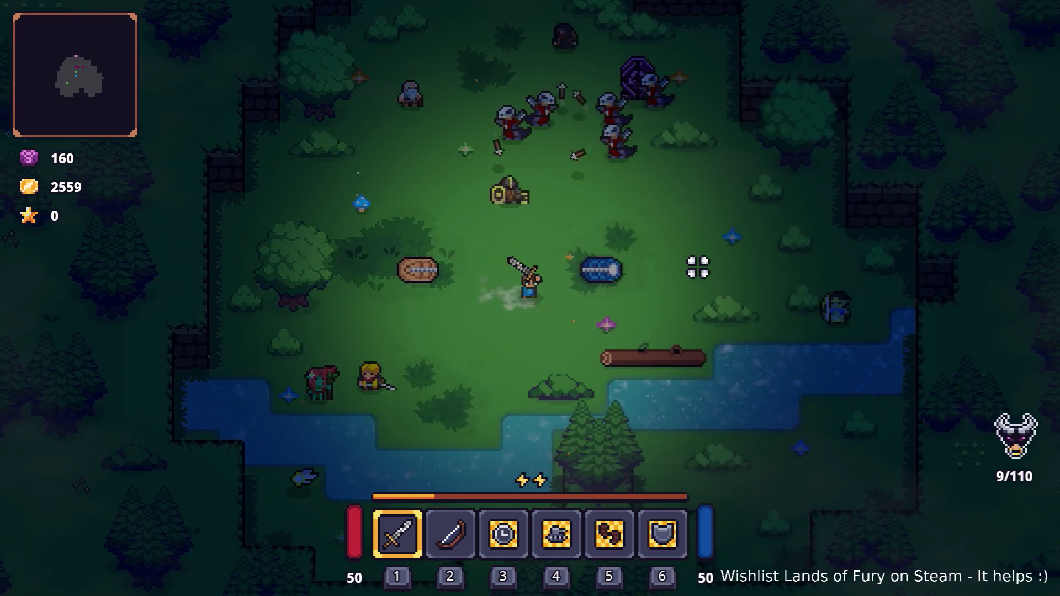
key("w")
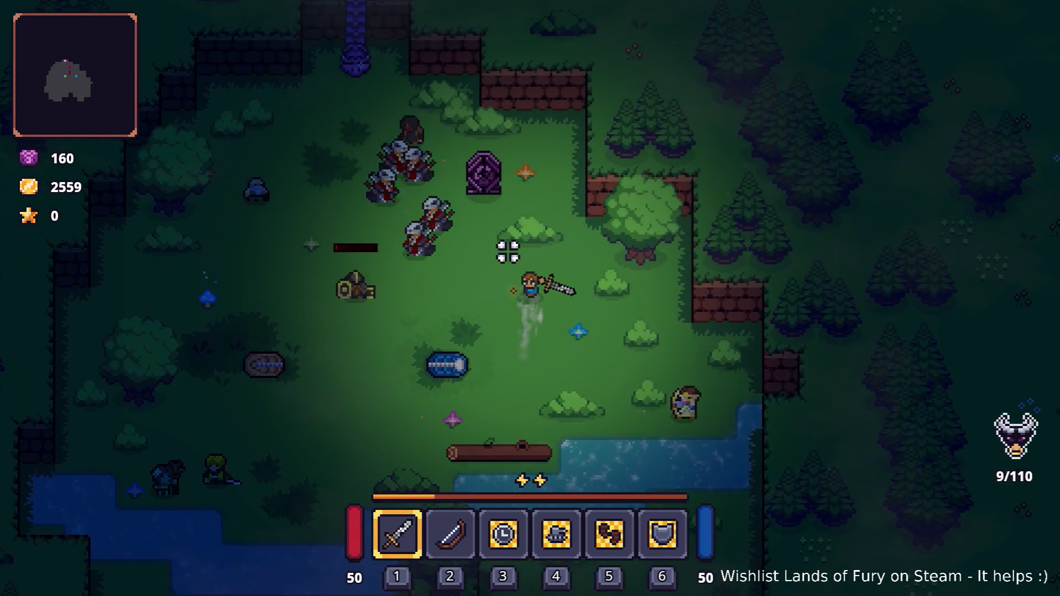
key("s")
key("a")
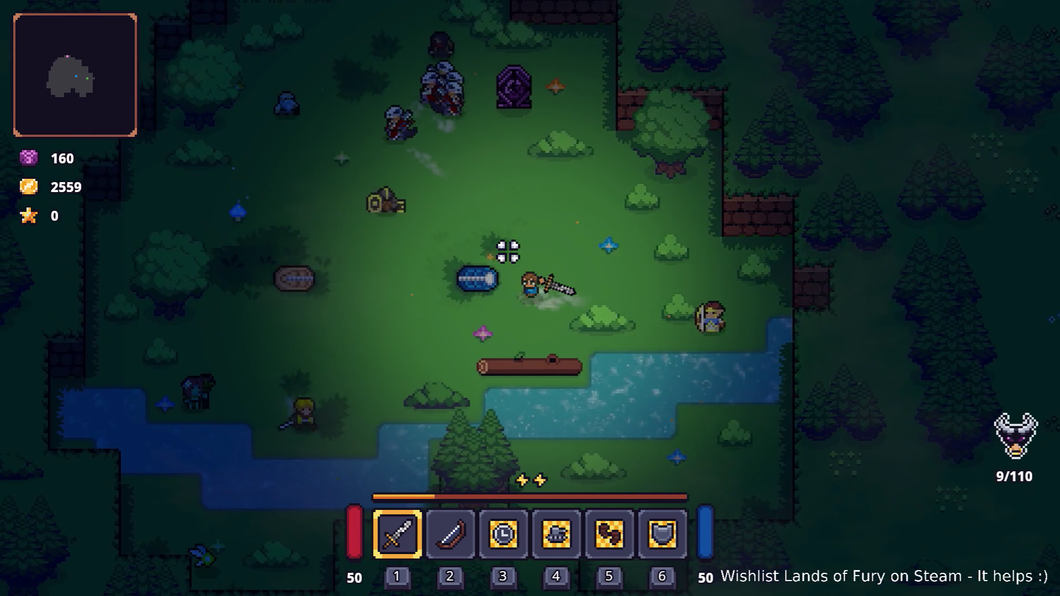
key("w")
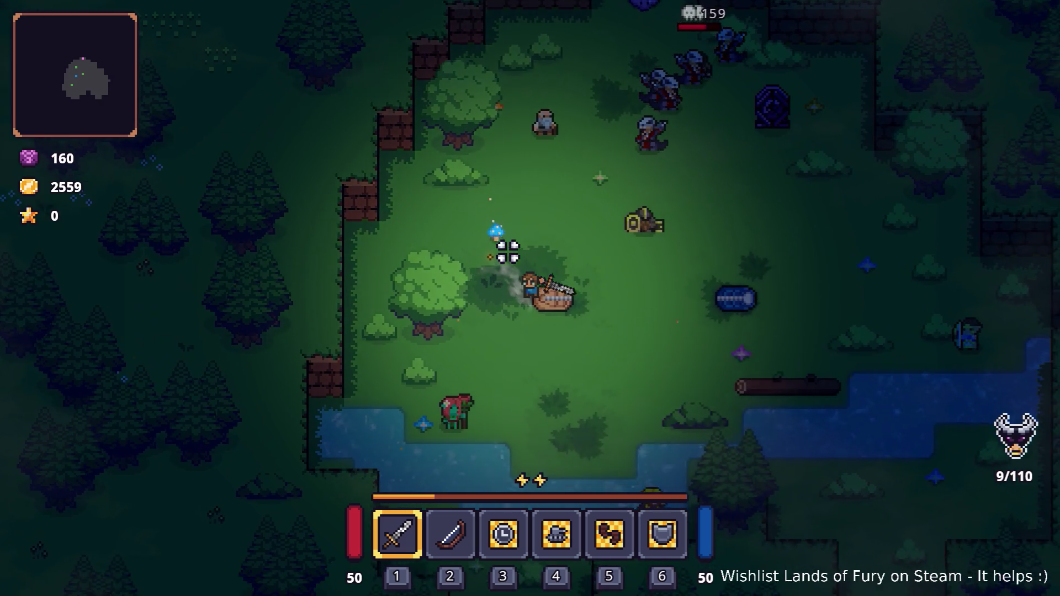
key("d")
key("w")
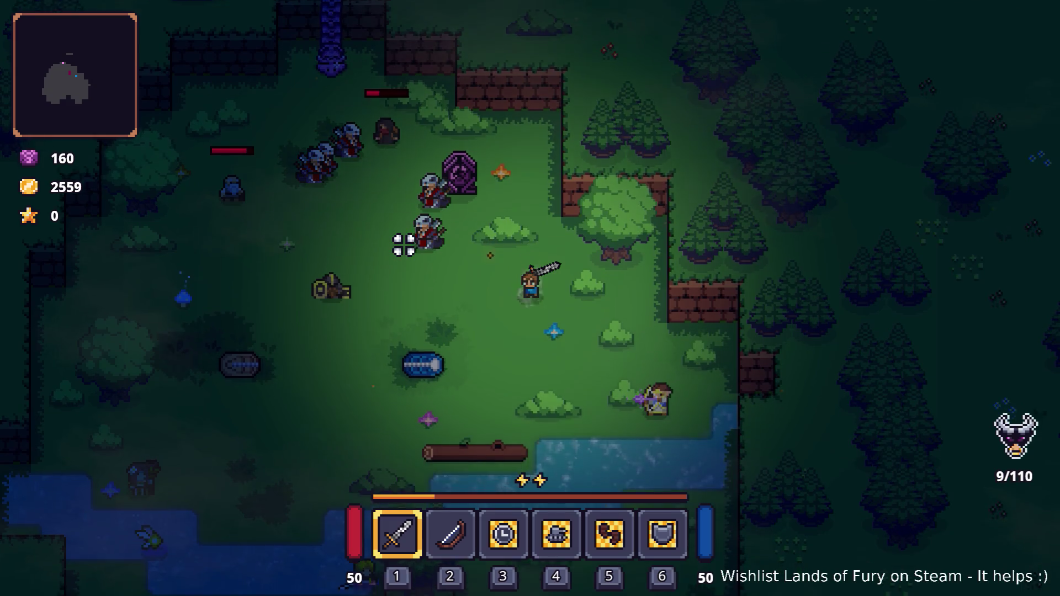
key("a")
key("w")
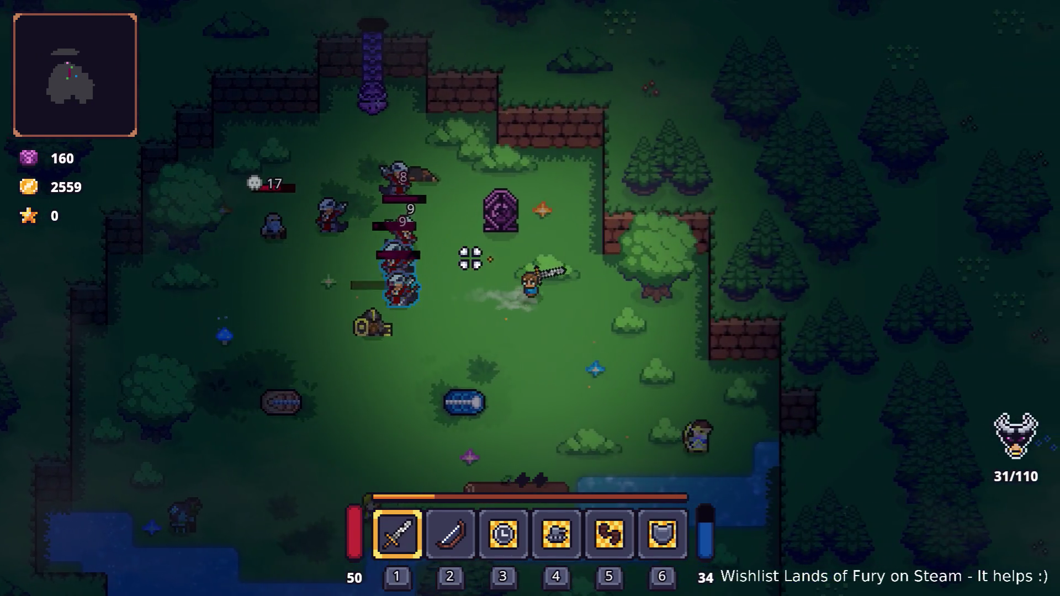
Fight the hunters until game over, then quit to the main menu
key("a")
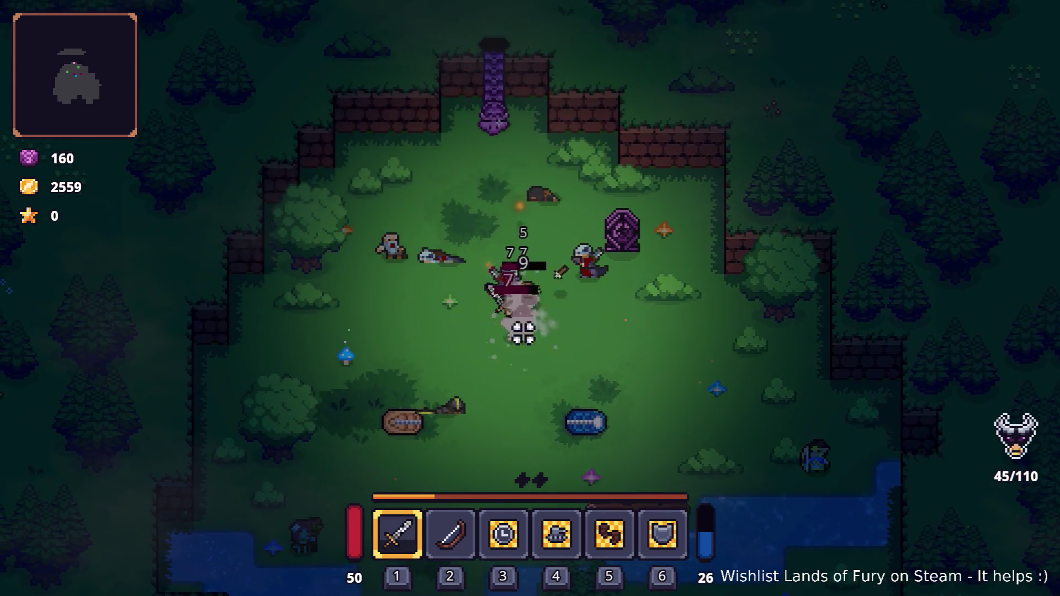
key("a")
key("s")
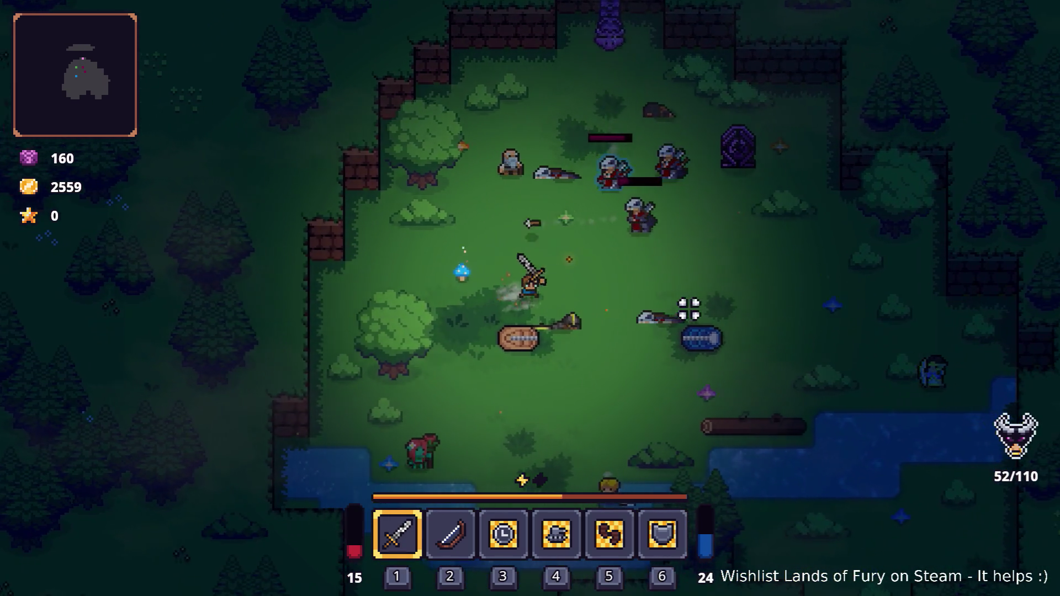
key("a")
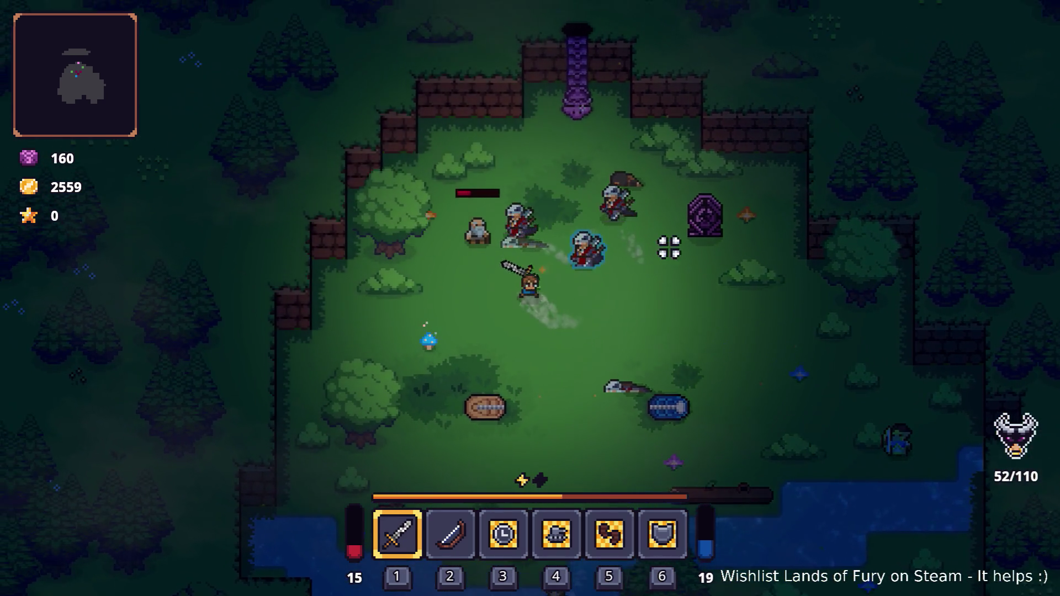
key("d")
key("w")
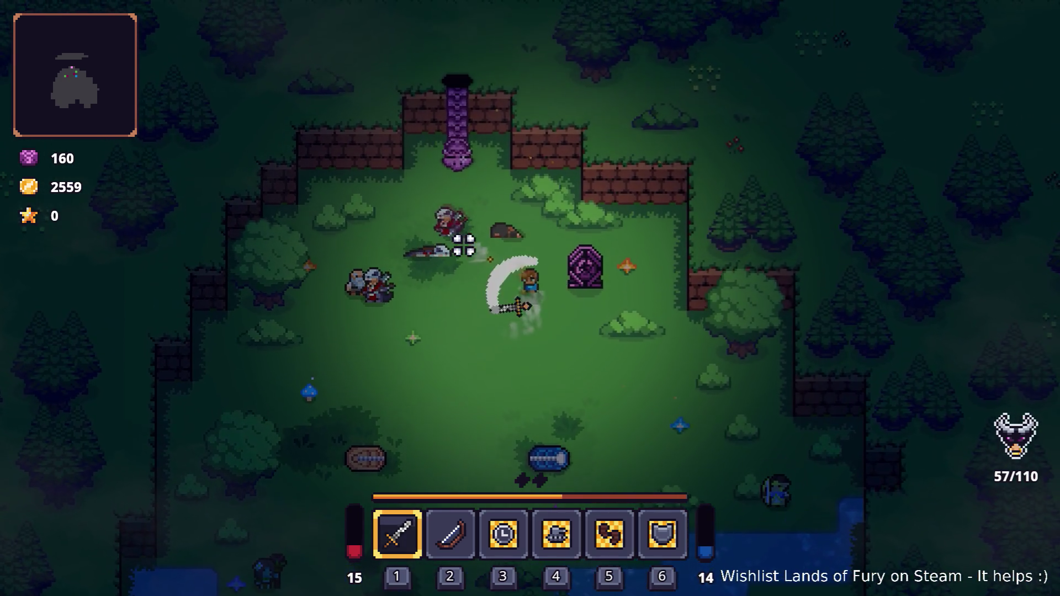
key("a")
key("s")
key("a")
key("w")
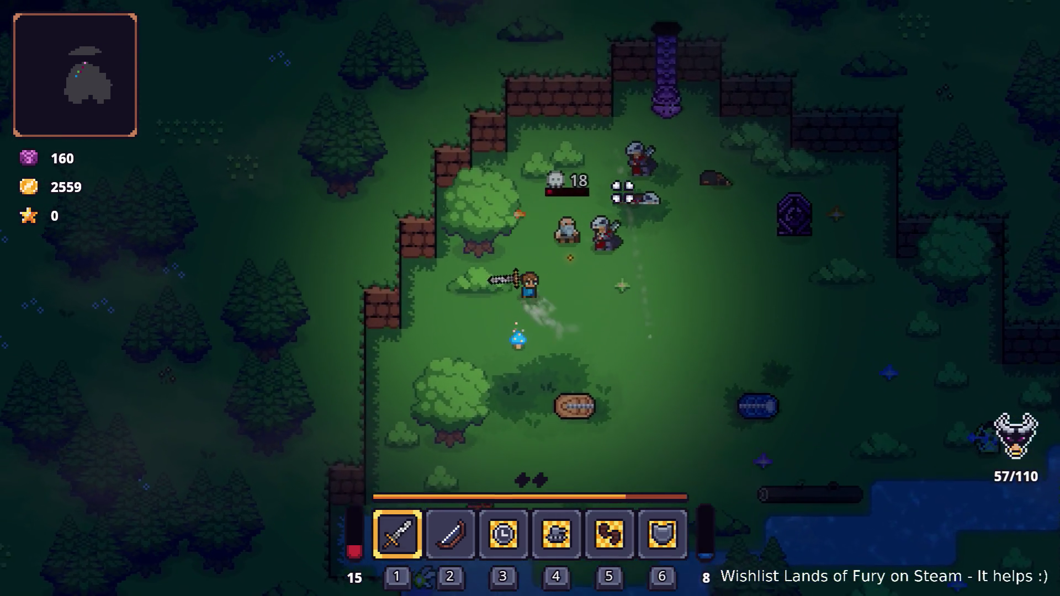
key("d")
key("s")
key("d")
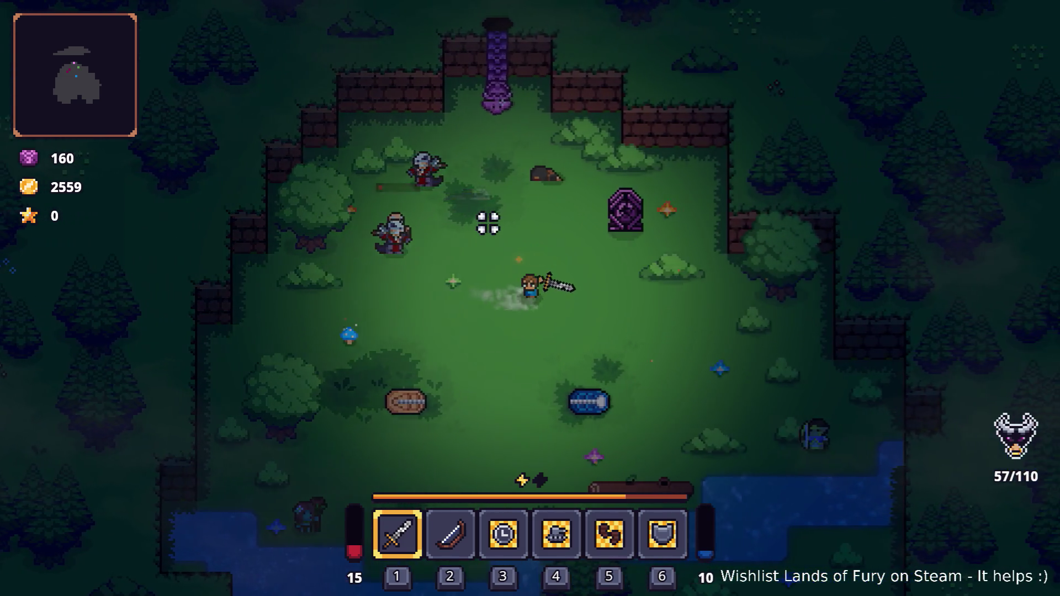
key("a")
key("w")
key("a")
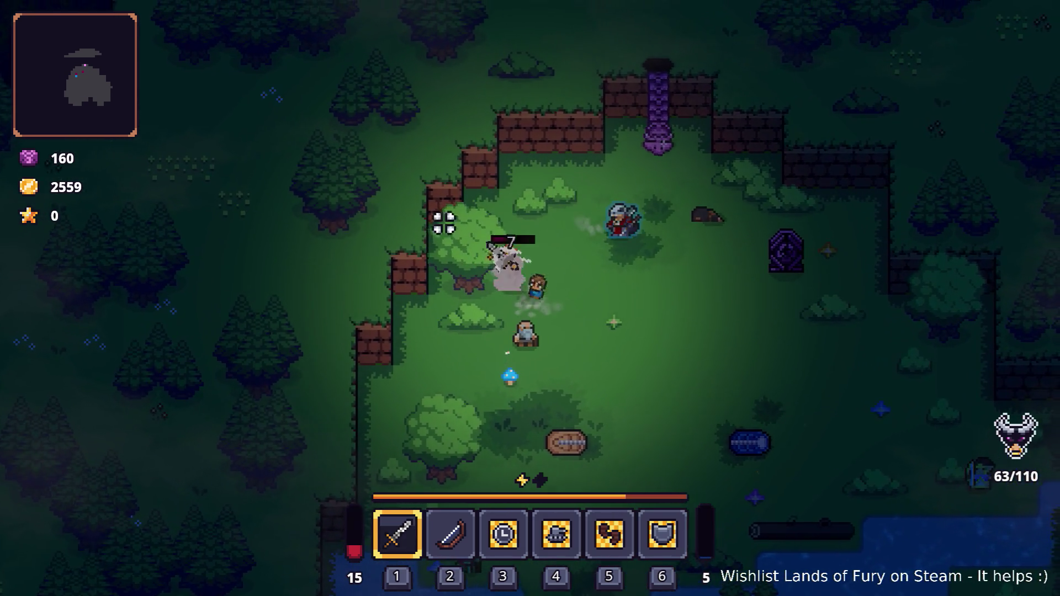
key("w")
key("a")
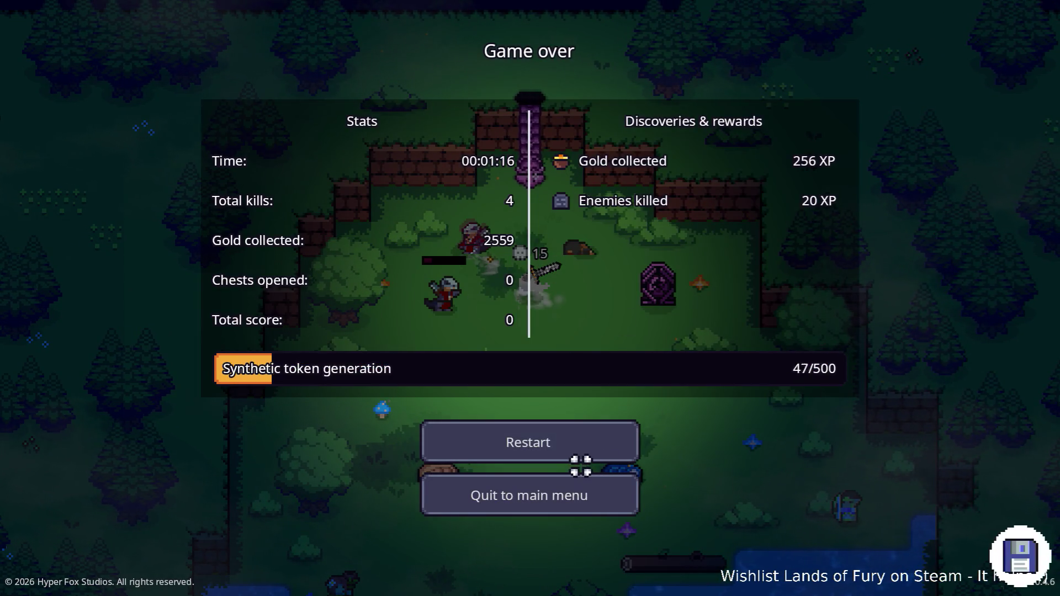
left_click(572, 491)
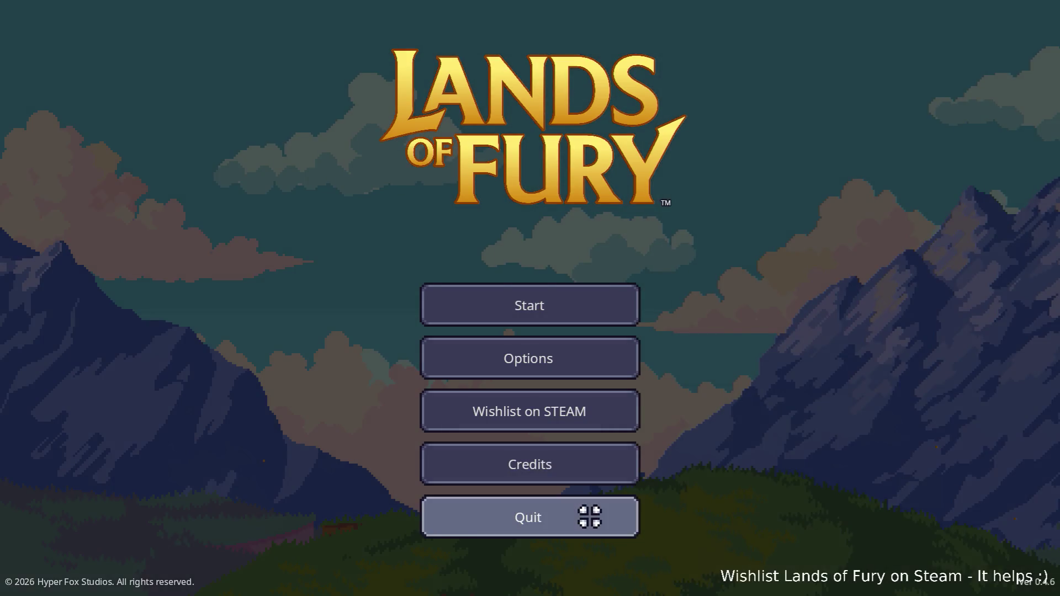
Quit the game and return to the Godot editor showing DinoManHunter's ManeuverAroundTargetAction
left_click(589, 518)
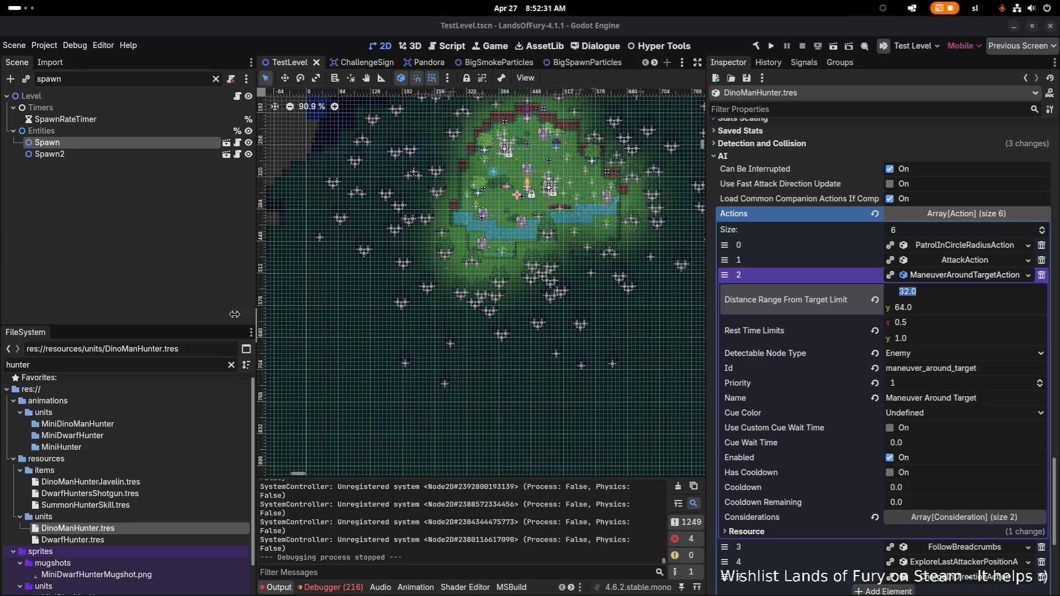
key("alt+Tab")
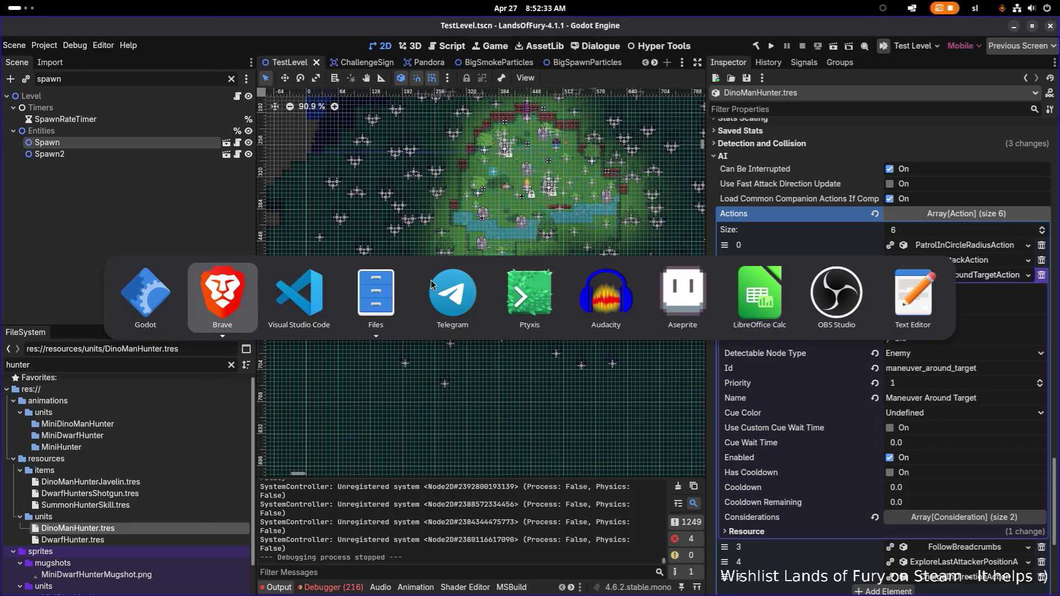
key("Escape")
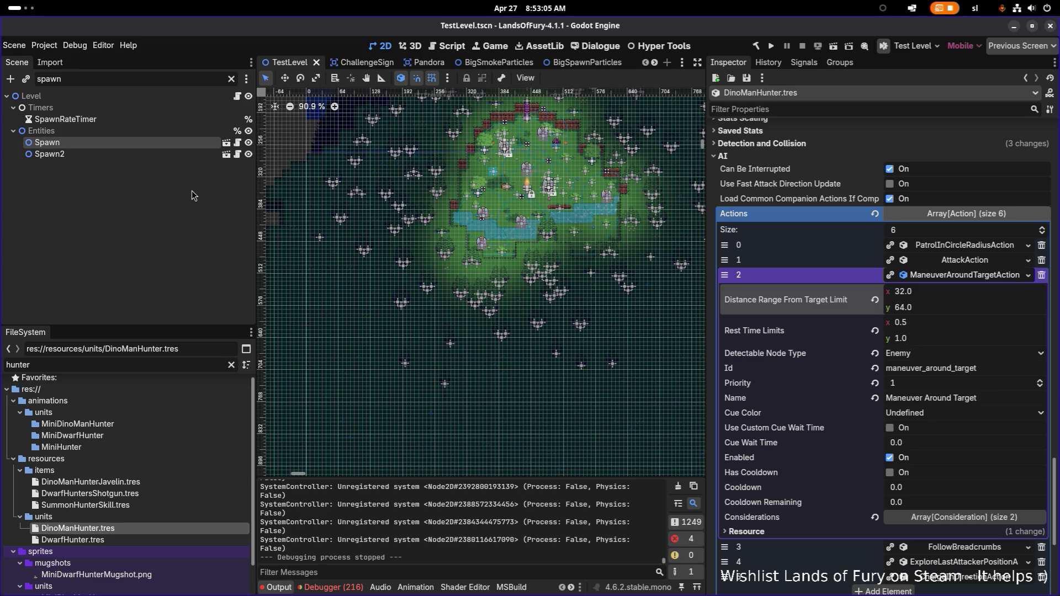
key("alt+Tab")
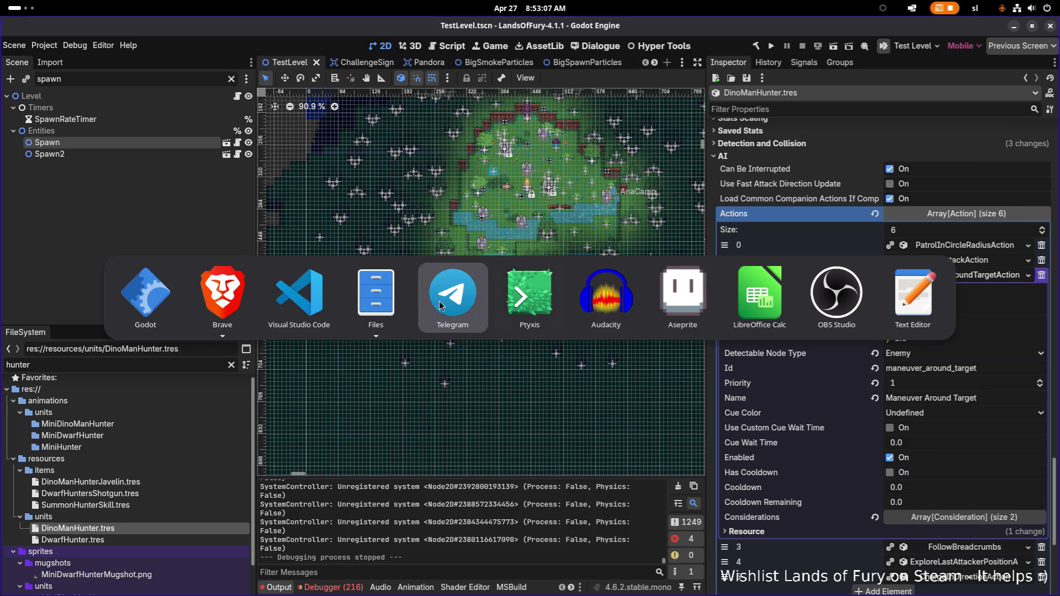
Close the MiniDinoManHunter and MiniDinoMan tabs in Aseprite, then minimise it
left_click(710, 308)
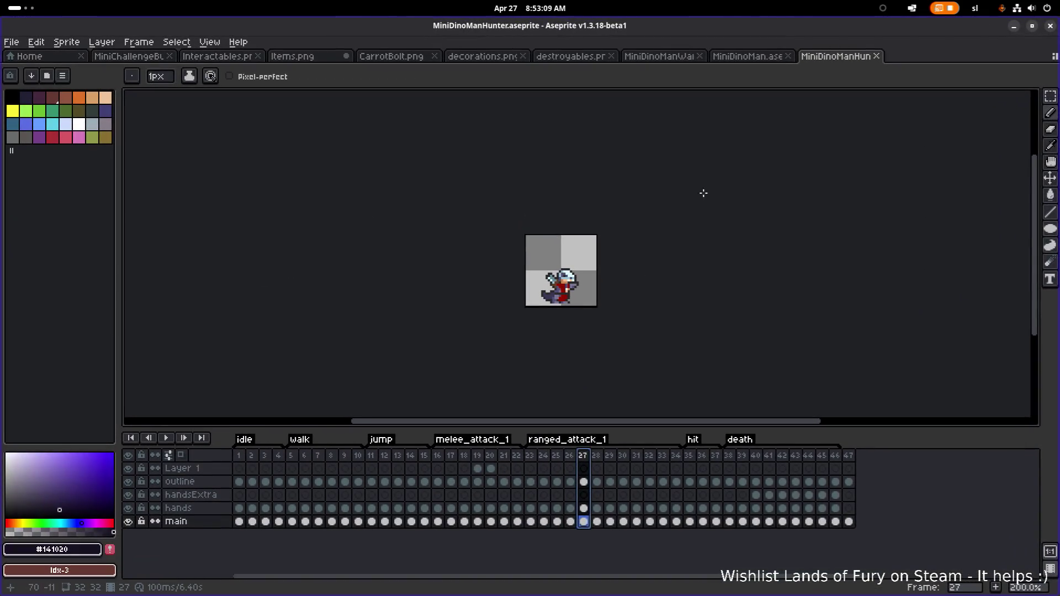
middle_click(836, 59)
middle_click(756, 59)
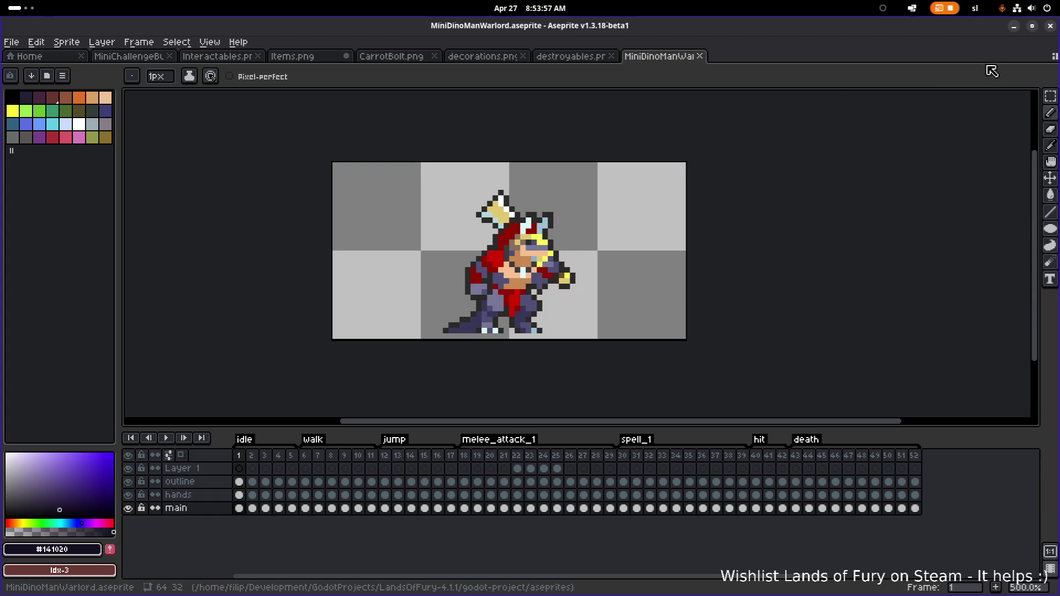
left_click(1016, 27)
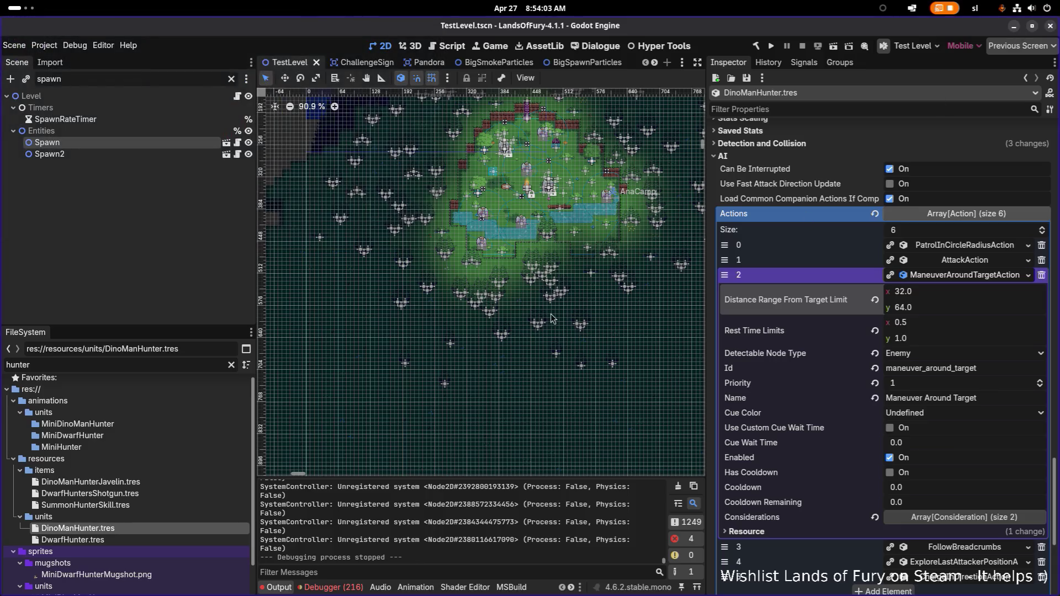
Filter the FileSystem by 'warlor', select MiniDinoManWarlord.png, and check the Translations spreadsheet
double_click(177, 361)
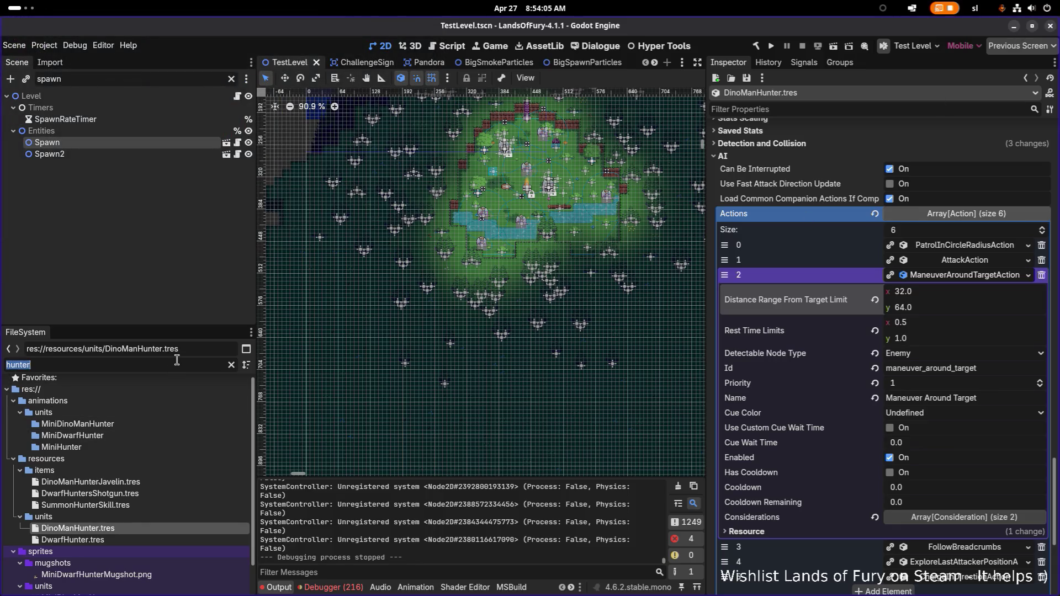
type("warlor")
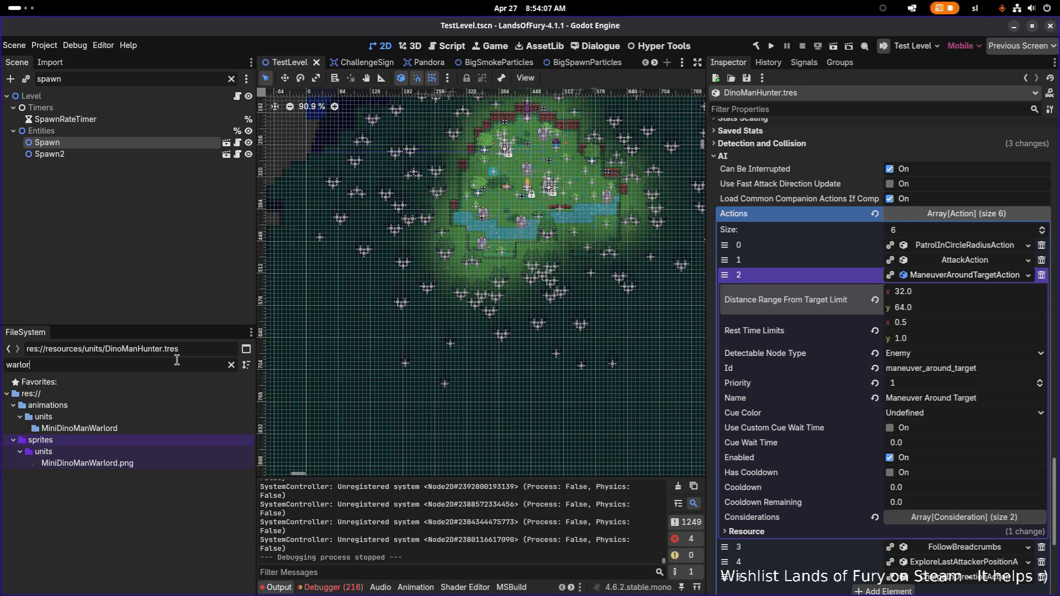
left_click(183, 462)
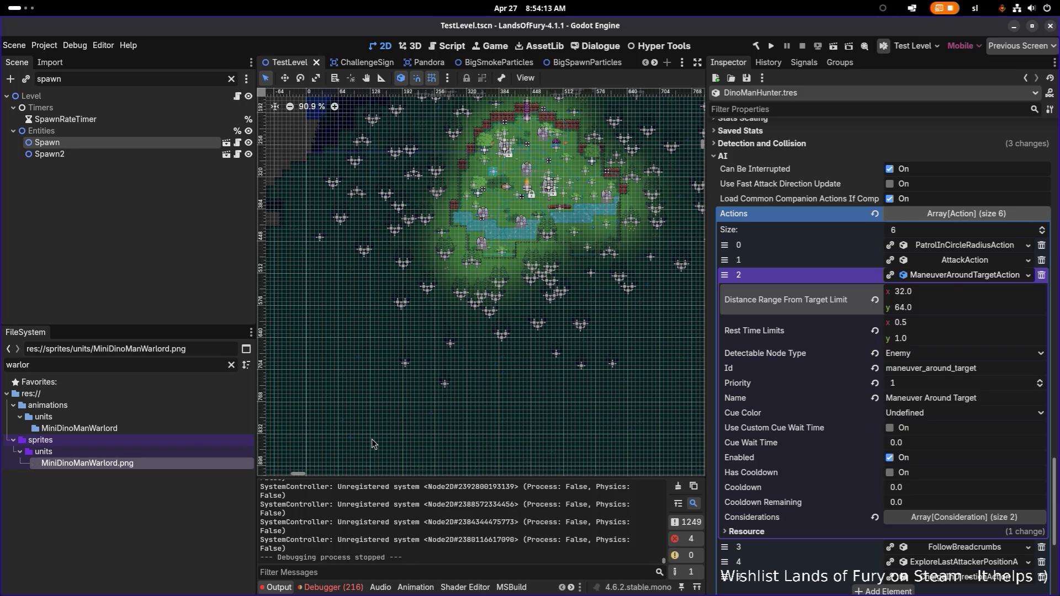
key("alt+Tab")
key("alt+Tab")
key("alt+Tab")
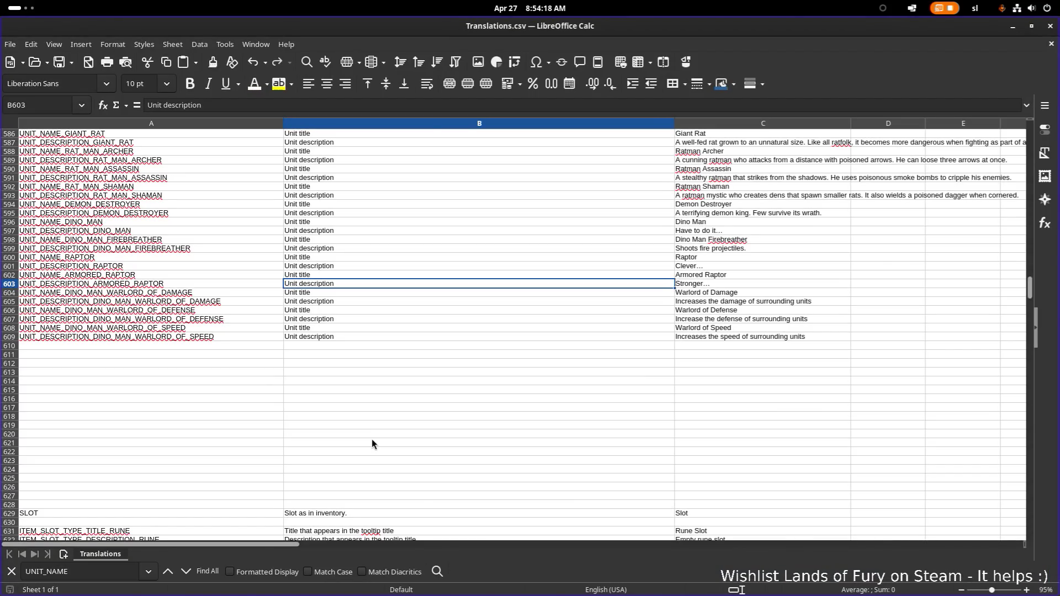
key("alt+Tab")
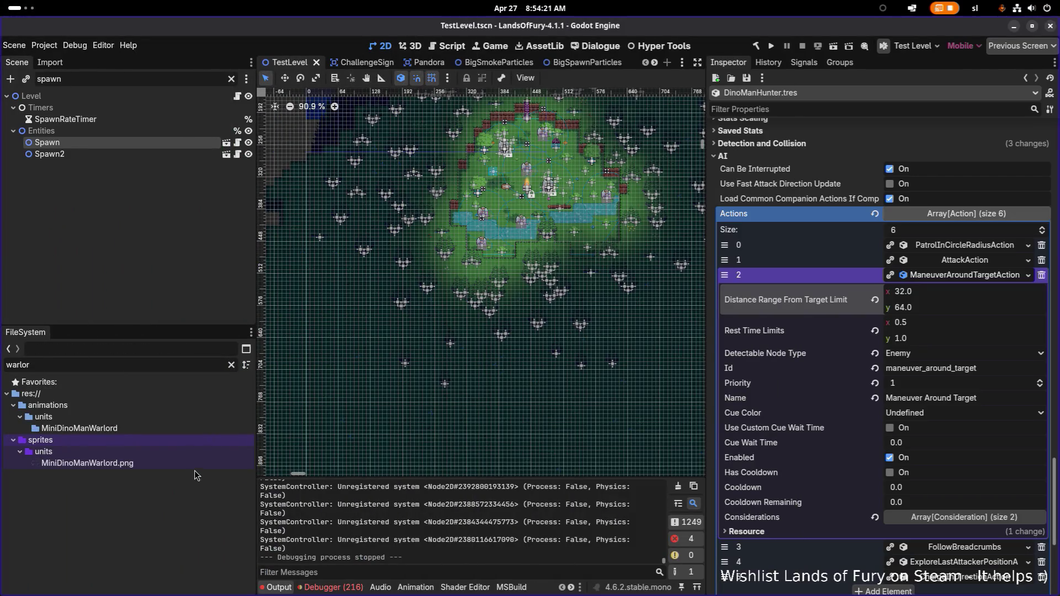
Duplicate MiniDinoManWarlord.png as MiniDinoManWarlordOfDamage.png
mouse_move(211, 467)
key("ctrl+d")
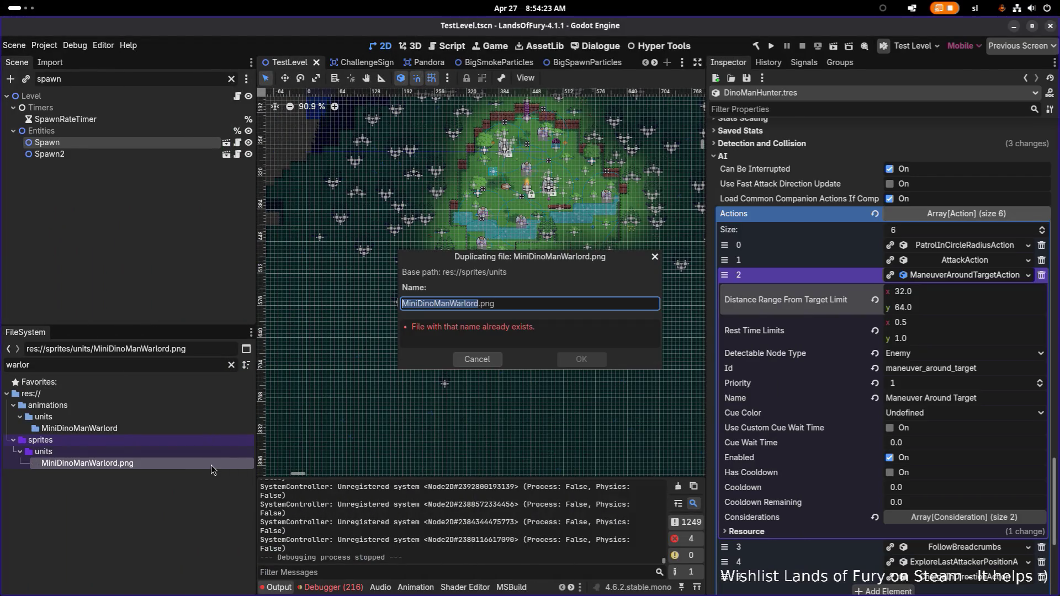
key("Right")
type("OfDama")
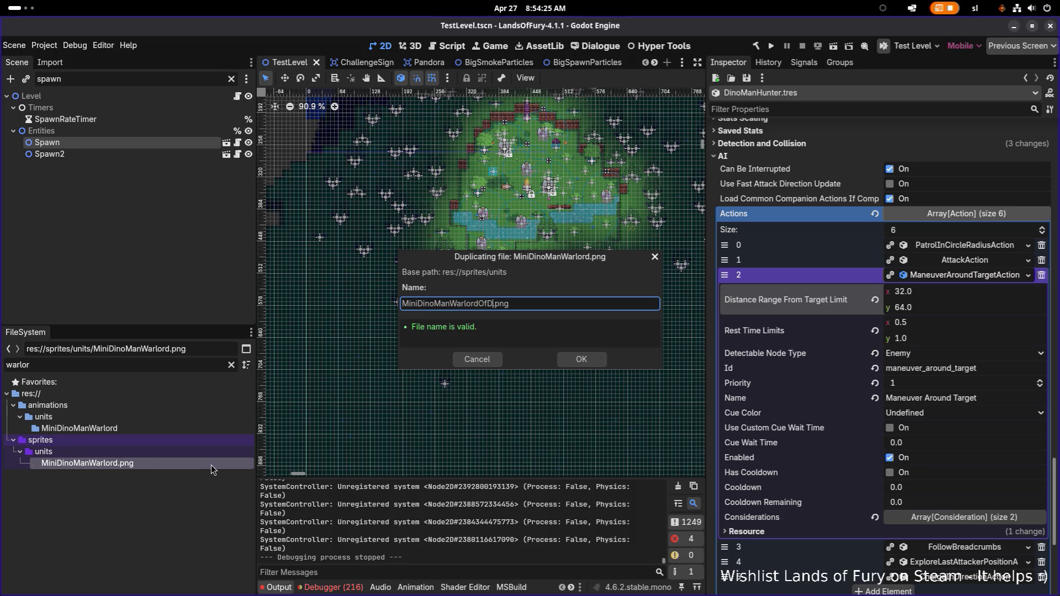
type("ge")
key("Return")
Duplicate the Damage copy as MiniDinoManWarlordOfDefense.png
left_click(198, 476)
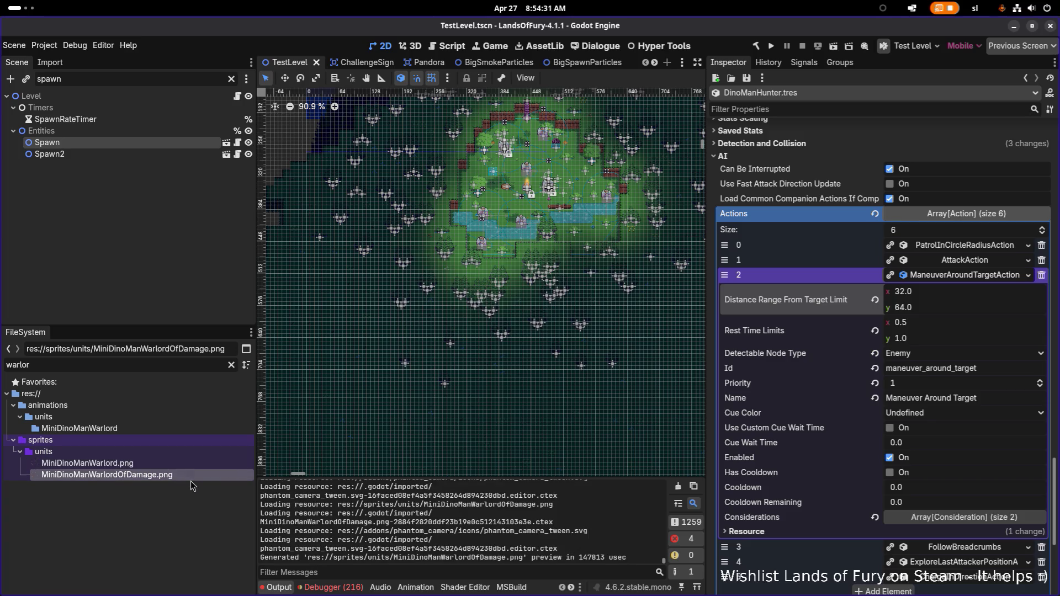
key("ctrl+d")
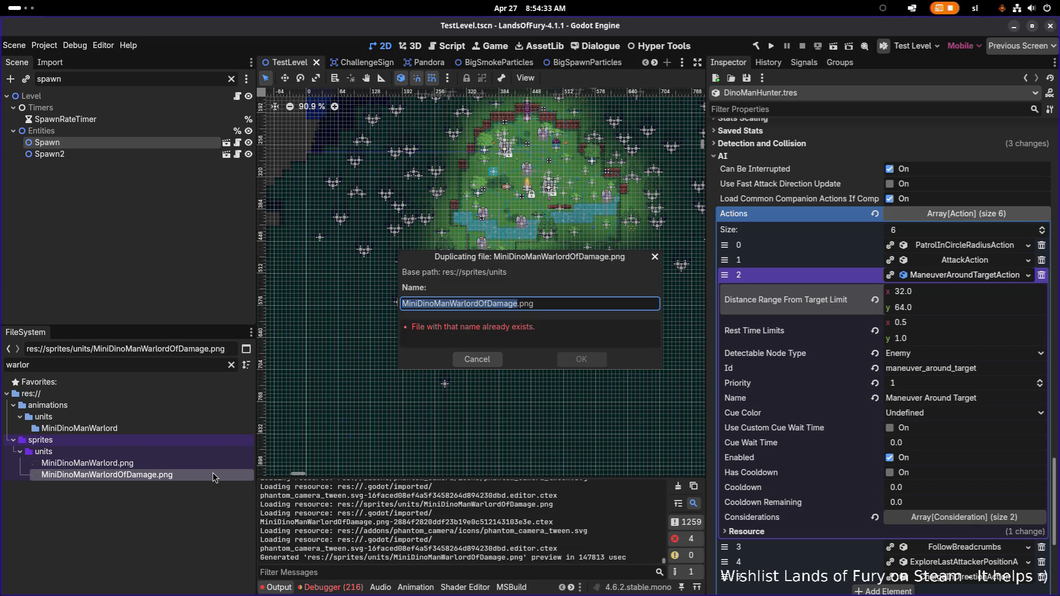
key("Right")
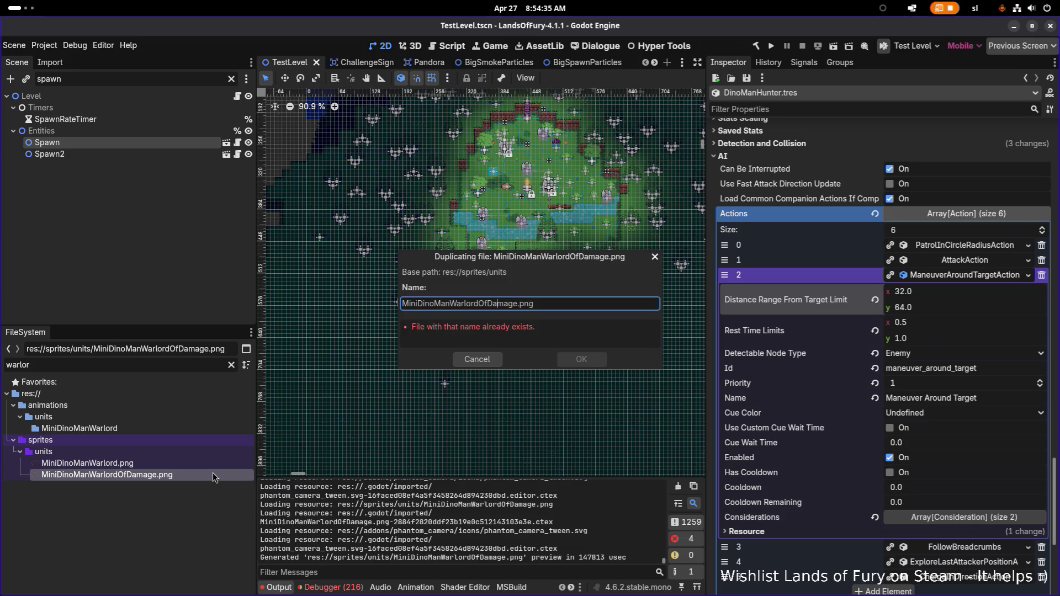
type("e")
key("Delete")
key("Delete")
key("Delete")
type("fen")
key("Return")
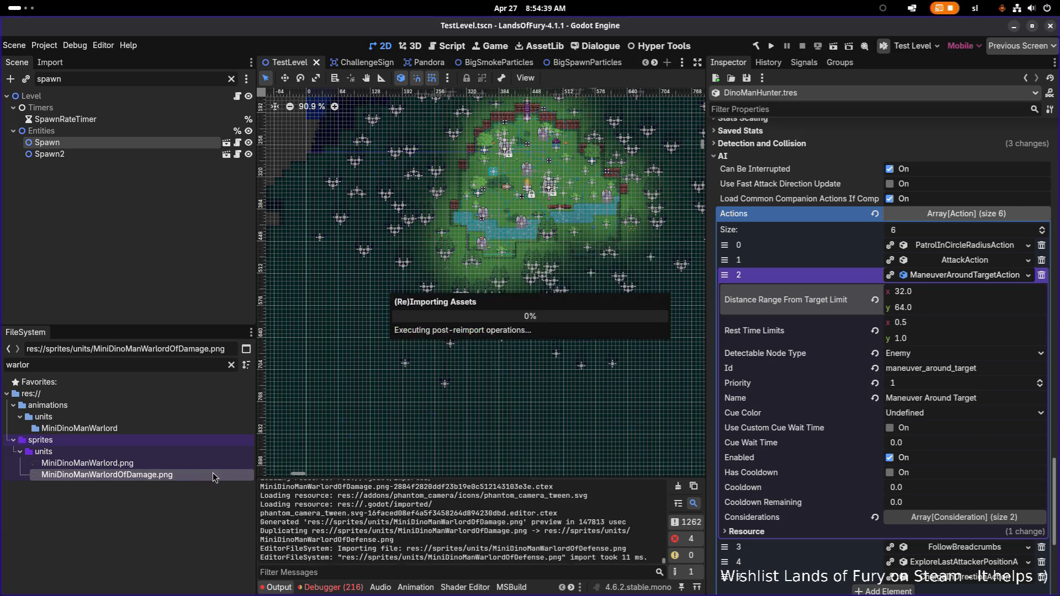
Duplicate the Defense copy as MiniDinoManWarlordOfSpeed.png
left_click(205, 486)
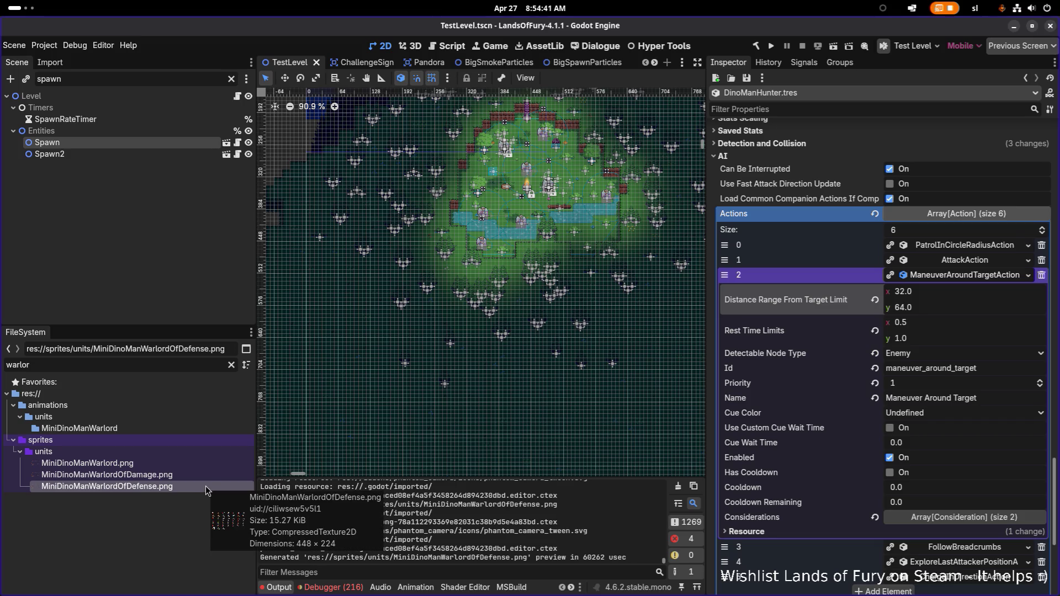
key("ctrl+d")
key("Right")
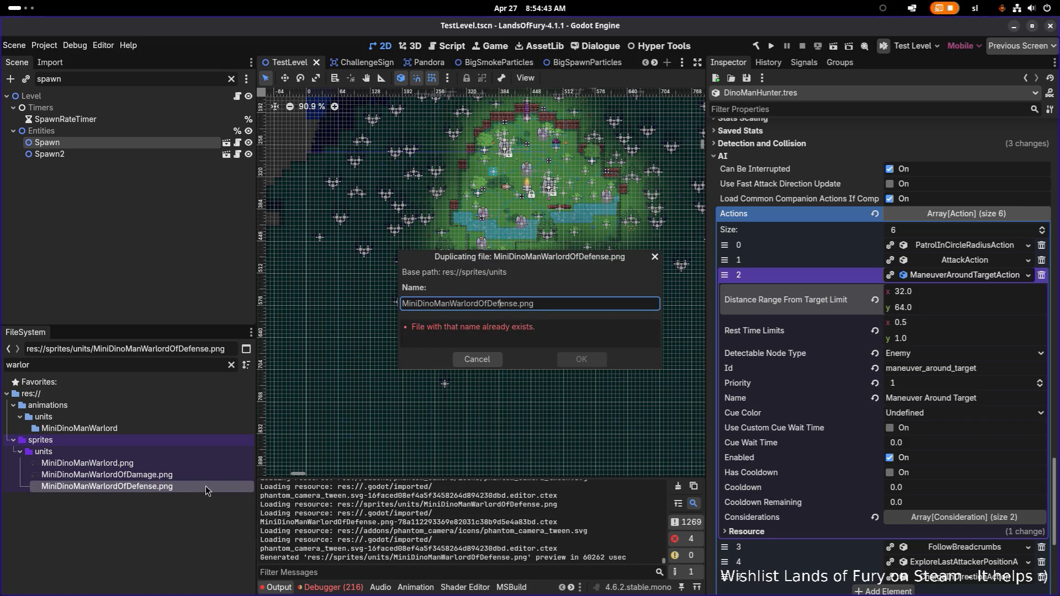
key("ctrl+shift+Right")
type("Speed")
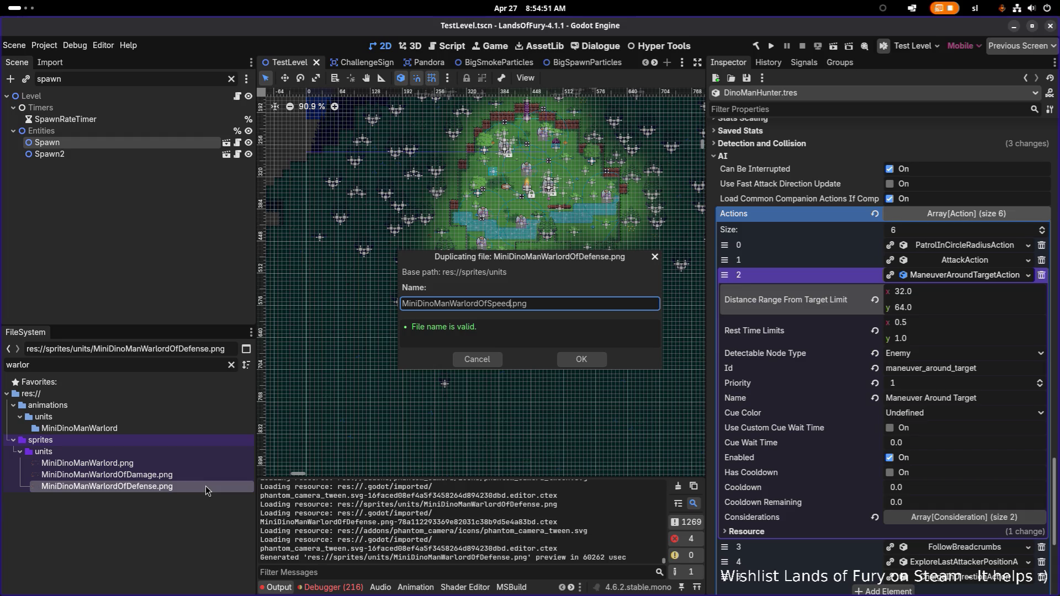
key("Return")
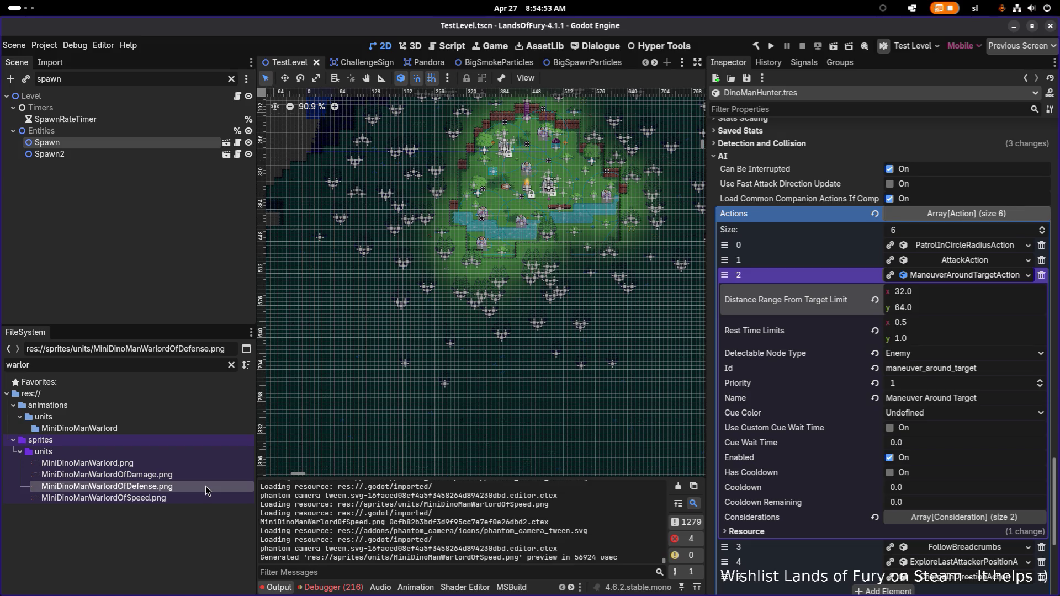
key("alt+Tab")
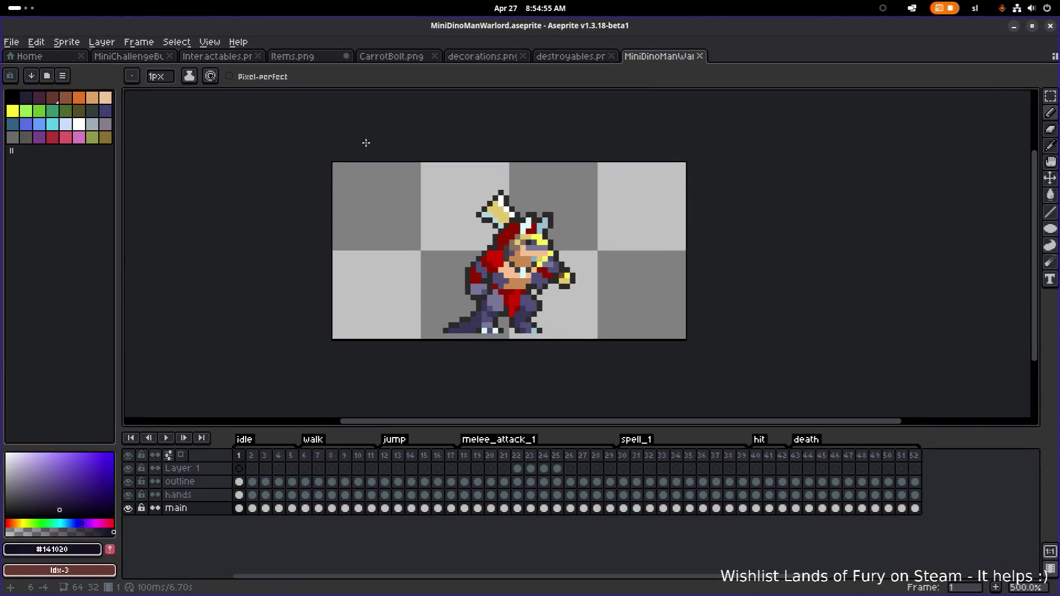
Open MiniDinoManWarlordOfDefense.png from godot-project/sprites/units in Aseprite
left_click(11, 42)
left_click(42, 76)
left_click(69, 85)
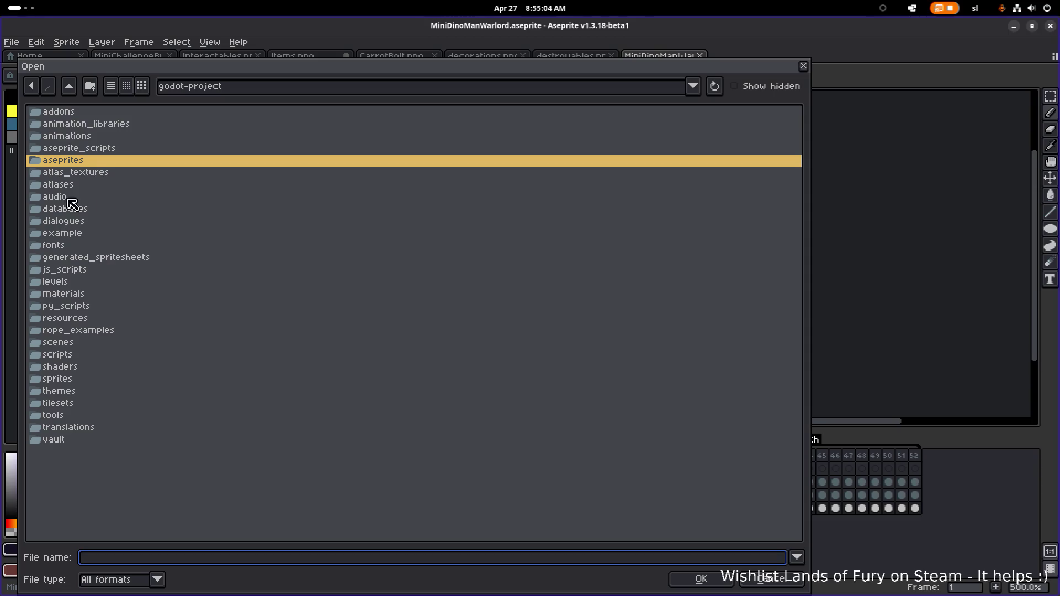
double_click(83, 380)
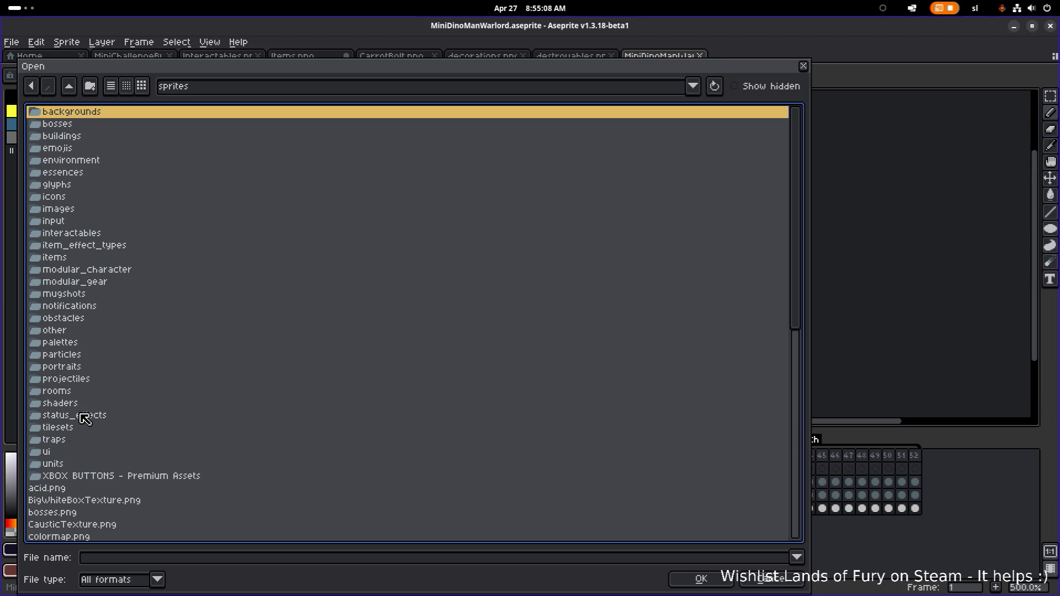
double_click(65, 463)
scroll(196, 334, "down", 15)
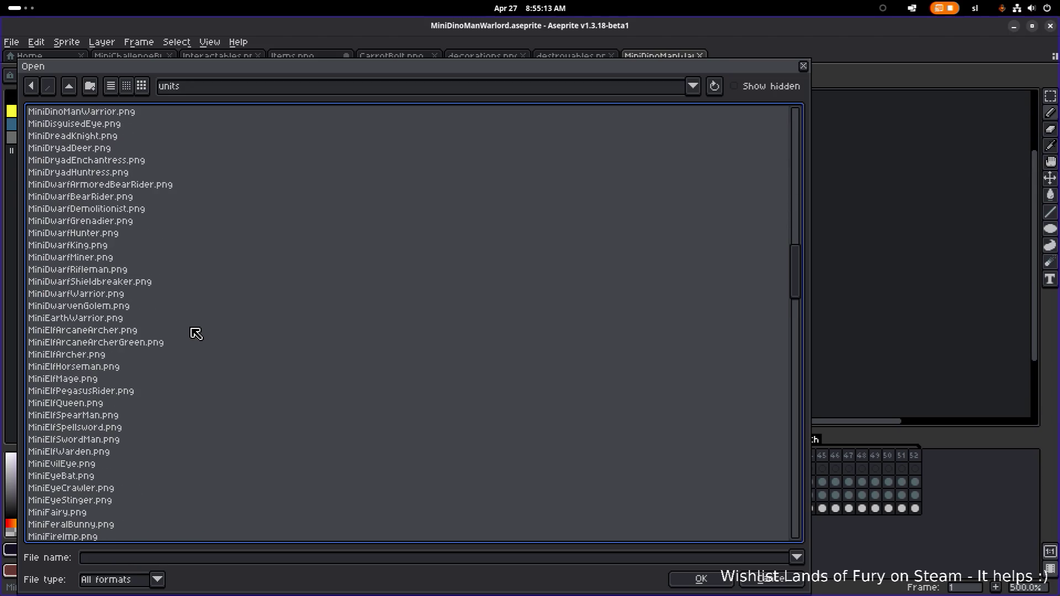
scroll(129, 280, "up", 2)
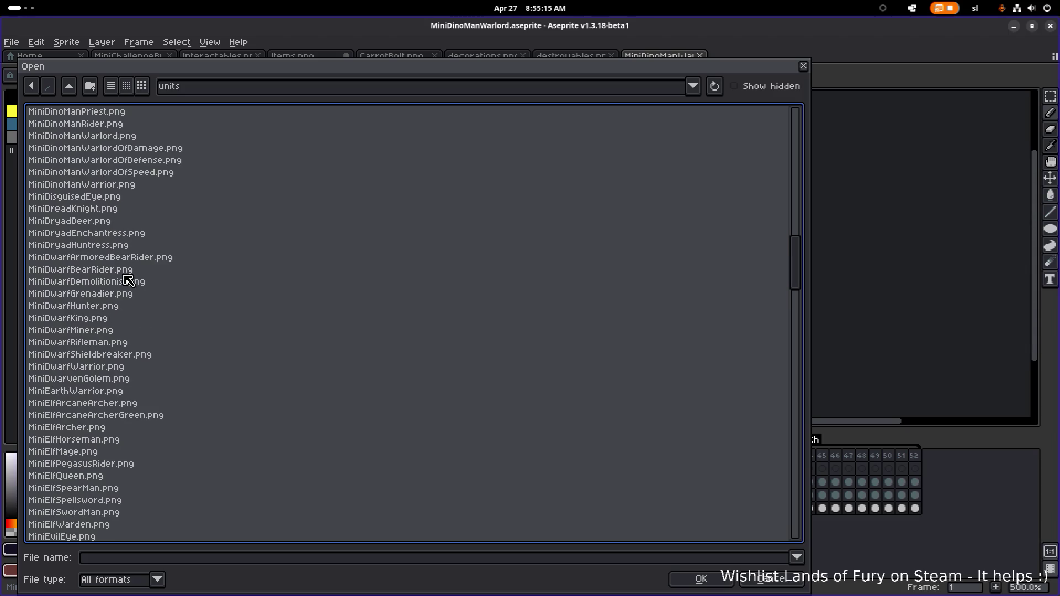
left_click_drag(177, 153, 177, 162)
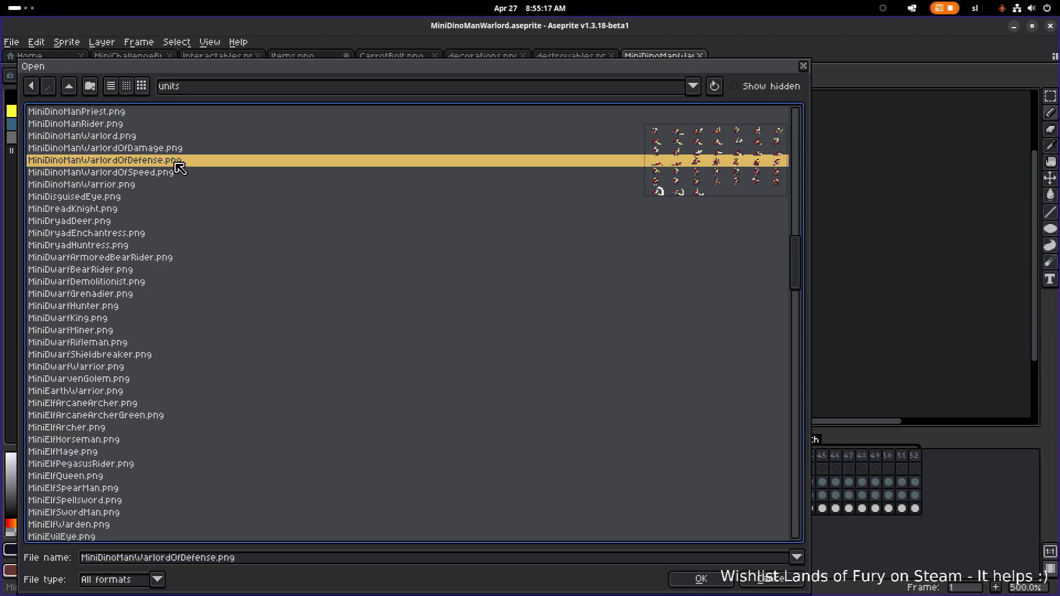
double_click(176, 161)
scroll(319, 219, "up", 2)
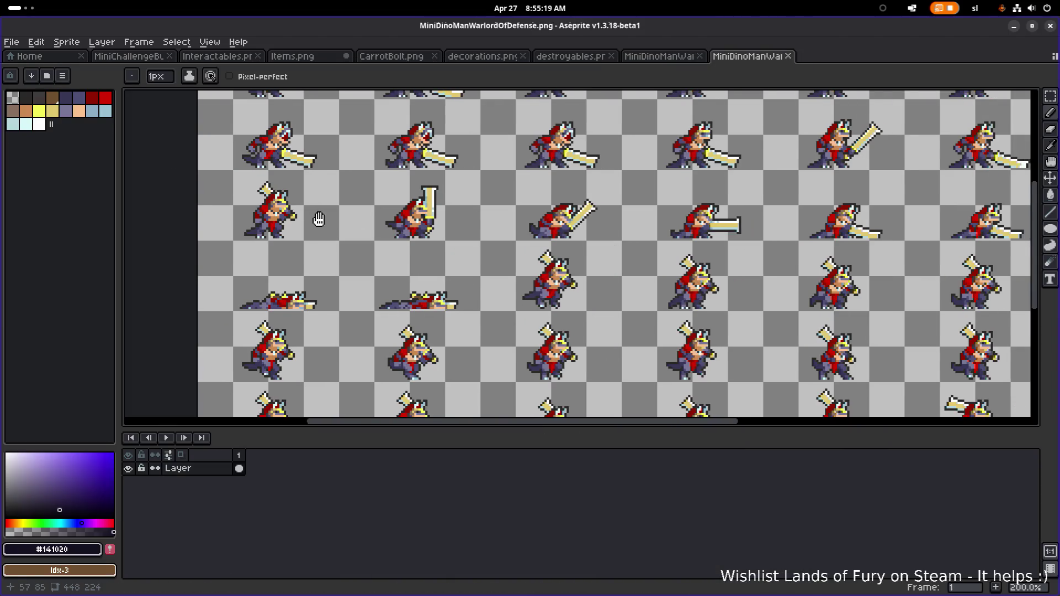
Load the default palette onto the Defense Warlord sprite sheet
left_click_drag(319, 219, 266, 303)
left_click(63, 76)
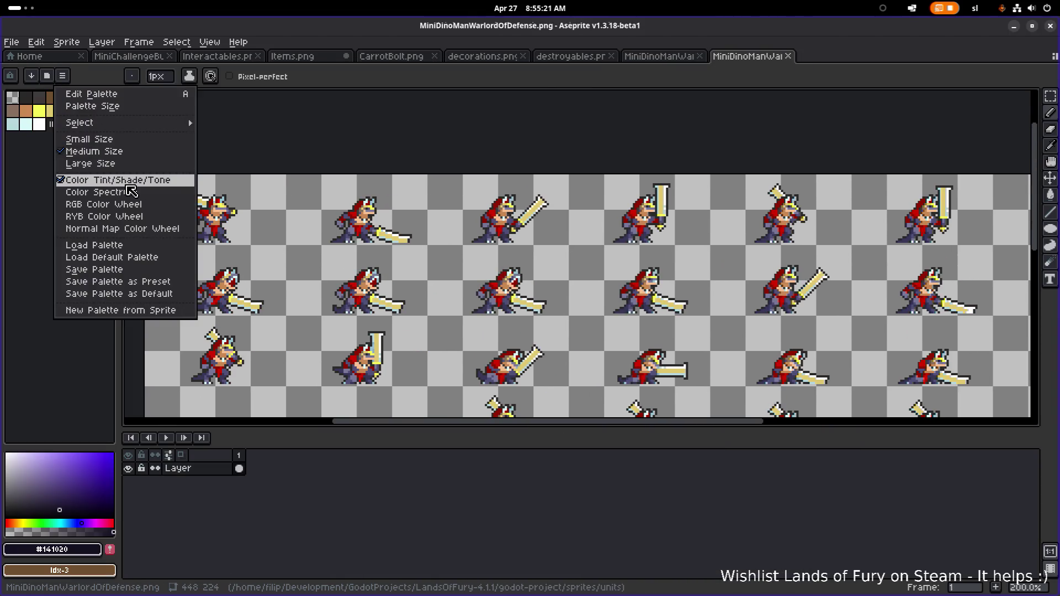
left_click(138, 257)
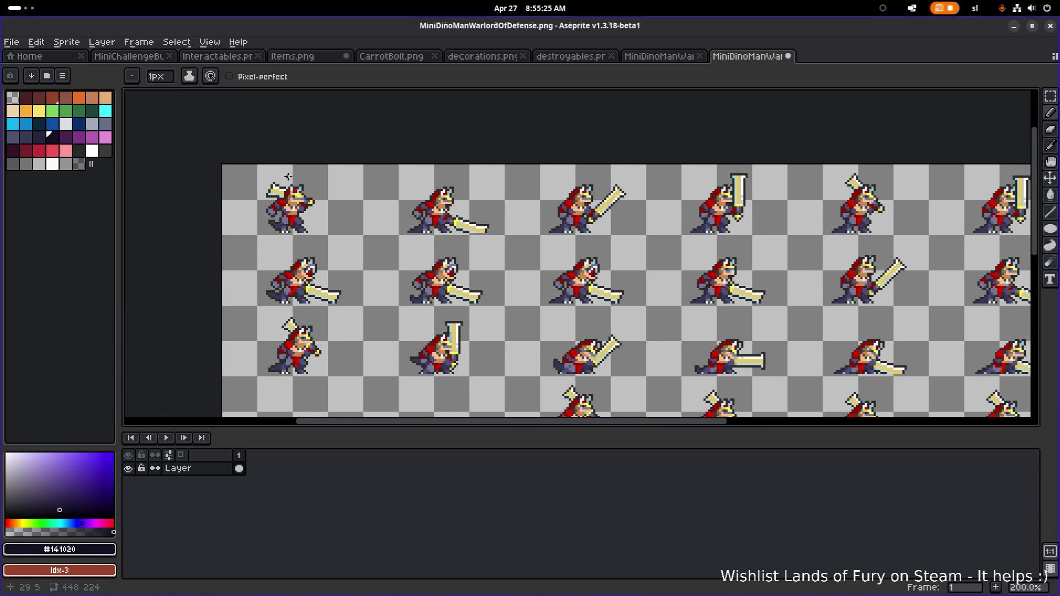
scroll(287, 176, "up", 7)
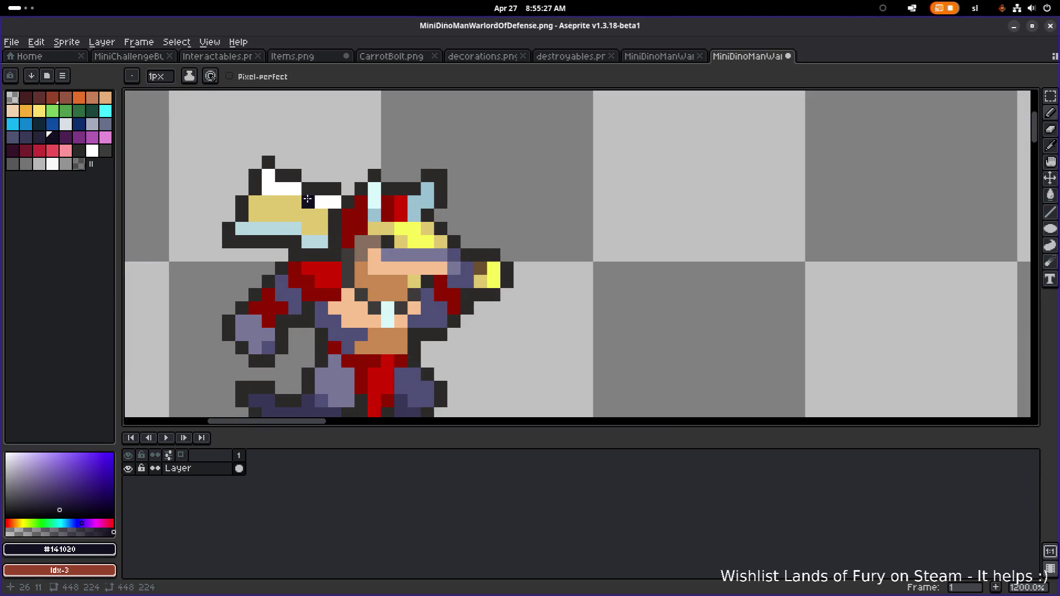
left_click_drag(307, 198, 369, 214)
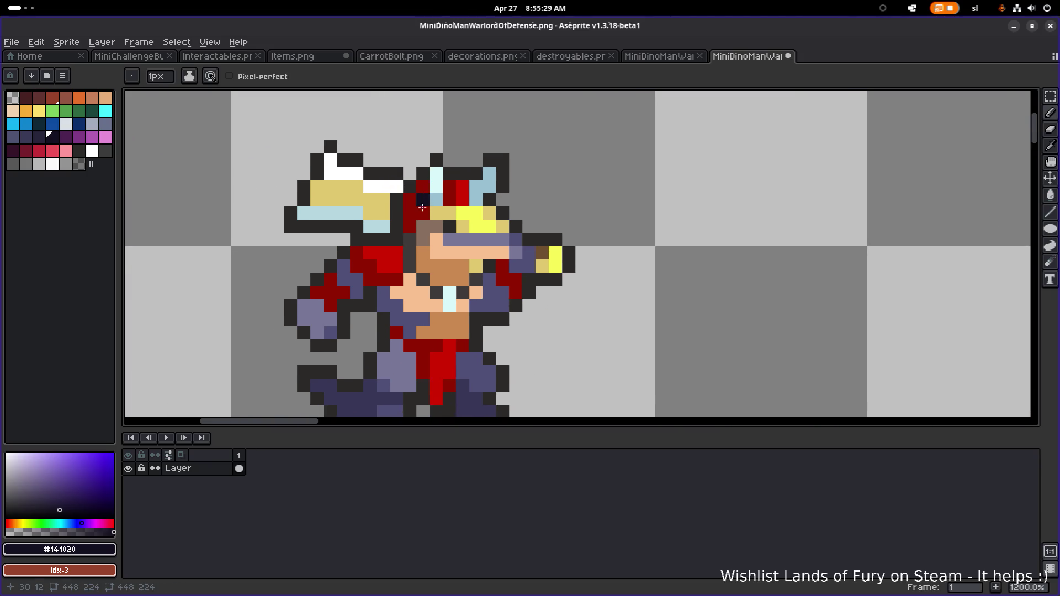
Replace the dark red armour colour #901000 with dark green
left_click(414, 206, "alt")
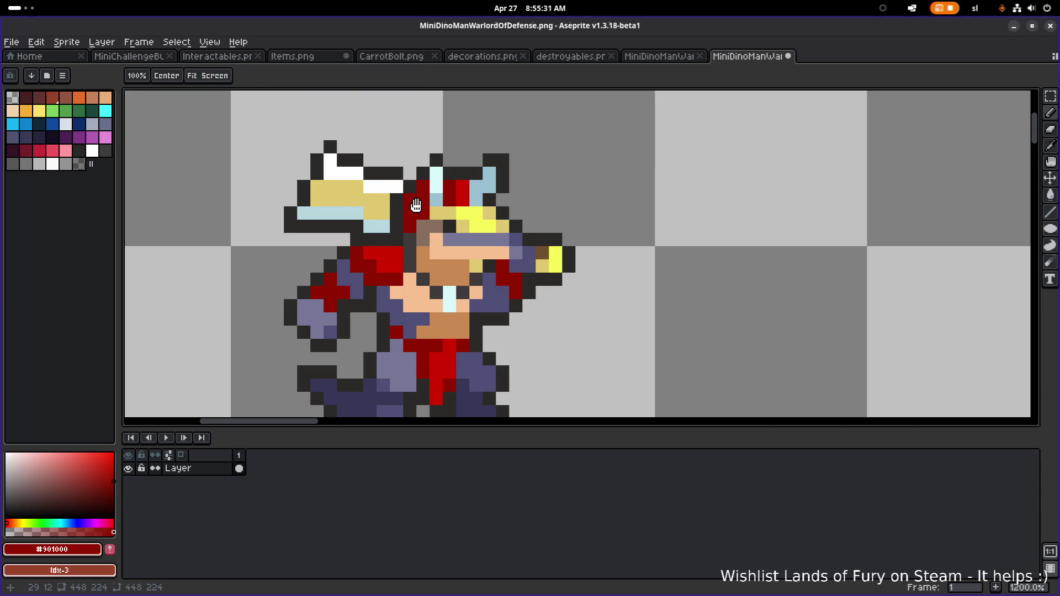
key("shift+r")
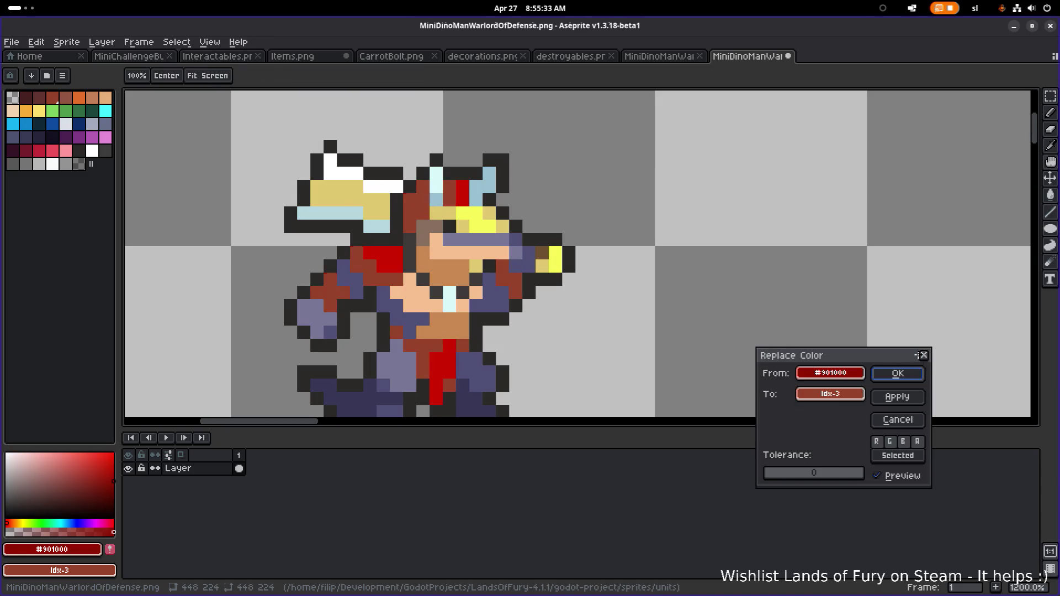
left_click(923, 355)
key("shift+r")
left_click(804, 393)
left_click(858, 441)
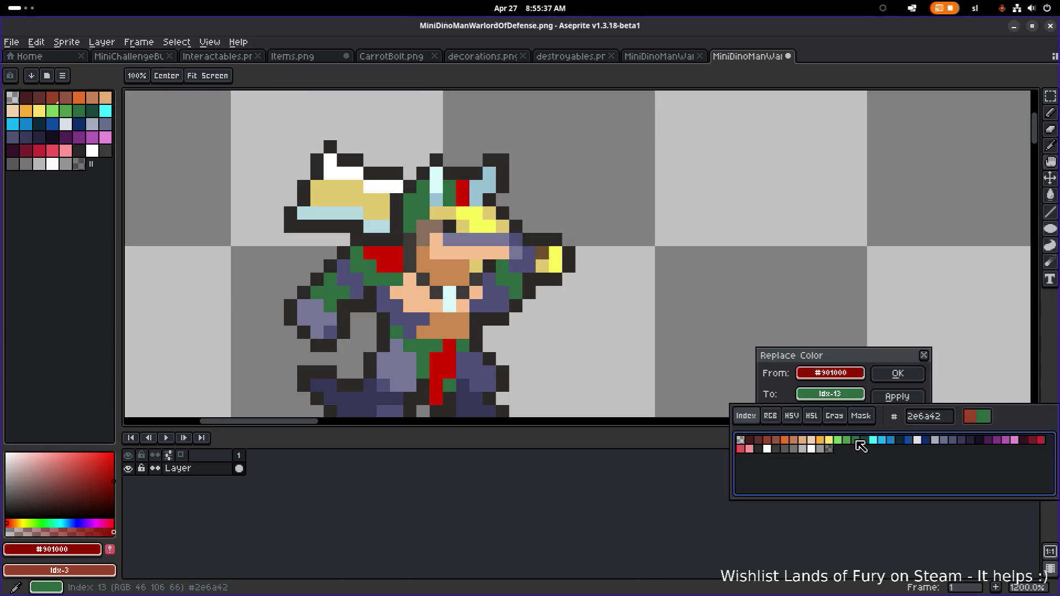
key("Return")
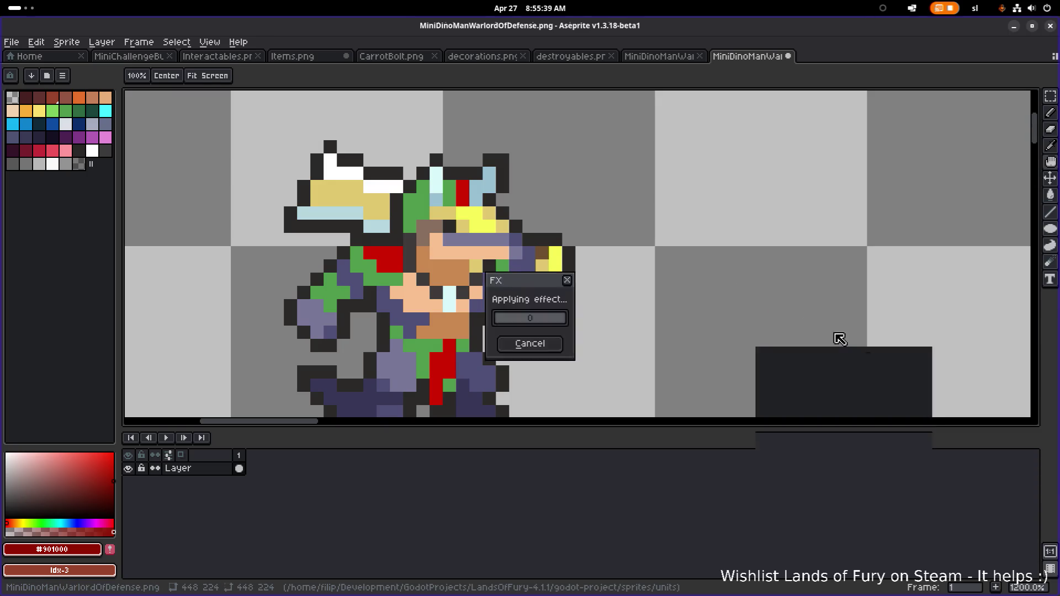
Replace the brighter red #d01000 with light green and save the sheet
key("shift+r")
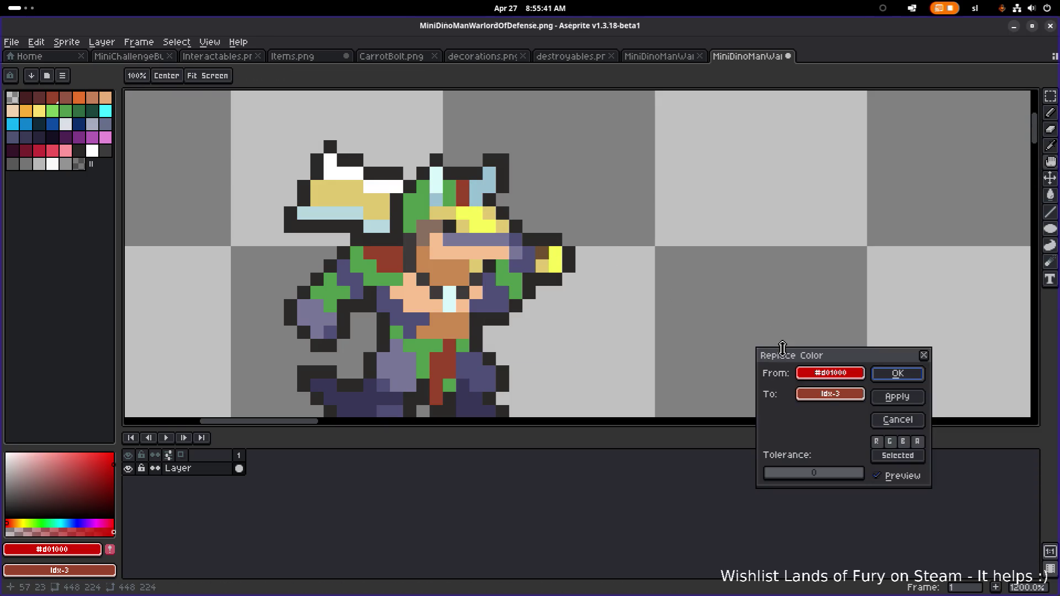
left_click(830, 394)
left_click(834, 441)
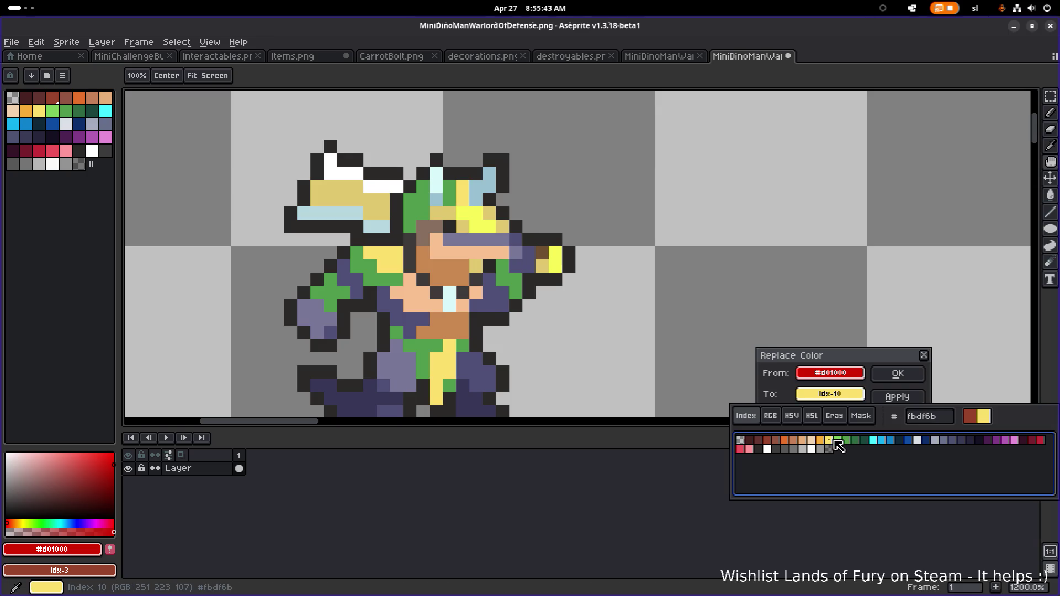
left_click(841, 441)
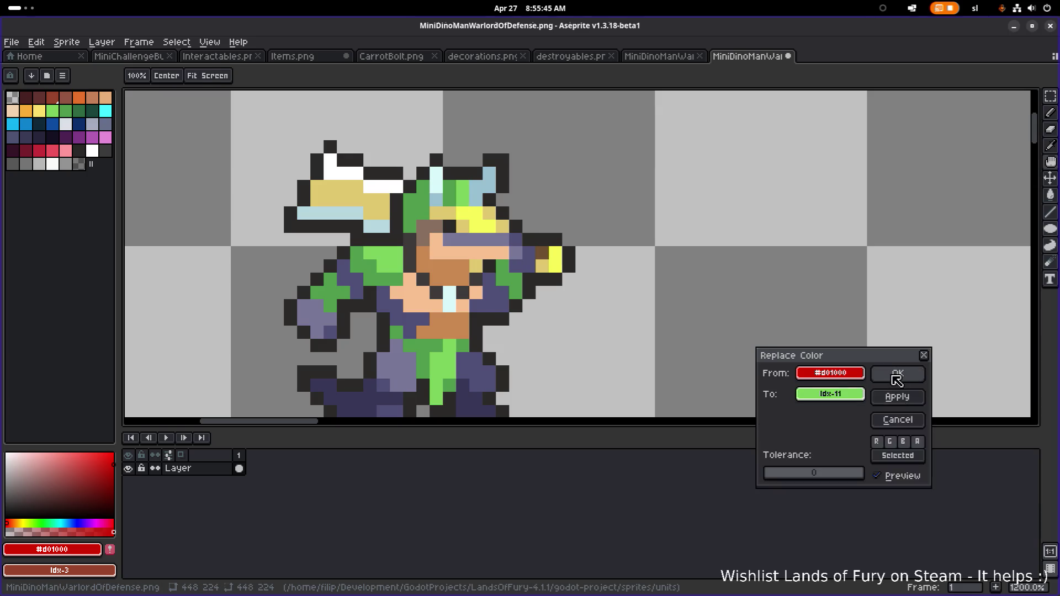
left_click(887, 373)
scroll(751, 319, "down", 5)
scroll(590, 269, "down", 2)
mouse_move(859, 396)
left_mouse_down()
mouse_move(694, 348)
mouse_move(615, 256)
mouse_move(660, 275)
mouse_move(646, 276)
left_mouse_up()
key("ctrl+s")
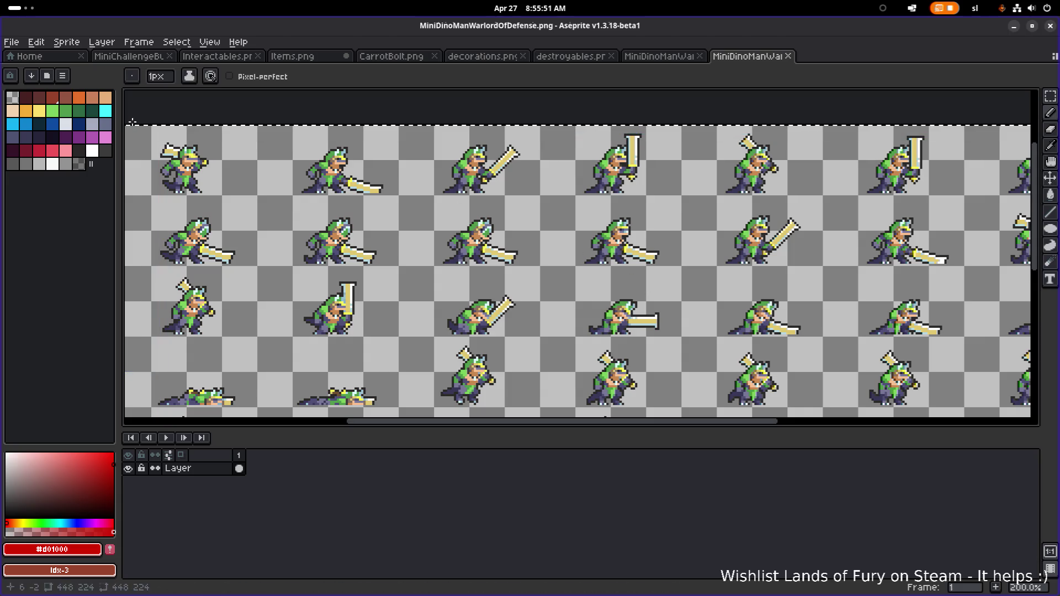
Bring up the Open dialog to load MiniDinoManWarlordOfSpeed.png
left_click(11, 42)
left_click(47, 71)
scroll(208, 325, "down", 15)
Open MiniDinoManWarlordOfSpeed.png, select the whole sheet and load the default palette
double_click(162, 427)
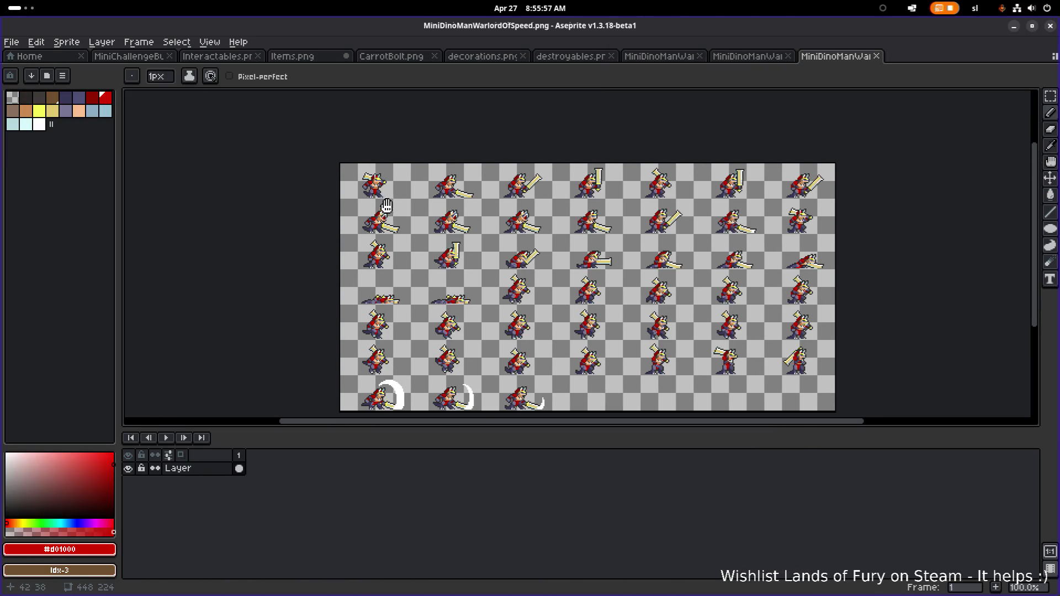
scroll(364, 184, "up", 1)
key("ctrl+a")
left_click(70, 79)
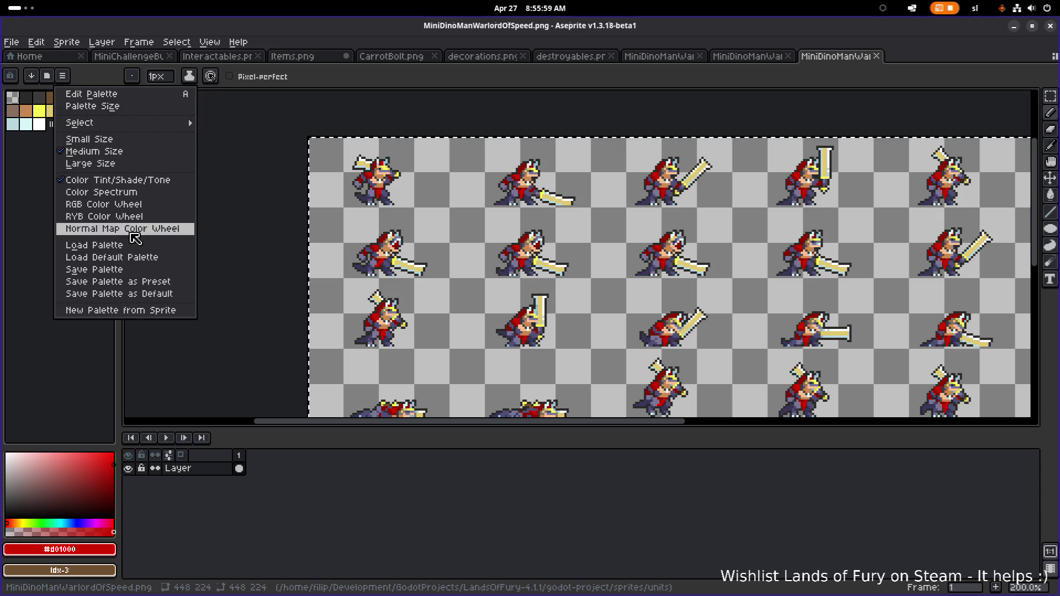
left_click(132, 258)
scroll(330, 167, "up", 4)
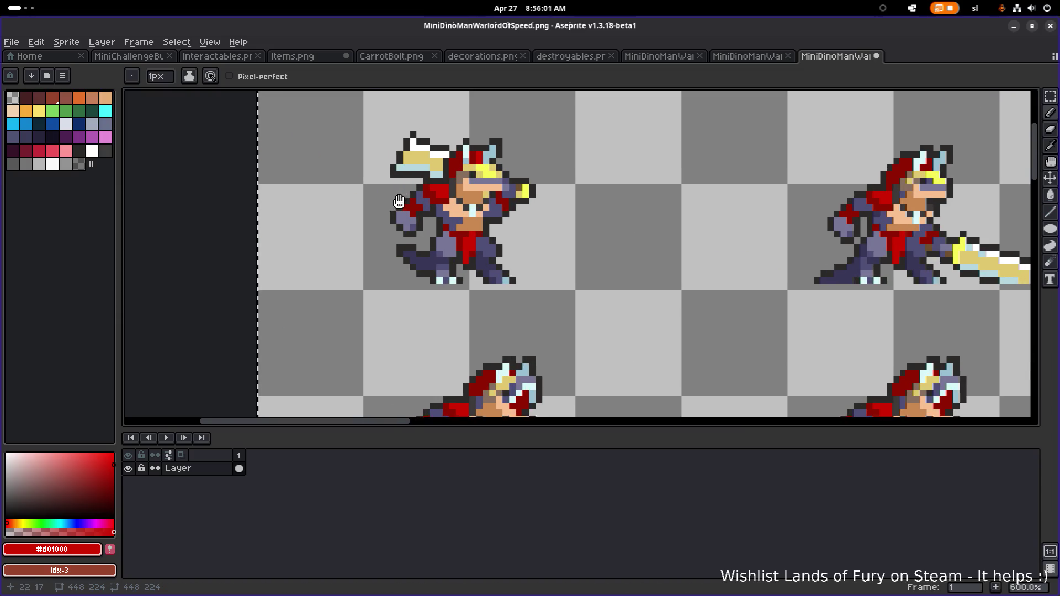
scroll(434, 234, "up", 1)
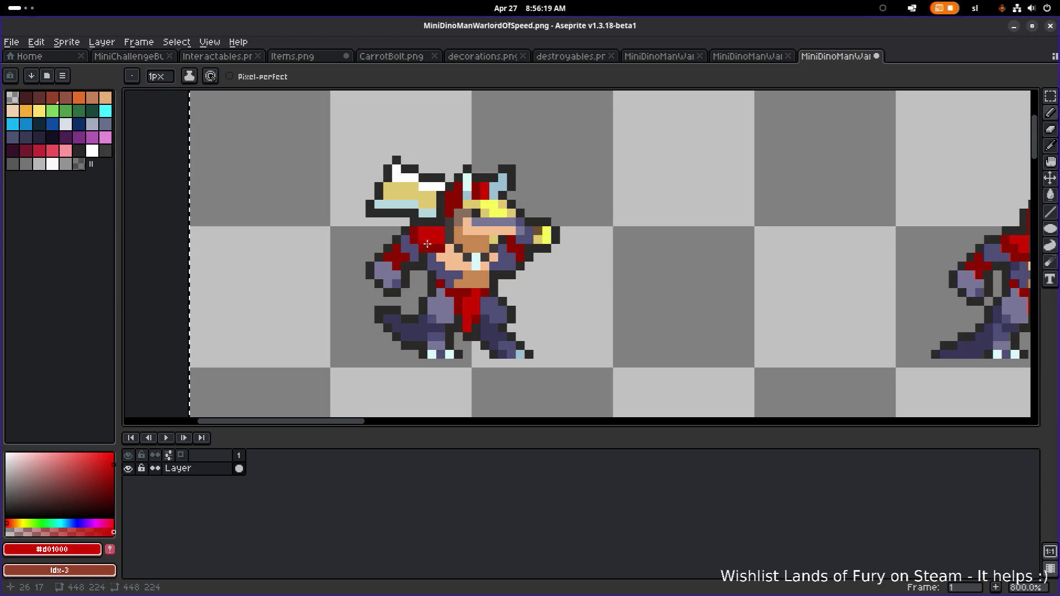
Replace the dark red armour colour #901000 with the medium blue at palette index 17
left_click(458, 198, "alt")
key("shift+r")
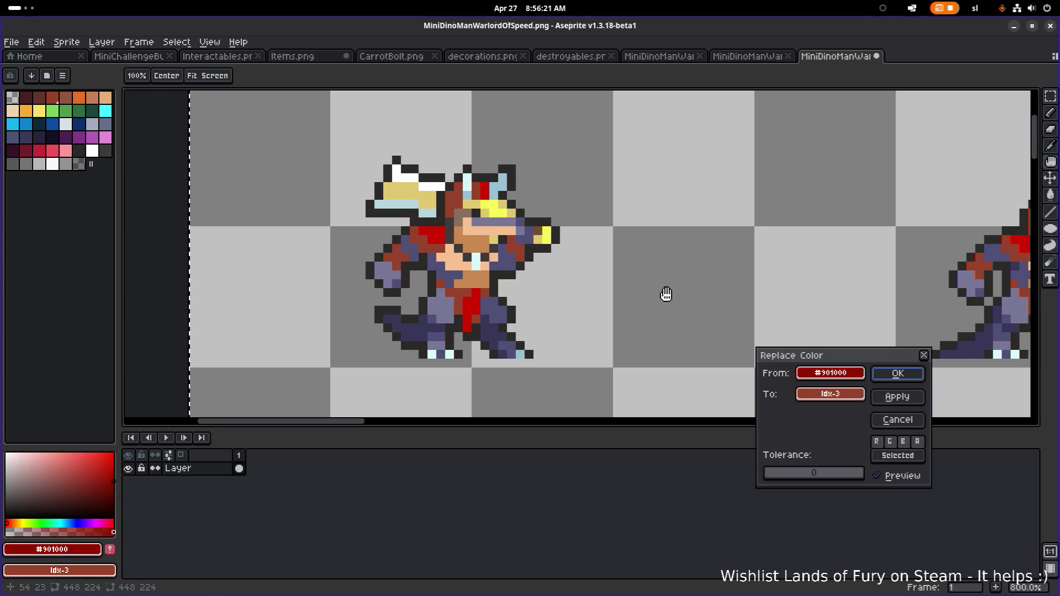
left_click(822, 395)
left_click(913, 444)
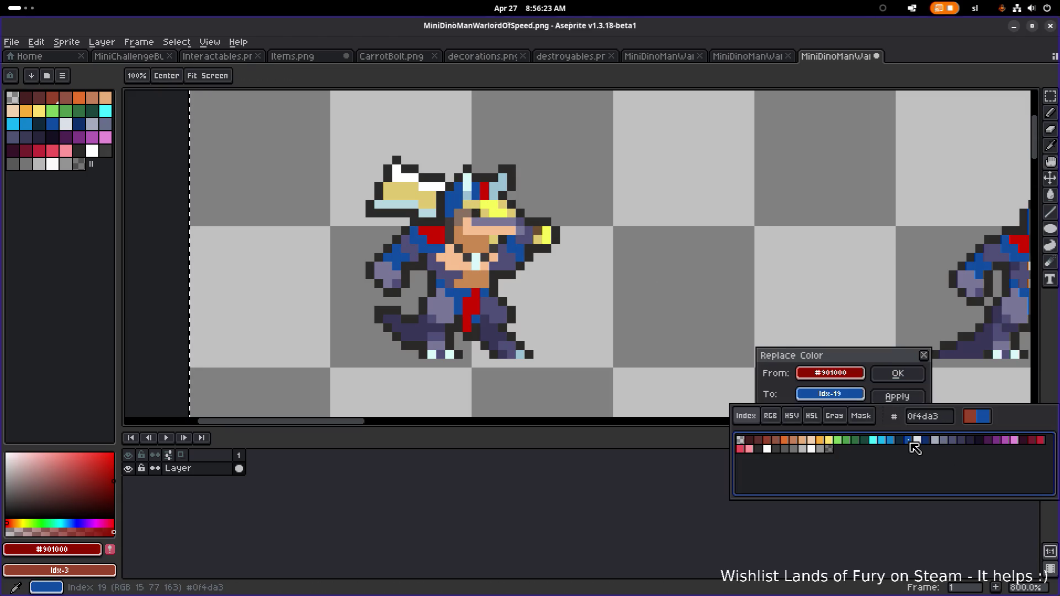
left_click(895, 445)
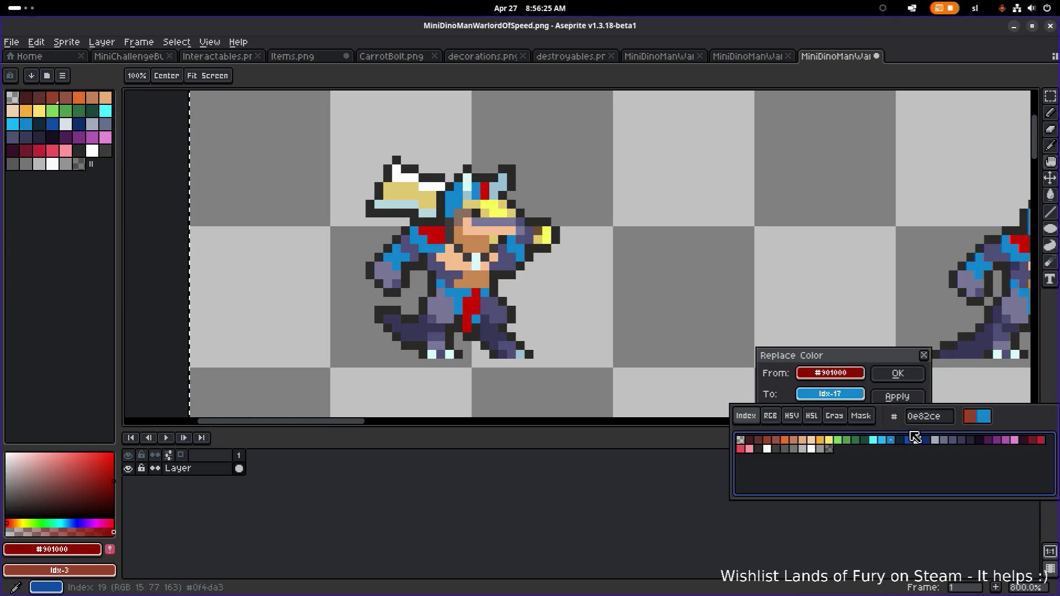
left_click(898, 373)
Replace the brighter red #d01000 with the light blue at palette index 16
left_click(488, 188)
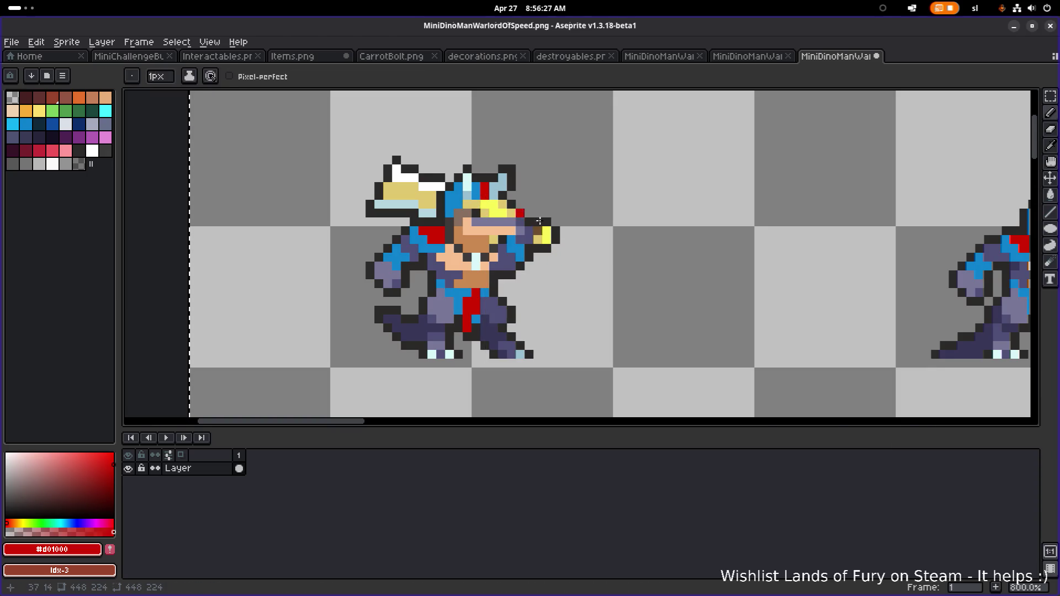
key("shift+r")
left_click(830, 393)
left_click(893, 442)
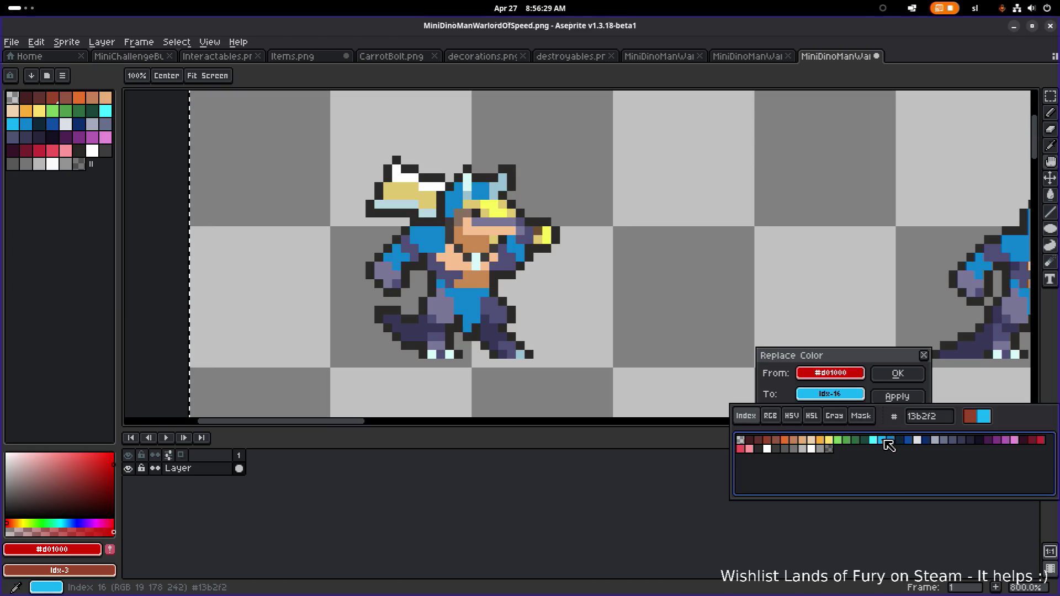
left_click(898, 373)
scroll(788, 344, "down", 3)
key("b")
scroll(767, 334, "down", 3)
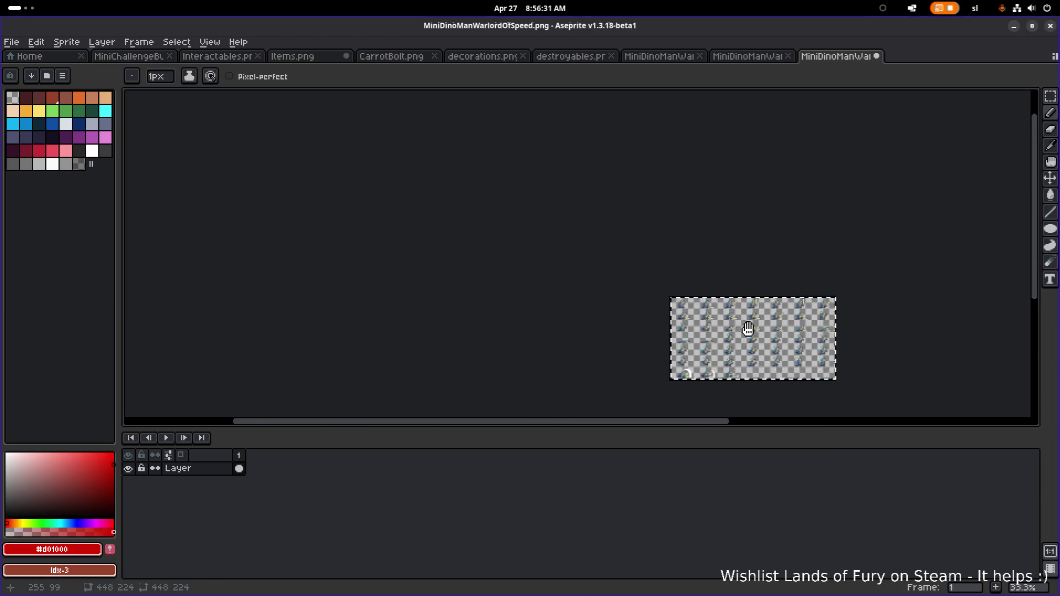
scroll(718, 323, "up", 2)
scroll(713, 321, "down", 3)
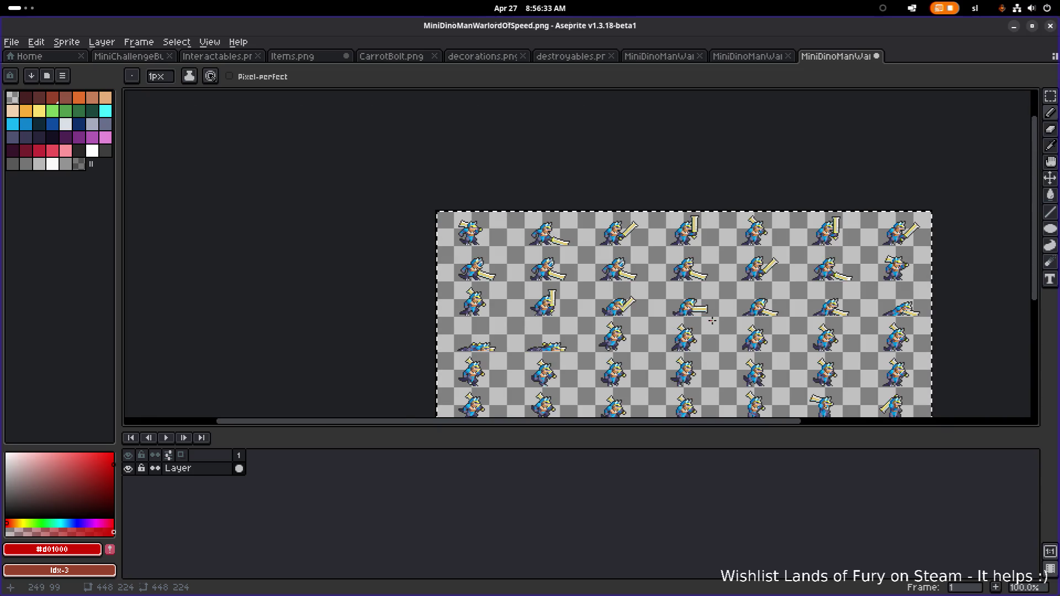
scroll(712, 321, "up", 4)
Centre the view on the recoloured sprites and save the Speed sheet with Ctrl+S
left_click_drag(746, 342, 612, 273)
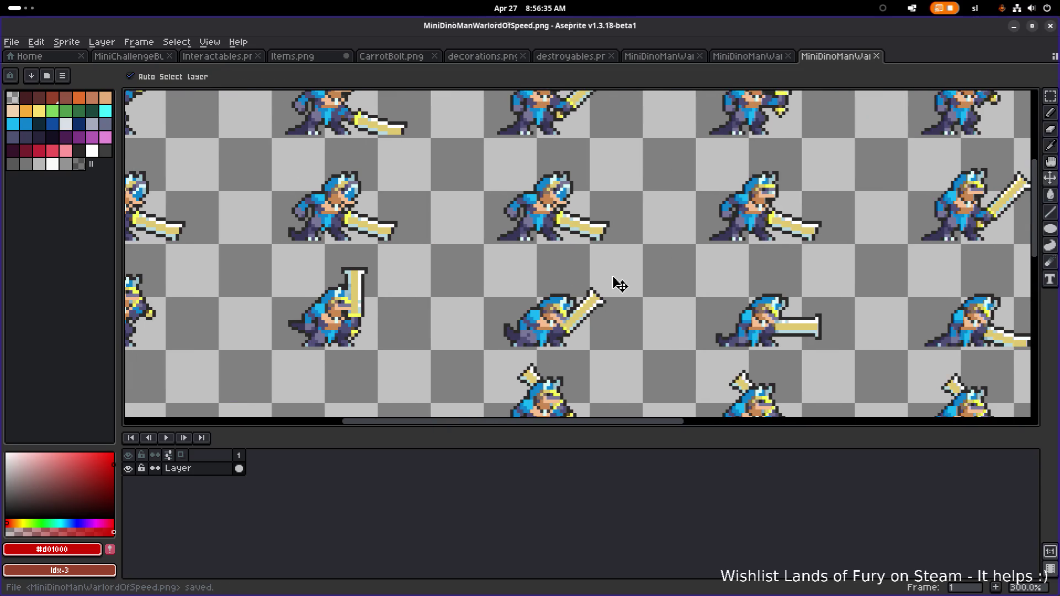
key("alt+Tab")
key("Escape")
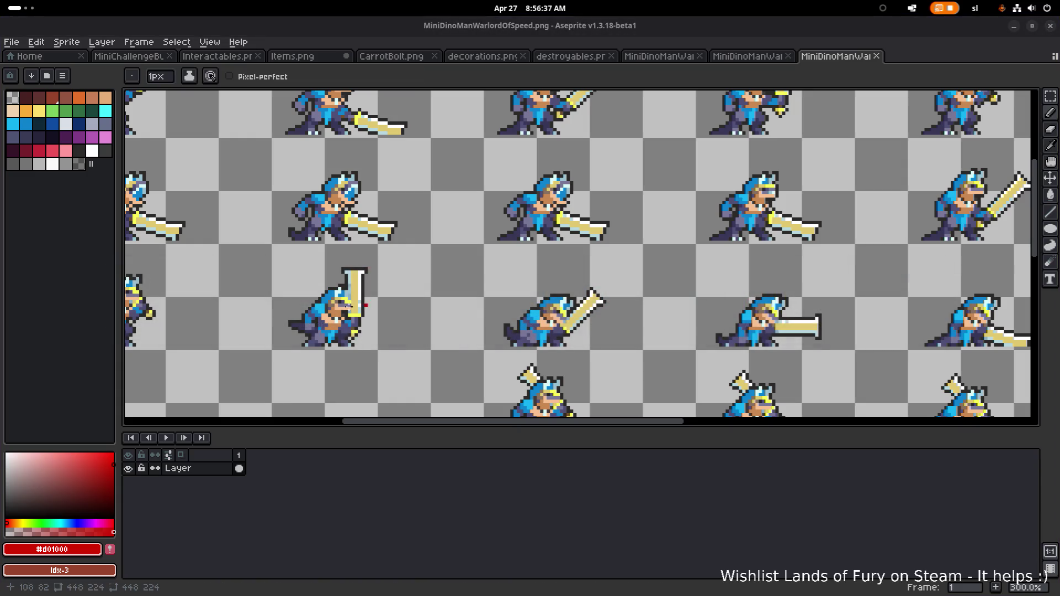
scroll(230, 328, "down", 1)
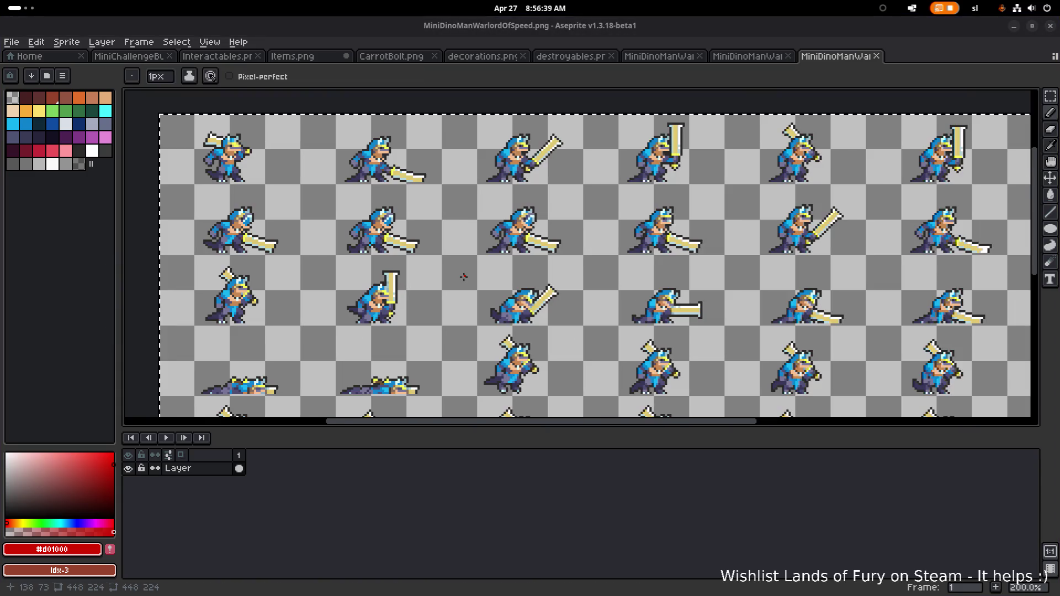
key("ctrl+s")
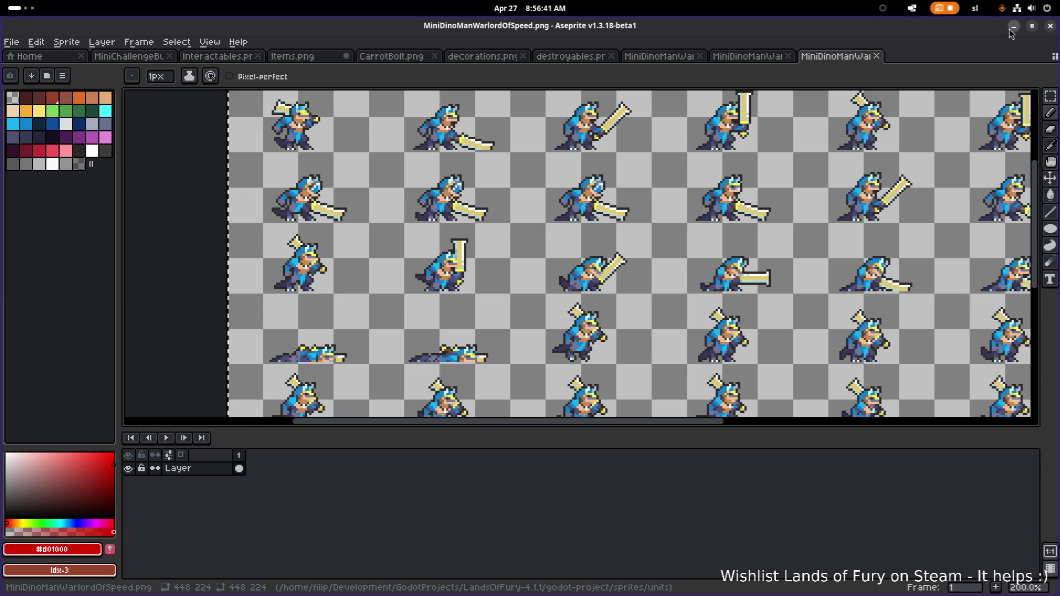
key("alt+Tab")
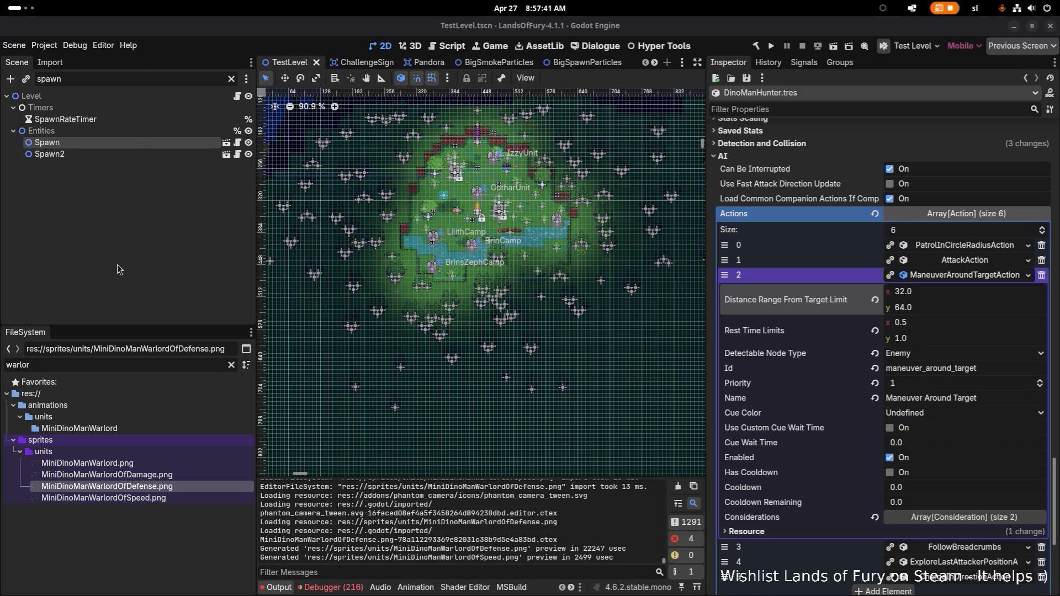
After Godot reimports the sprites, select MiniDinoManWarlordOfDamage.png in the FileSystem dock
left_click(184, 475)
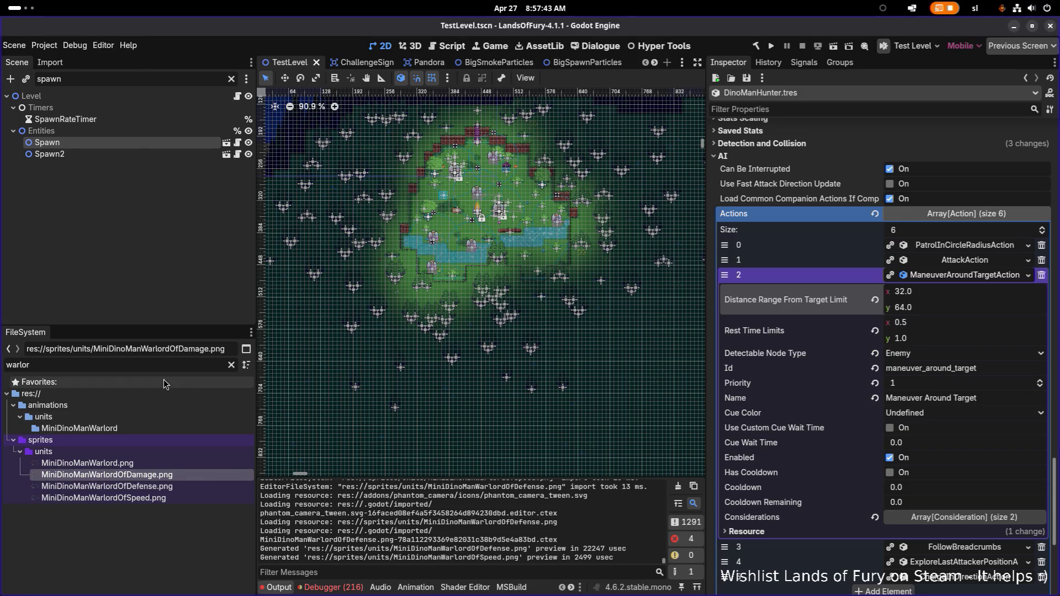
Preview the Damage warlord texture and clear the filter to show the full file tree
double_click(162, 476)
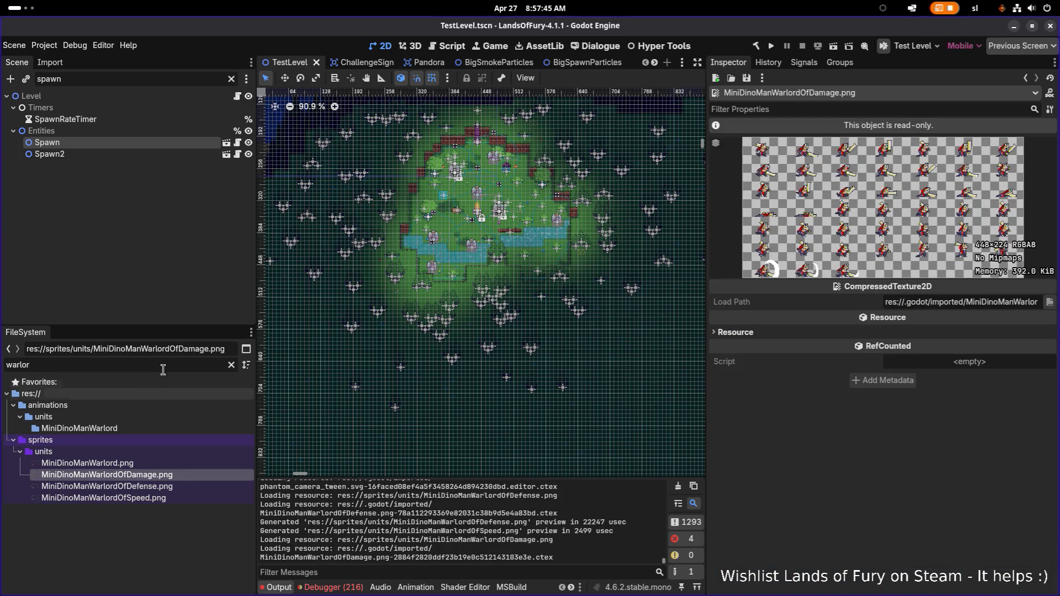
left_click(129, 427)
left_click(230, 365)
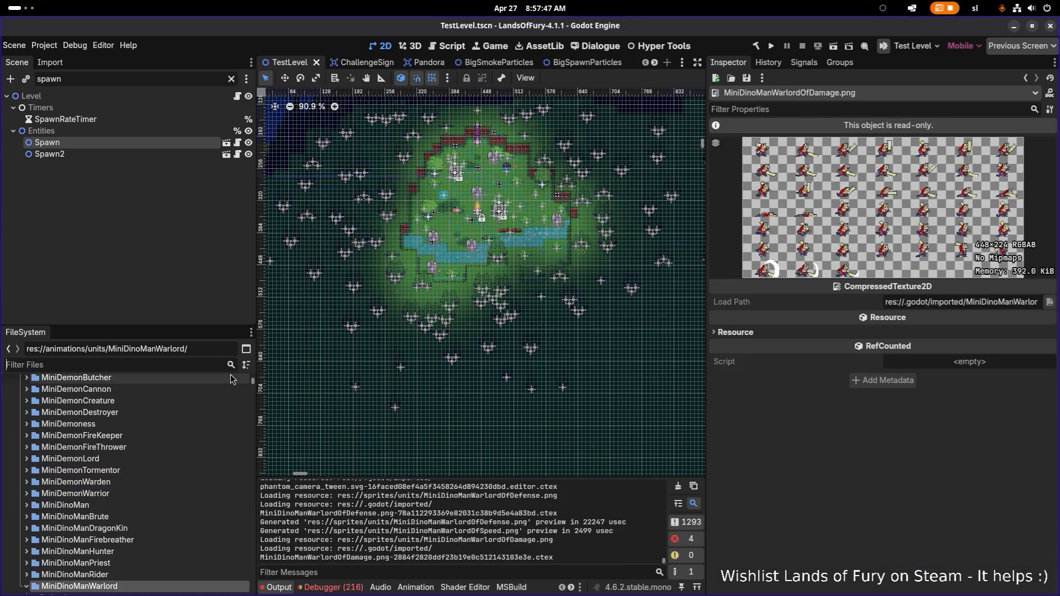
scroll(183, 442, "down", 3)
left_click(26, 506)
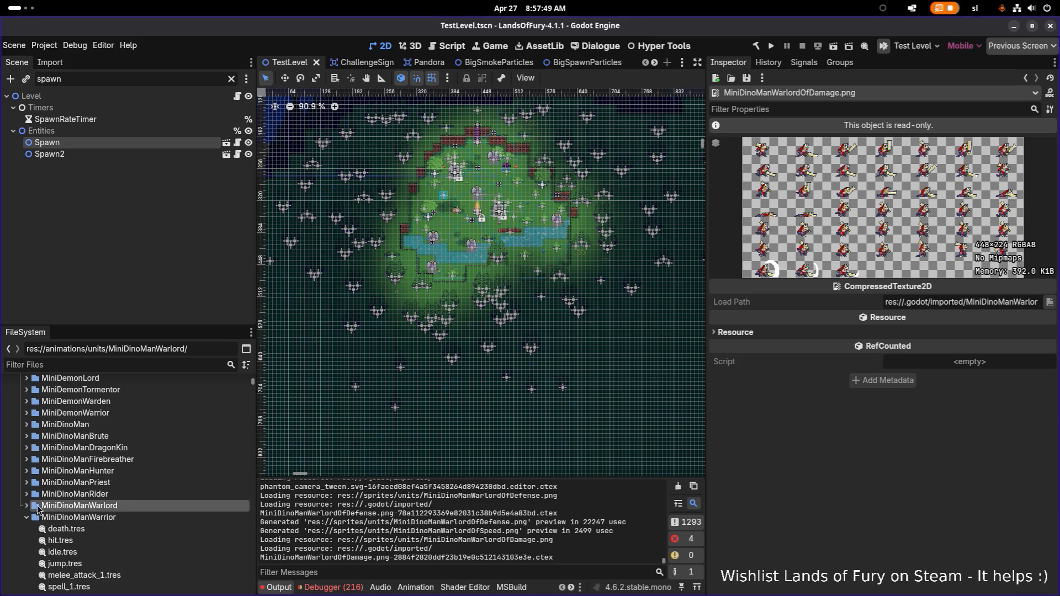
left_click(26, 517)
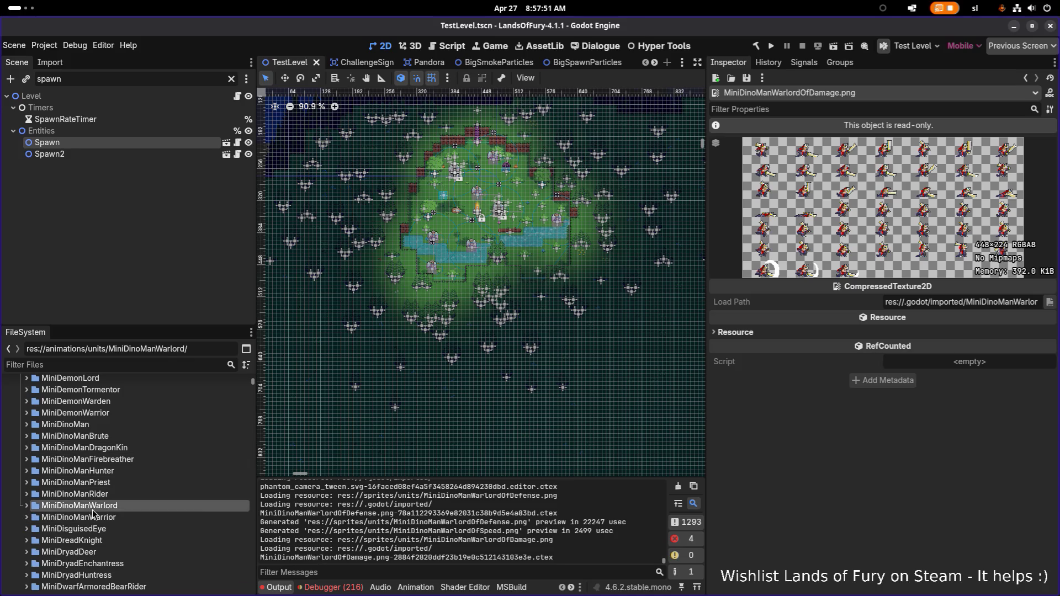
Duplicate the MiniDinoManWarlord folder as MiniDinoManWarlordOfDamage
key("ctrl+d")
key("End")
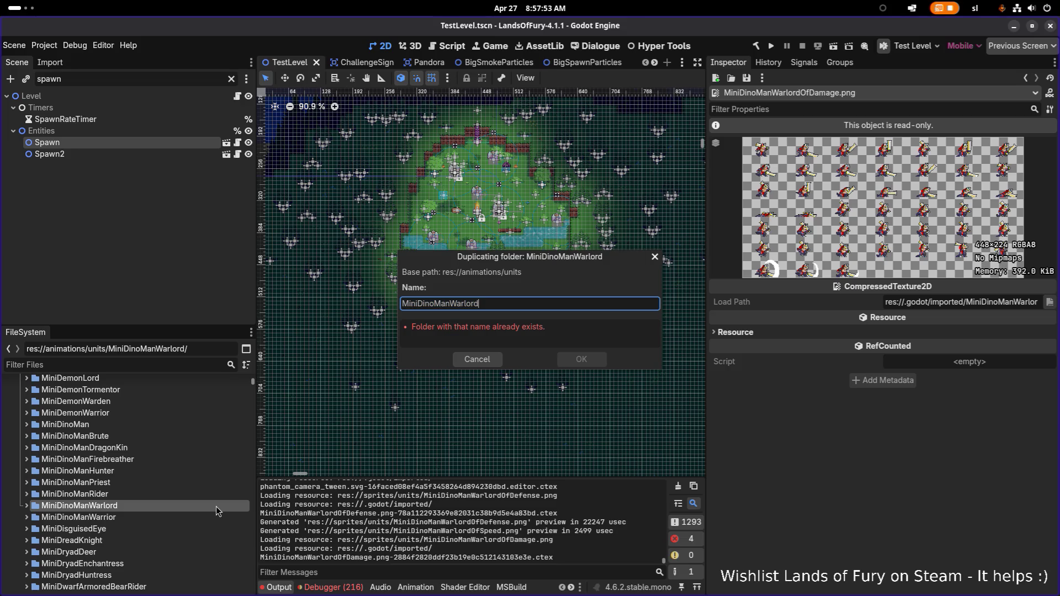
key("alt+Tab")
key("alt+Tab")
key("alt+Tab")
key("alt+shift+Tab")
key("alt+shift+Tab")
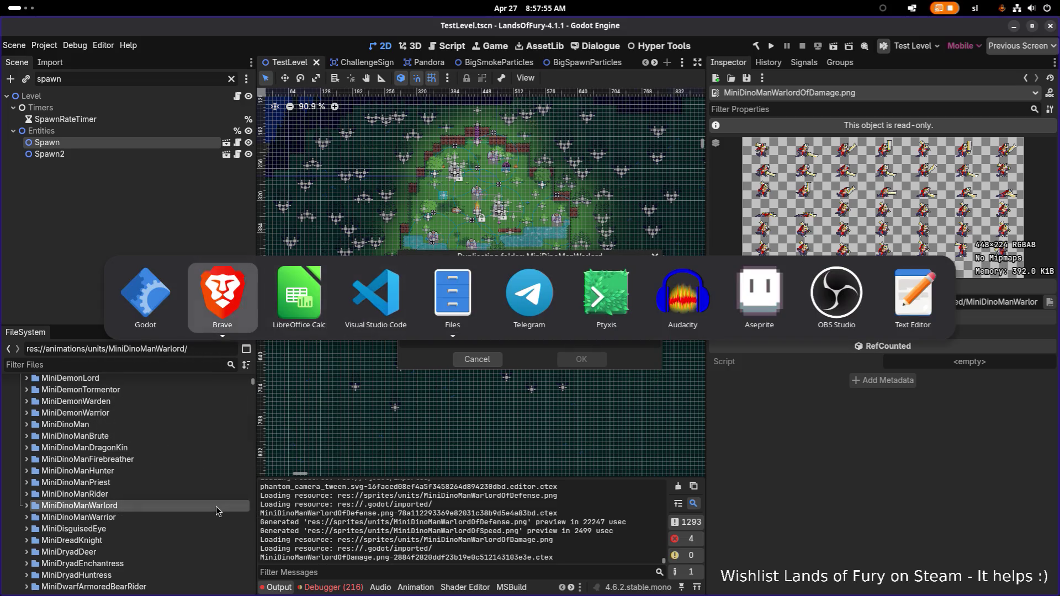
key("Escape")
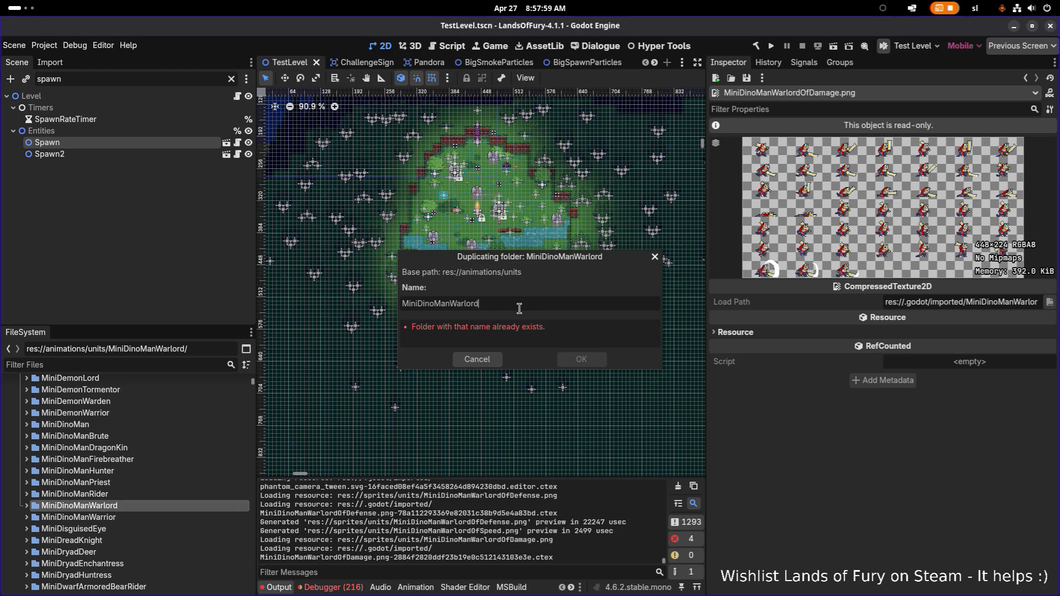
type("OfDamage")
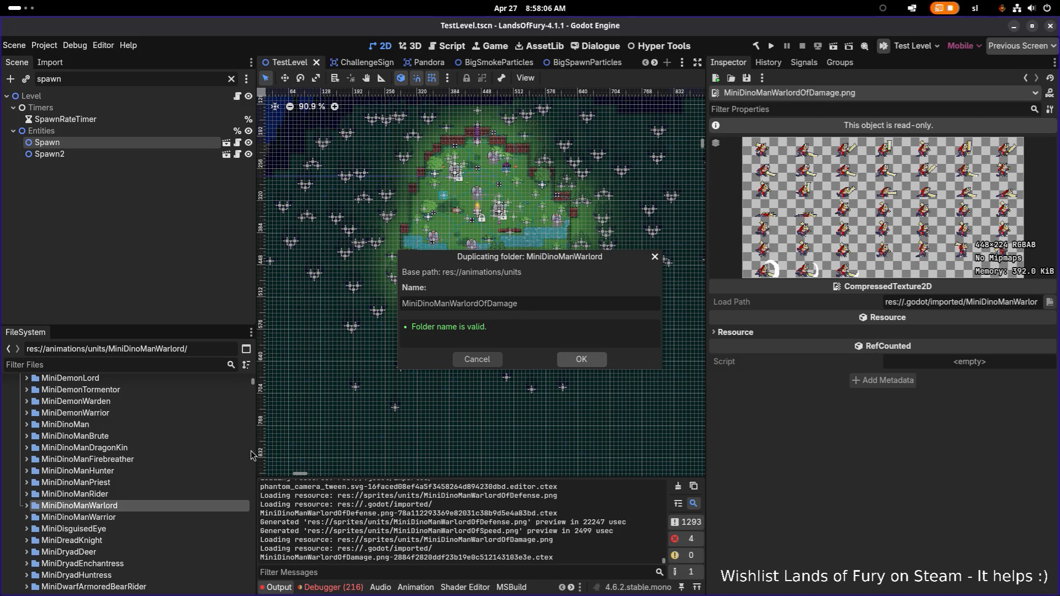
left_click(600, 365)
Make two more copies, named MiniDinoManWarlordOfDefense and MiniDinoManWarlordOfSpeed
key("ctrl+d")
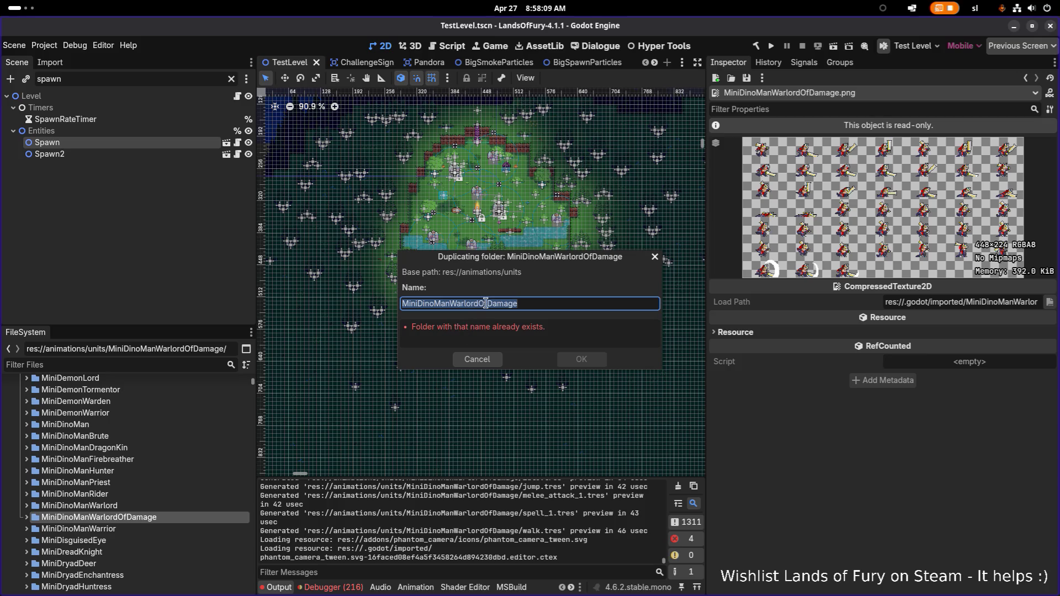
left_click(534, 301)
double_click(535, 301)
type("Defense")
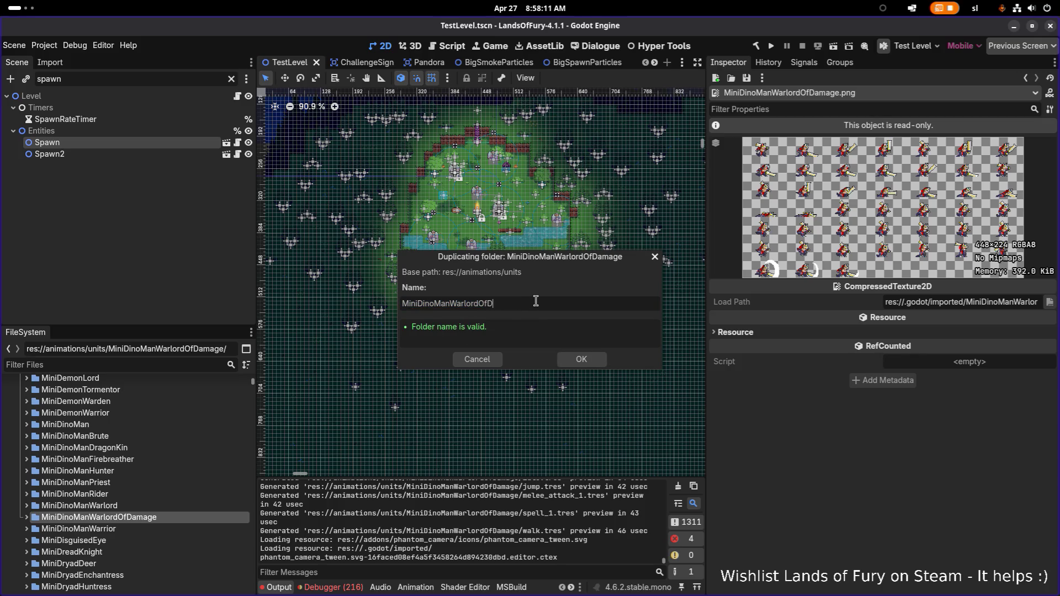
key("Return")
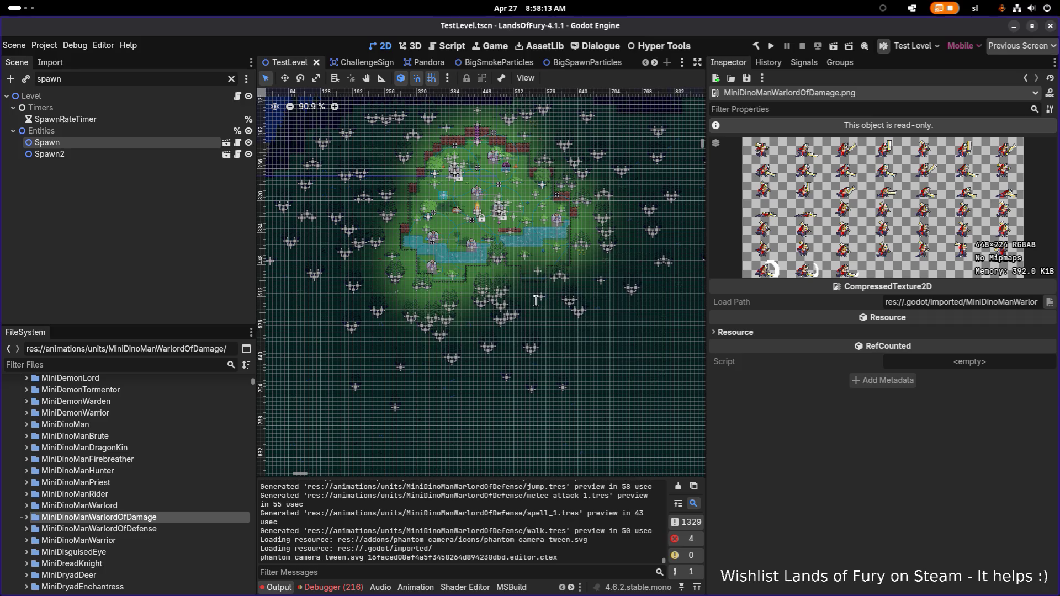
key("ctrl+d")
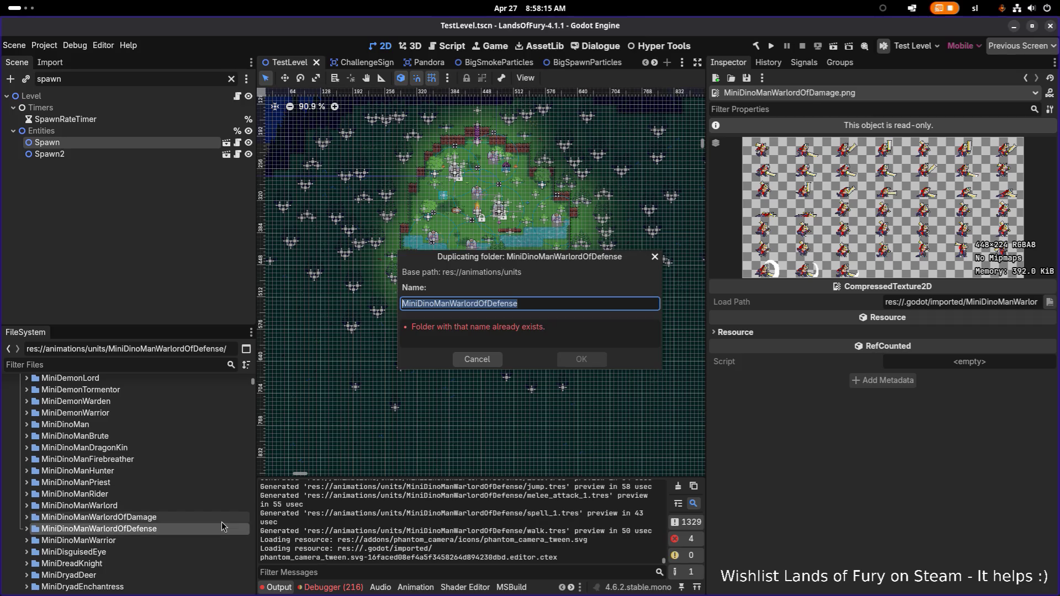
key("Left")
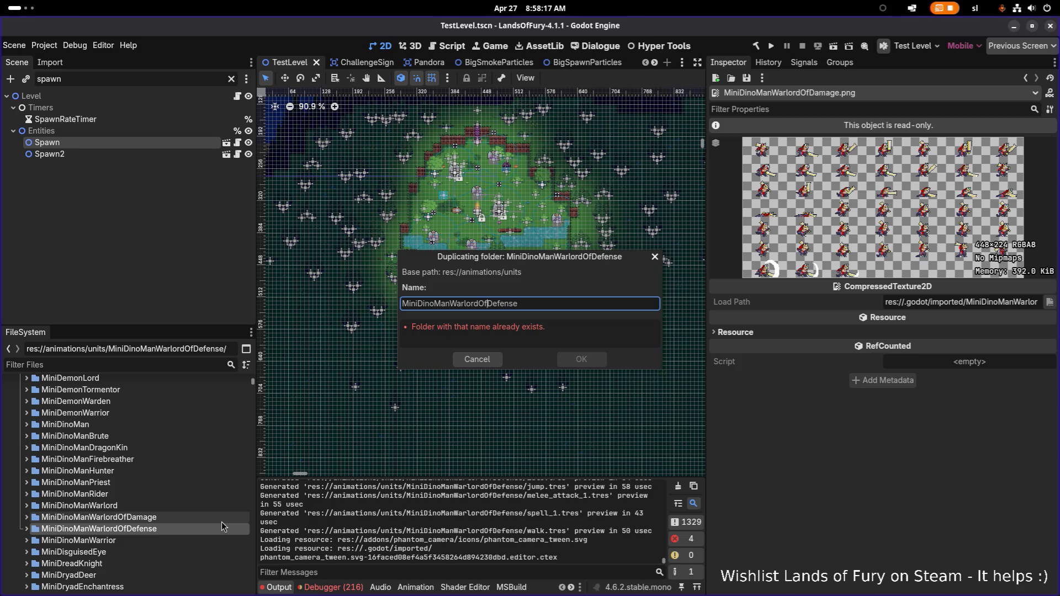
key("shift+End")
type("Speed")
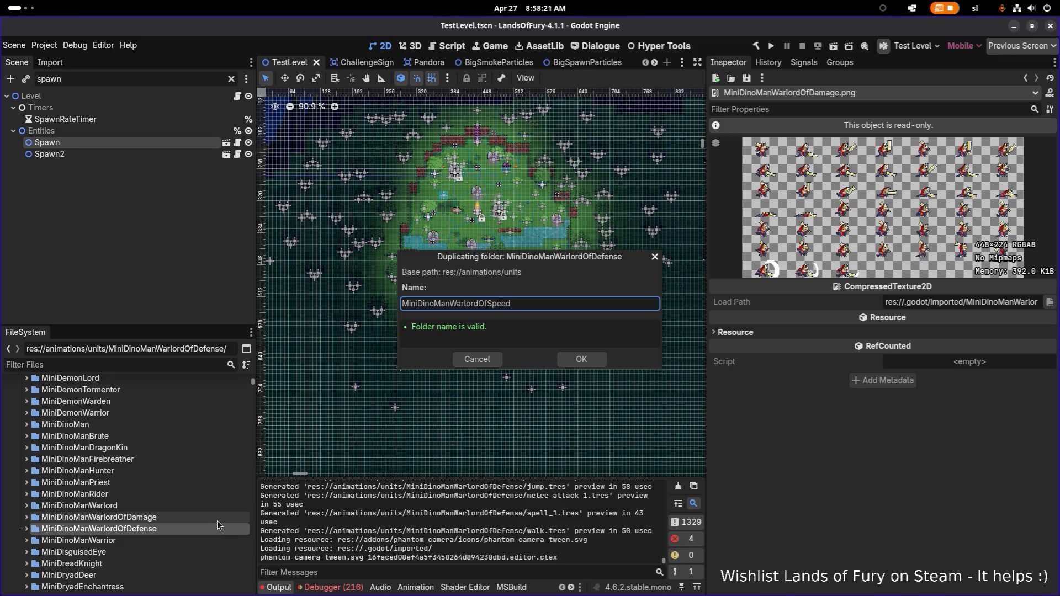
left_click(583, 362)
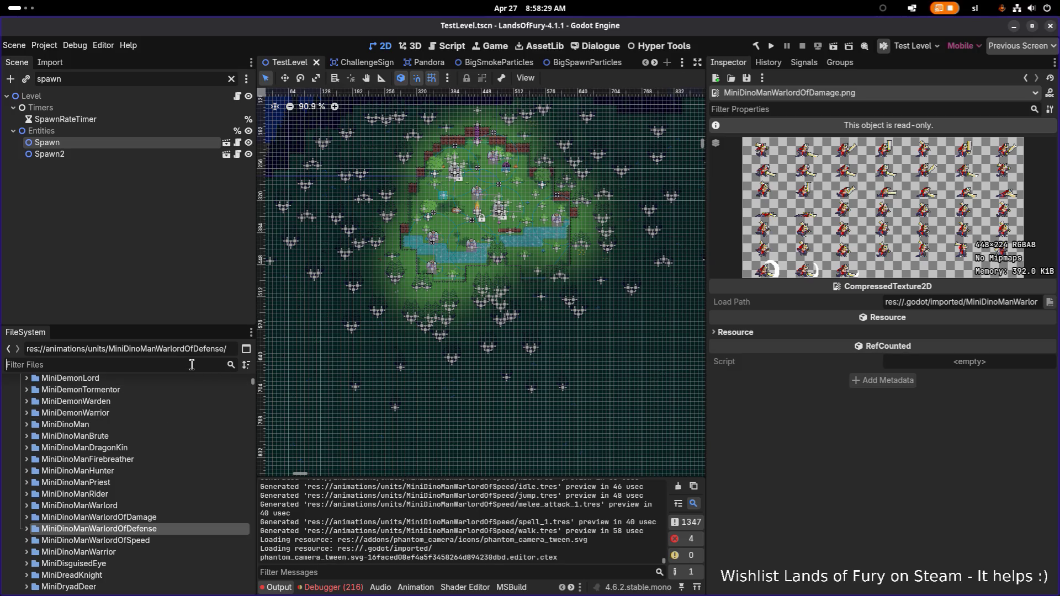
Focus the FileSystem filter box, then switch over to Aseprite
key("alt+Tab")
key("Escape")
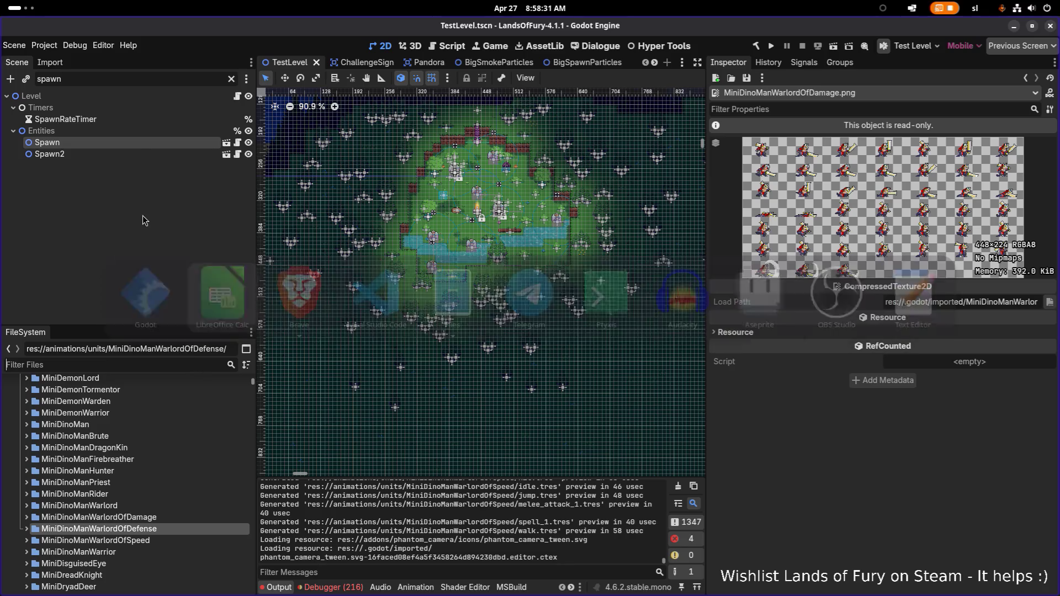
left_click(162, 366)
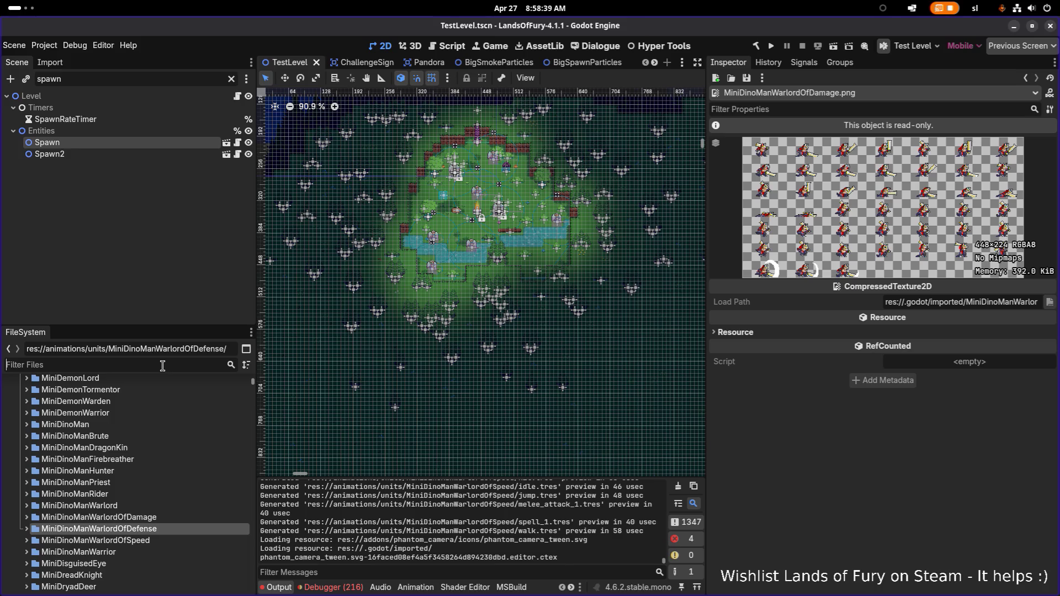
key("alt+Tab")
key("Tab")
key("Tab")
key("Tab")
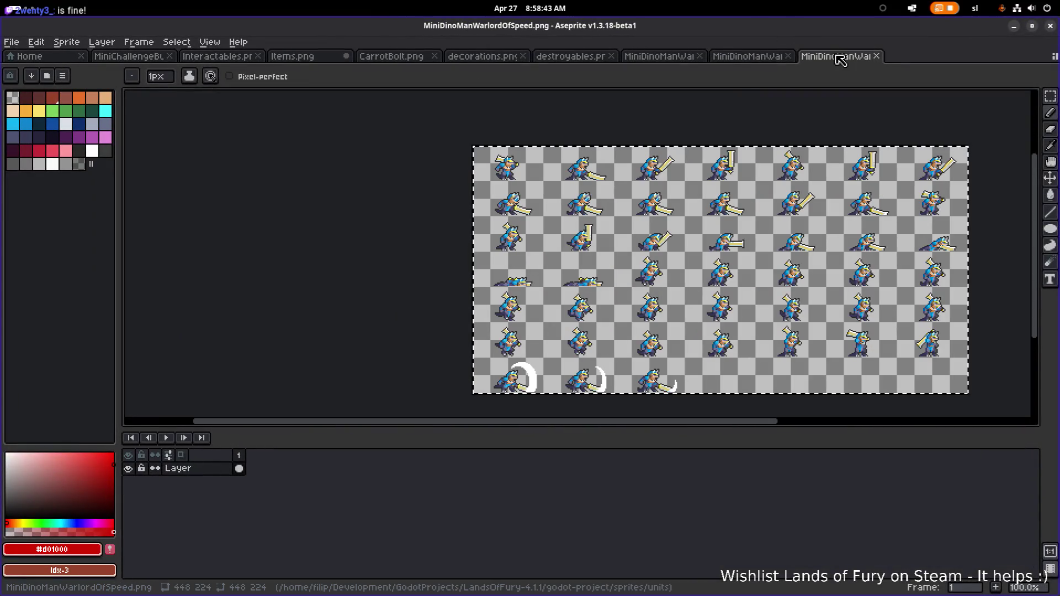
Close the Speed and Defense sheets, play the warlord animation from frame 18, then minimise Aseprite
middle_click(842, 57)
middle_click(791, 55)
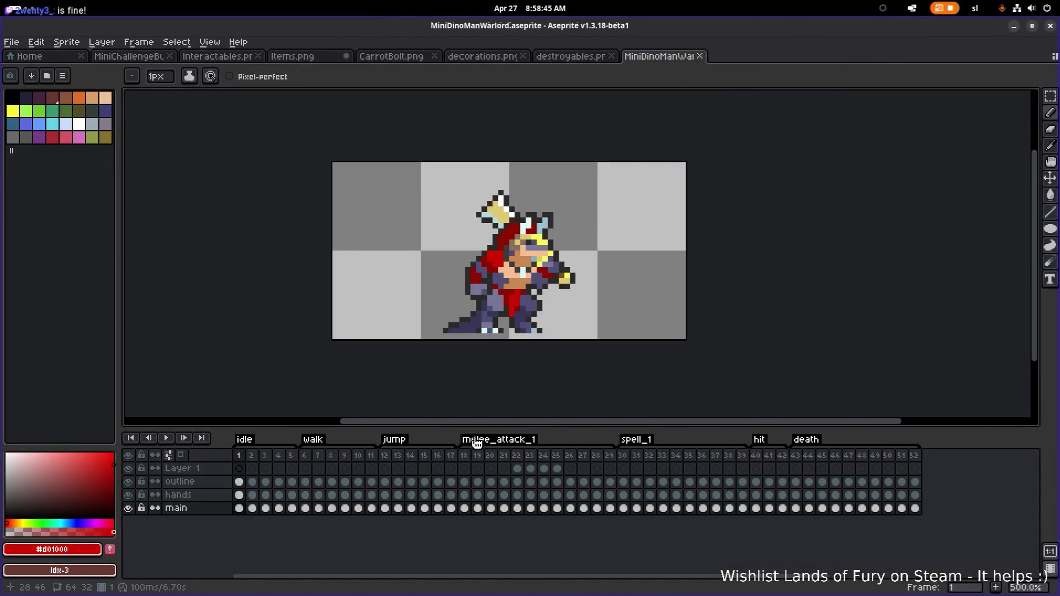
left_click(476, 458)
left_click(466, 459)
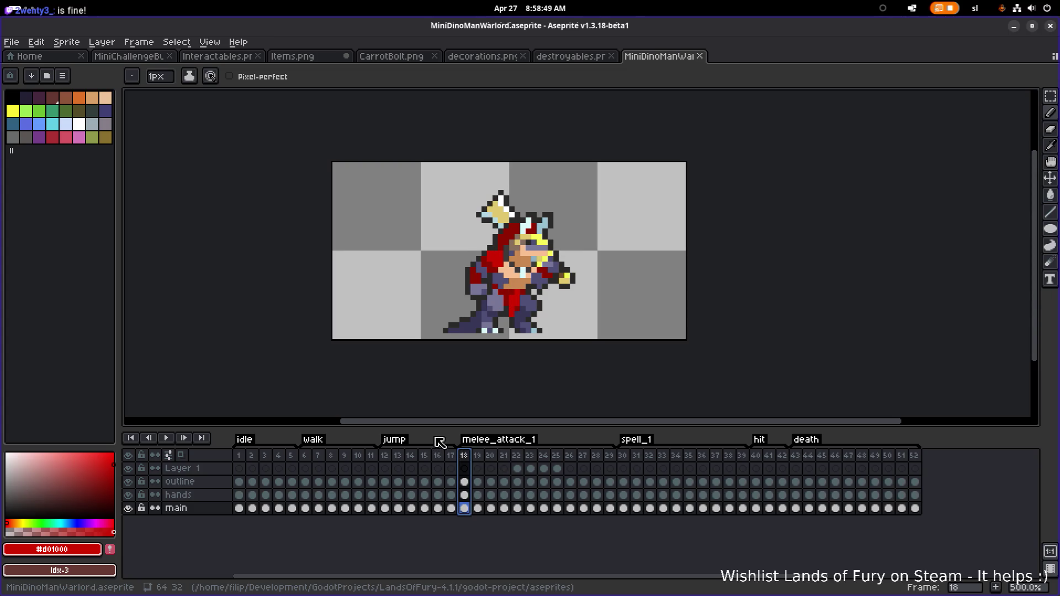
left_click(173, 439)
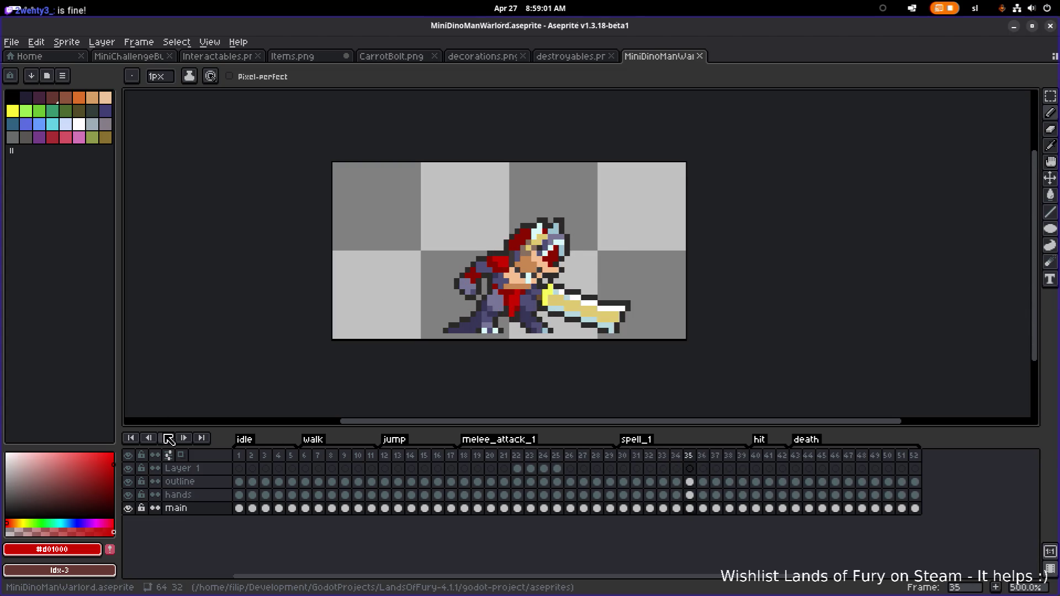
key("Return")
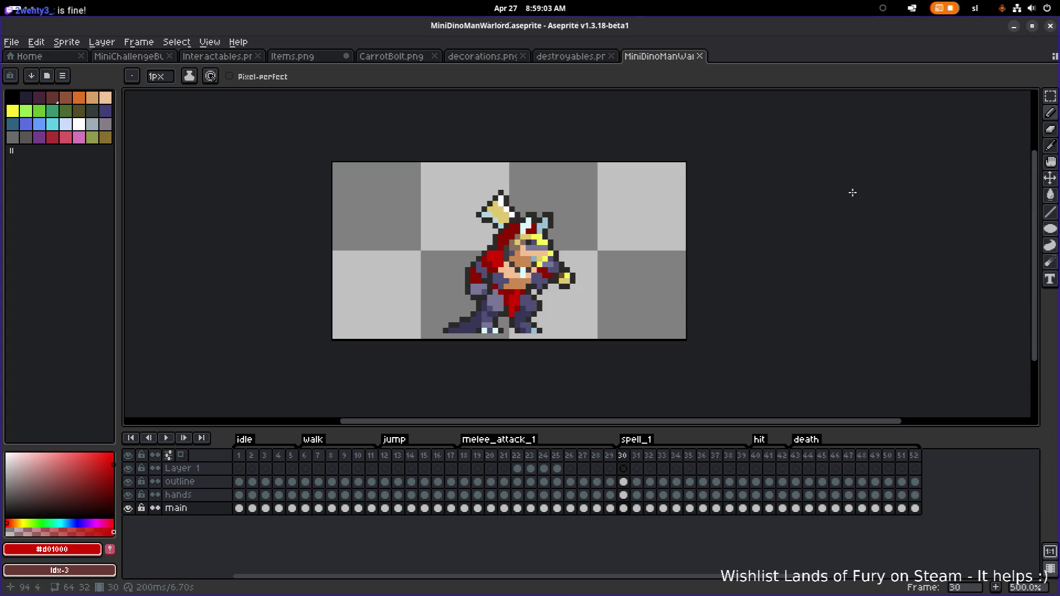
left_click(1015, 29)
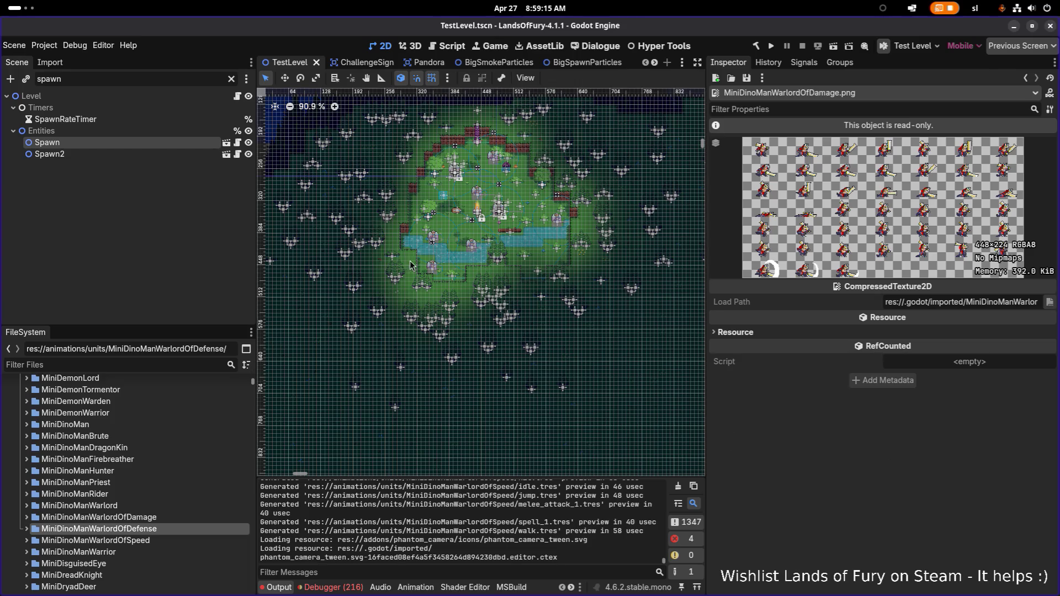
Filter FileSystem for 'monstersl', open MonsterSlime.tres, and start duplicating it
left_click(184, 365)
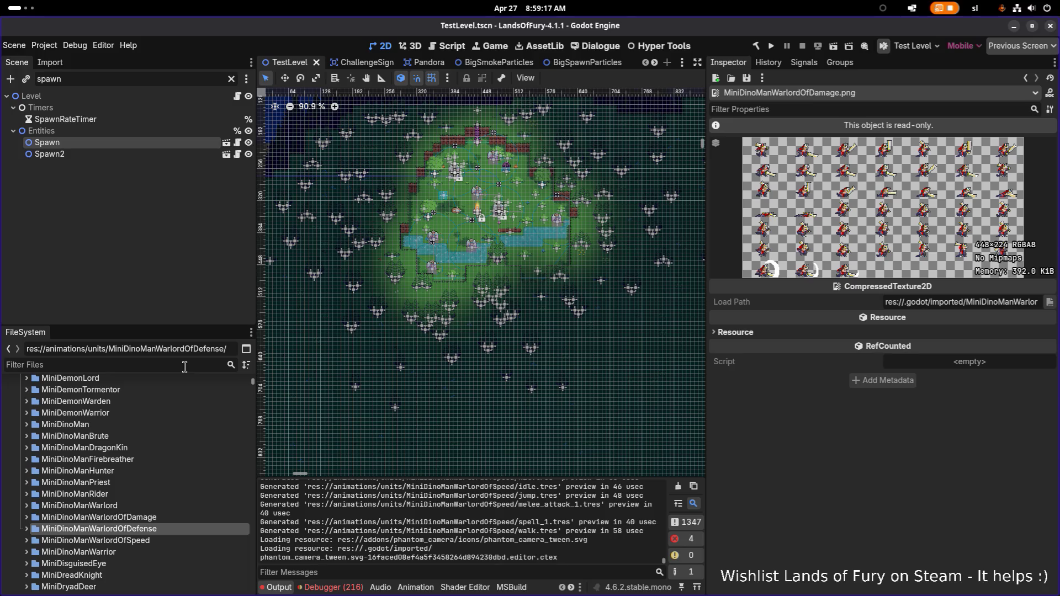
type("monstre")
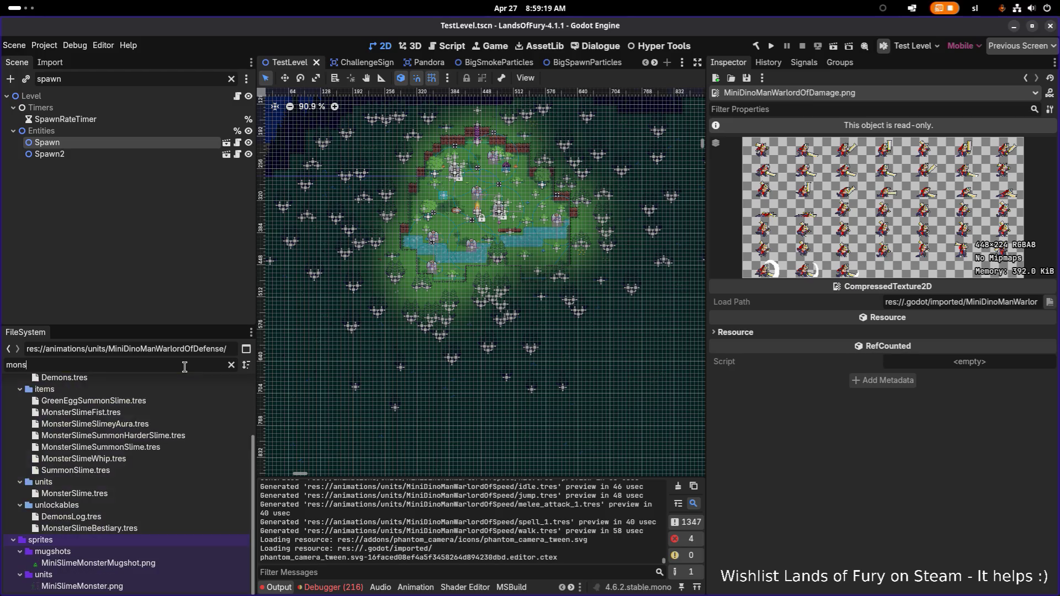
key("BackSpace")
key("BackSpace")
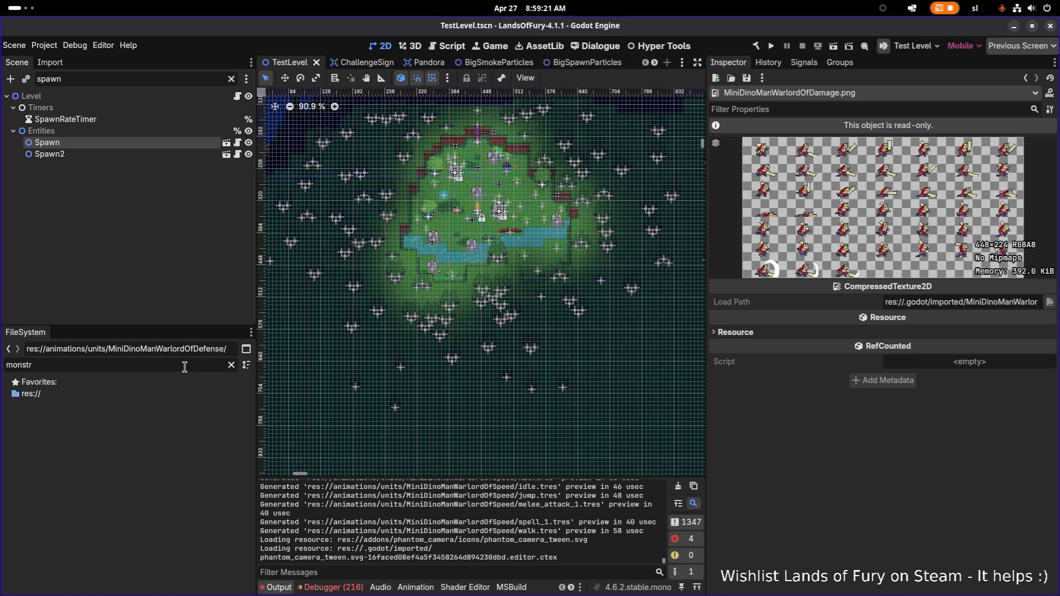
type("ersl")
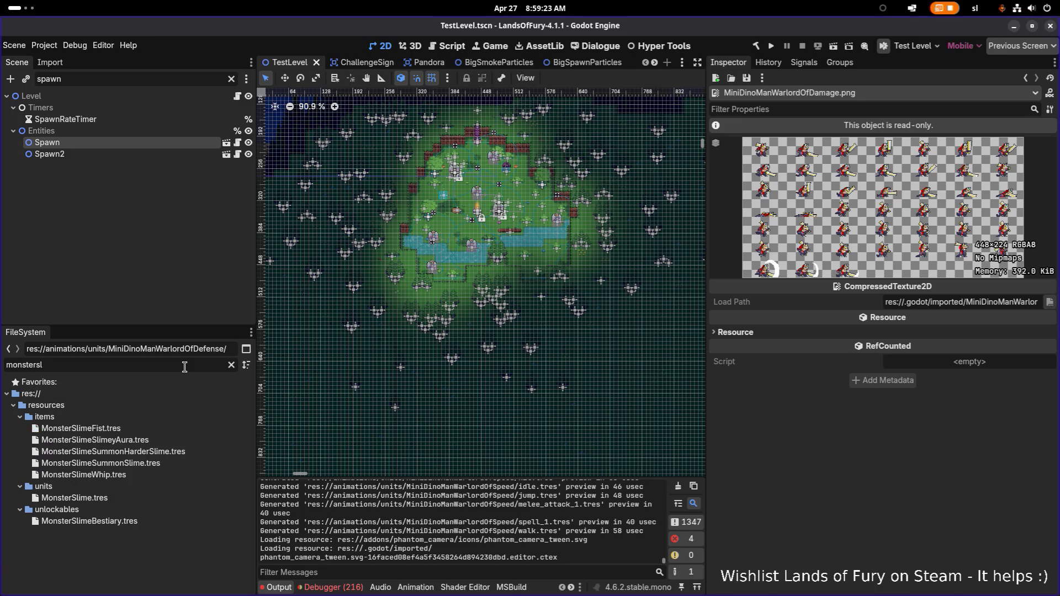
left_click(162, 498)
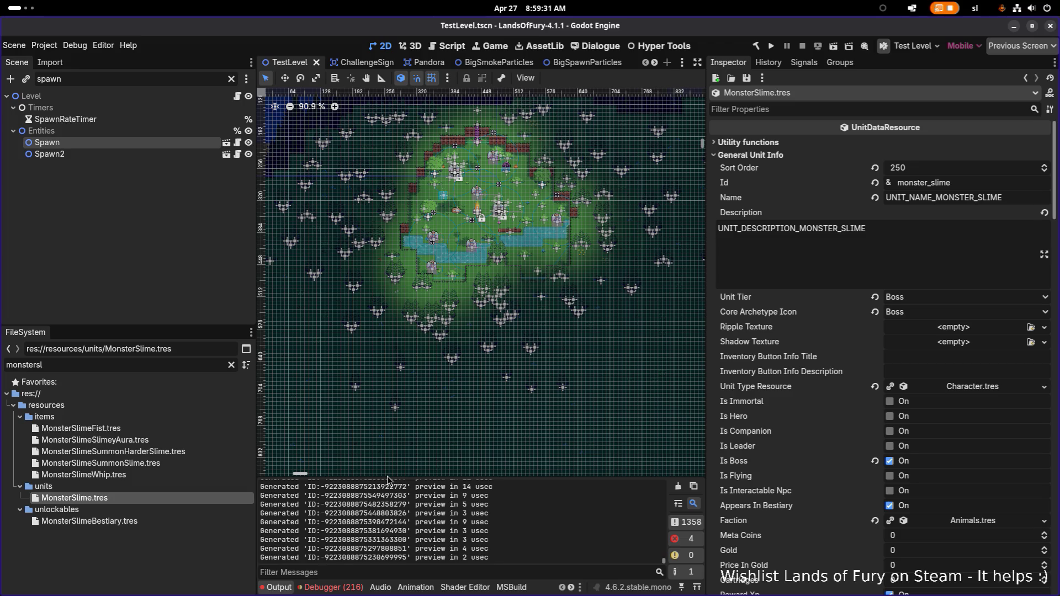
key("ctrl+d")
key("Right")
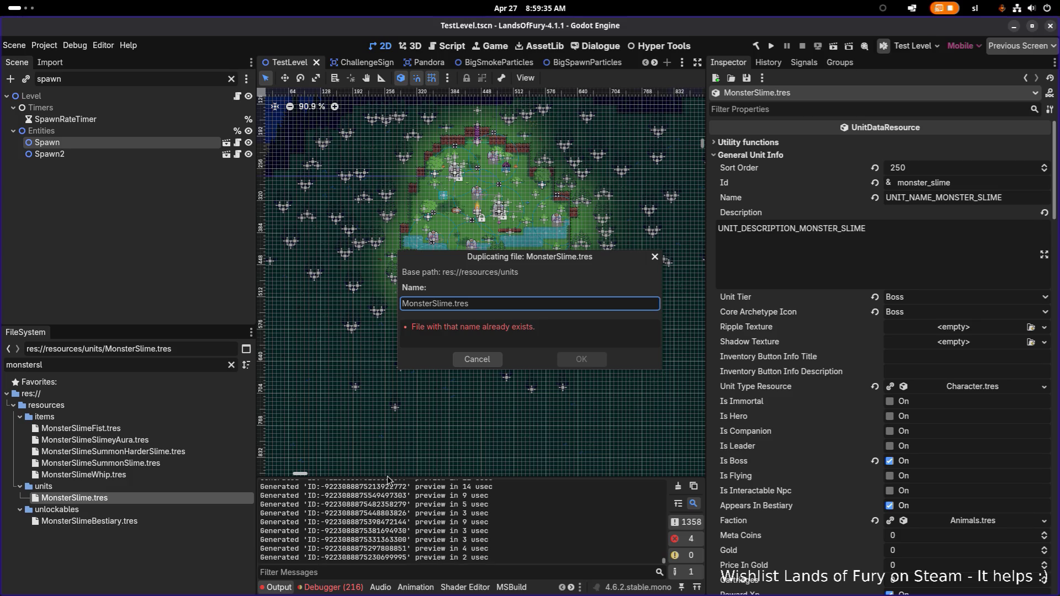
key("alt+Tab")
key("alt+Tab")
key("alt+Tab")
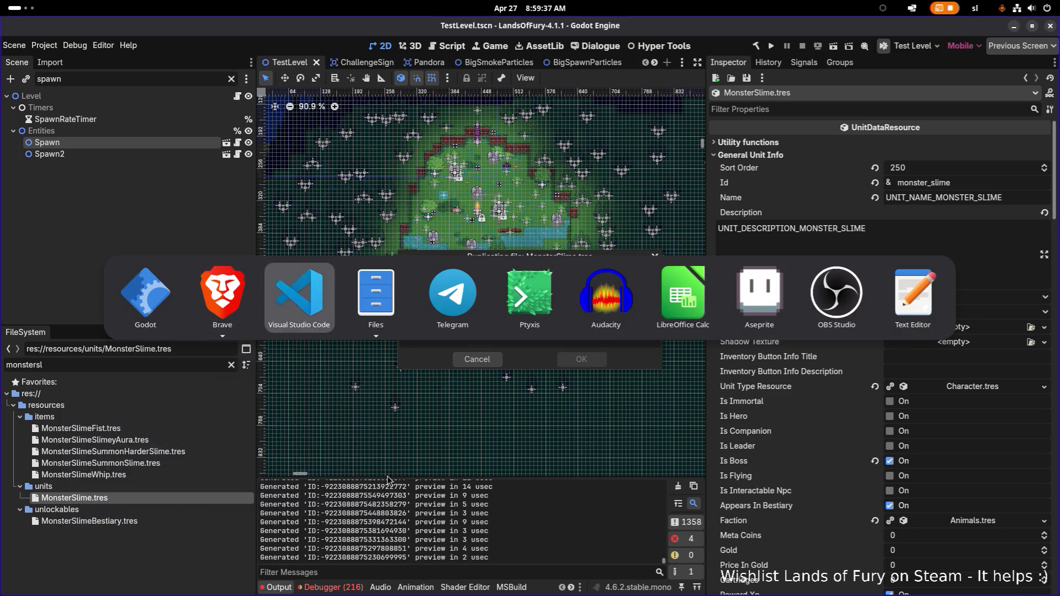